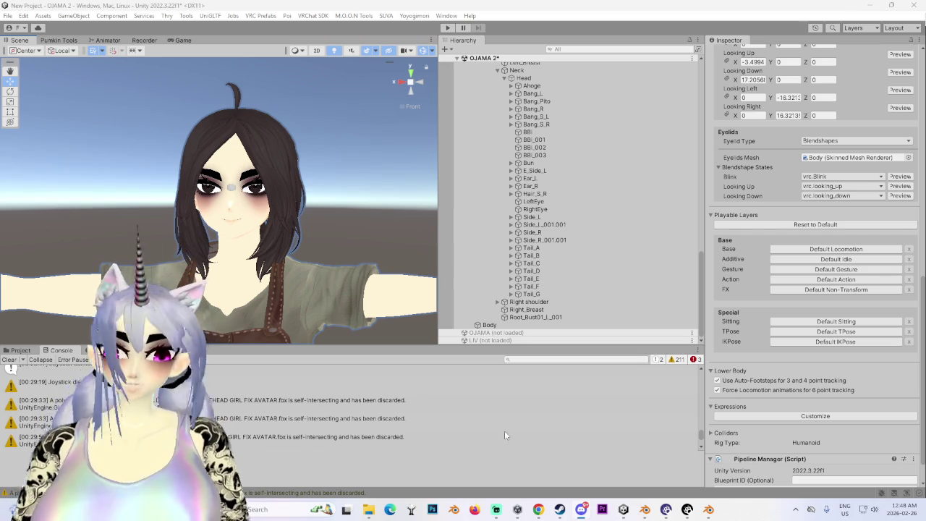
Launch Notepad from Start search and keep the Unity avatar scene in front
key(super)
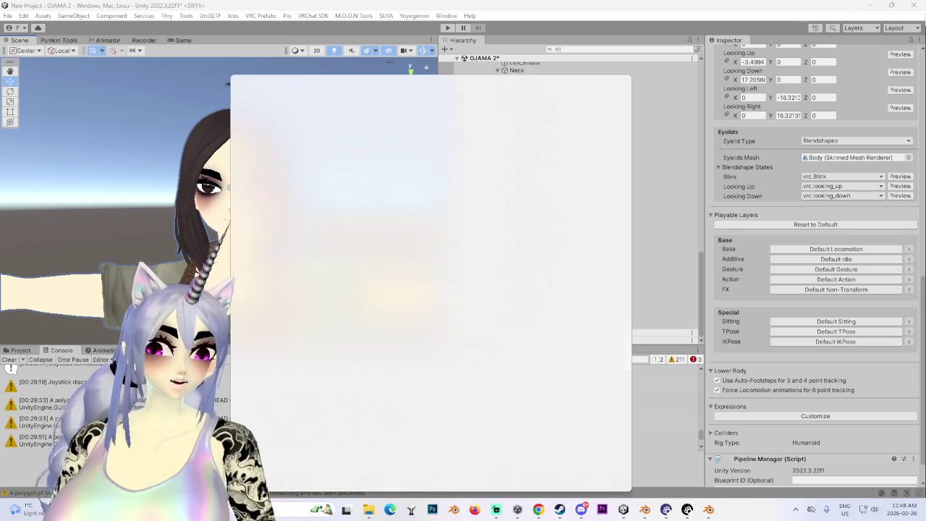
key(super)
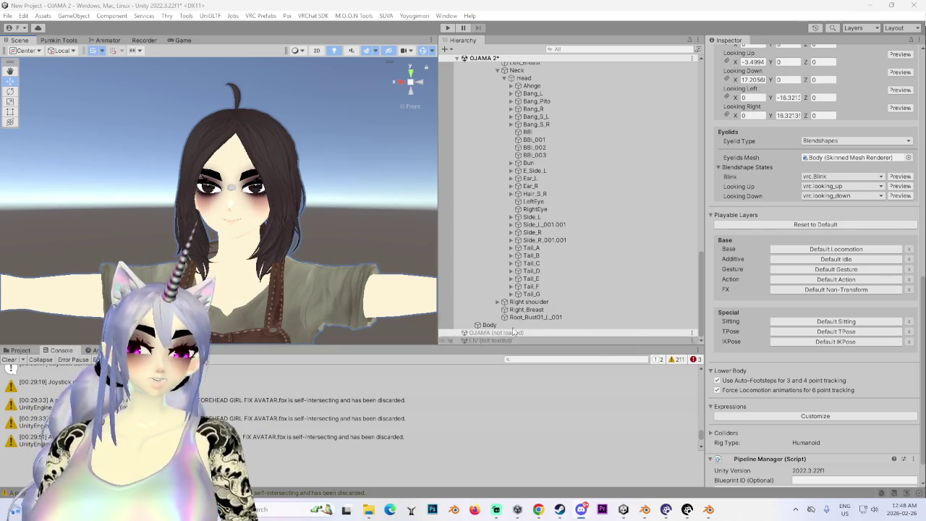
key(super)
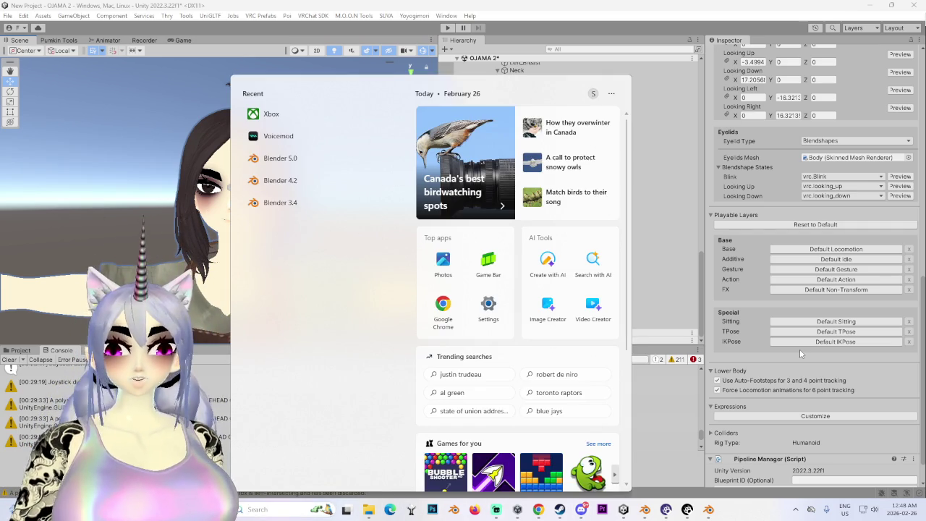
text(notepad)
key(Return)
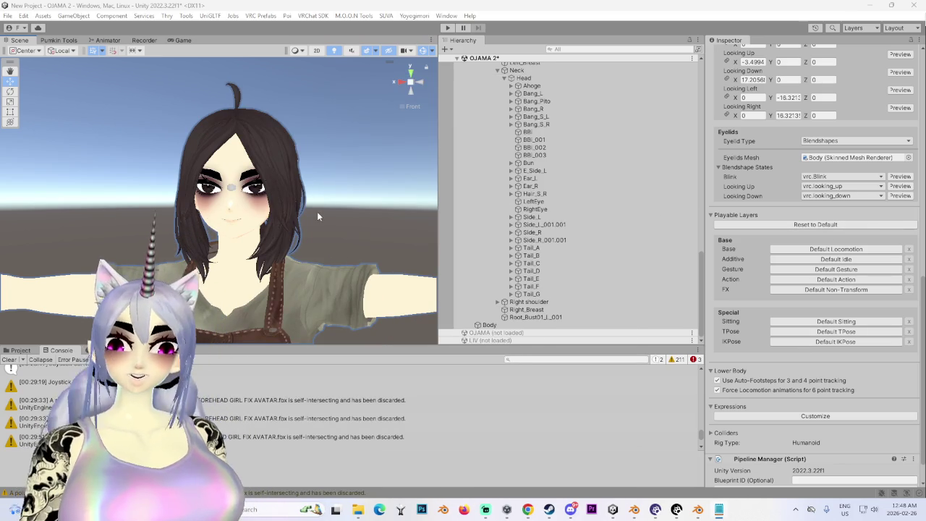
alt+drag(217, 217, 340, 245)
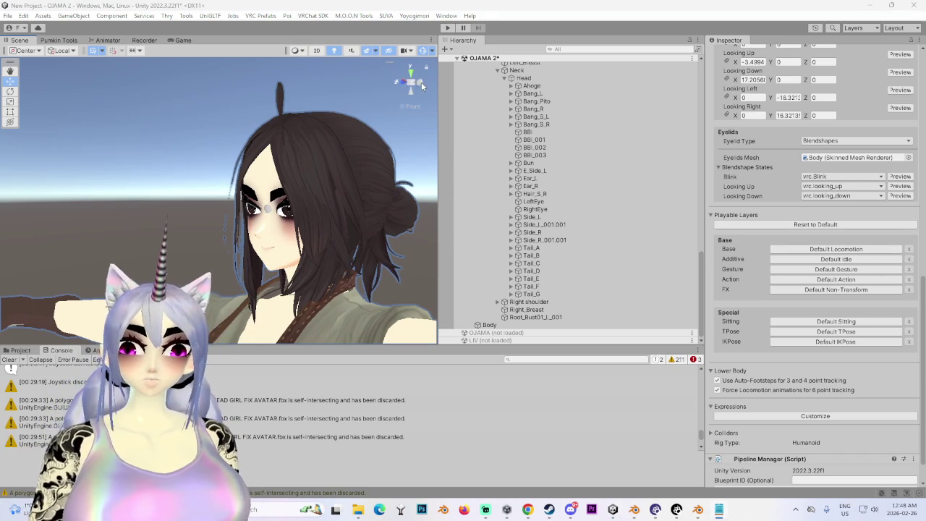
View the avatar from Left, then Front, and select Body to list its Poiyomi materials
click(396, 83)
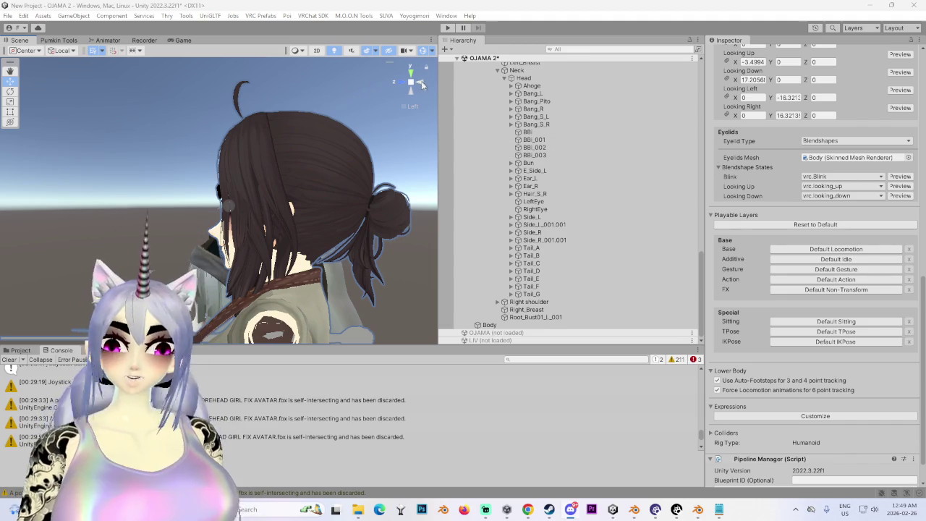
click(396, 82)
click(507, 325)
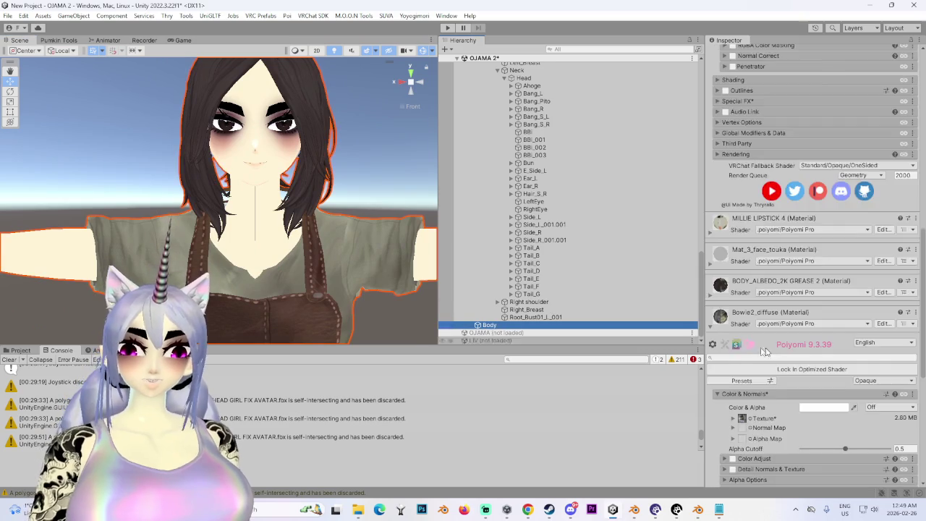
Enlarge the Scene and Hierarchy panels and frame the avatar from the front
scroll(751, 325, down, 5)
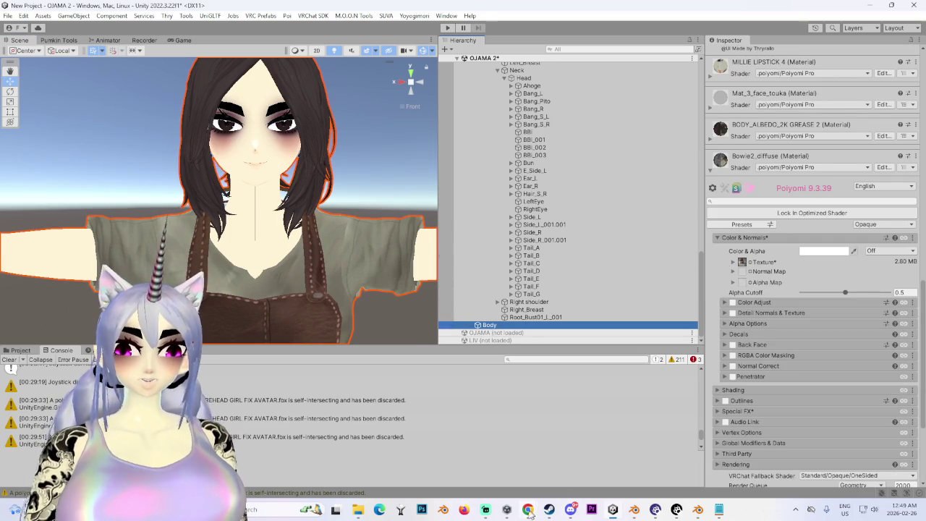
drag(489, 351, 463, 412)
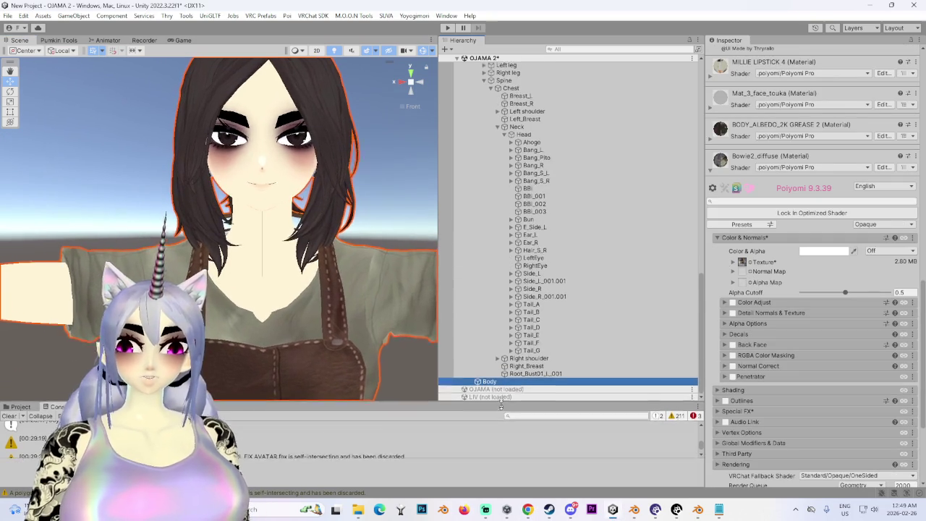
middle_drag(329, 257, 261, 308)
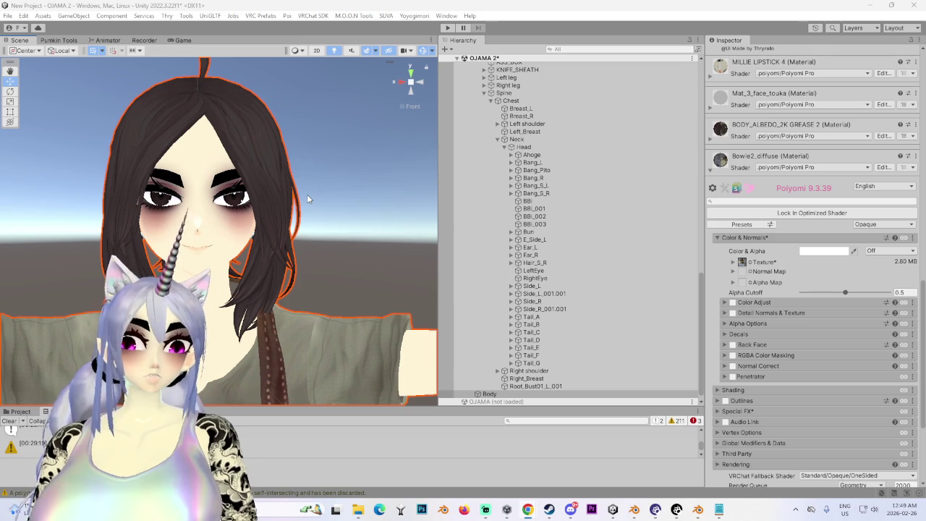
mouse_move(262, 178)
alt+mouse_down()
mouse_move(116, 197)
mouse_move(288, 221)
mouse_move(317, 203)
alt+mouse_up()
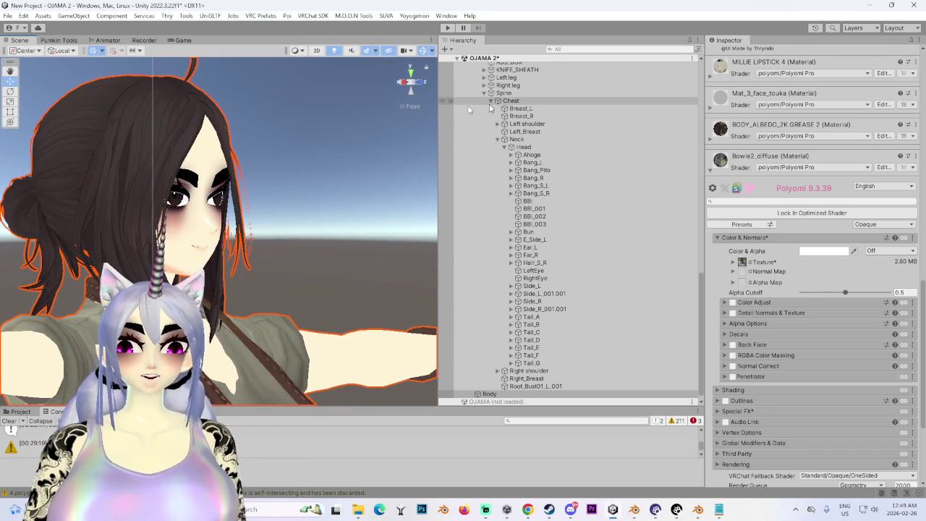
click(426, 84)
mouse_move(149, 142)
middle_down()
mouse_move(373, 199)
mouse_move(380, 268)
middle_up()
mouse_move(380, 266)
alt+mouse_down()
mouse_move(363, 215)
mouse_move(345, 353)
alt+mouse_up()
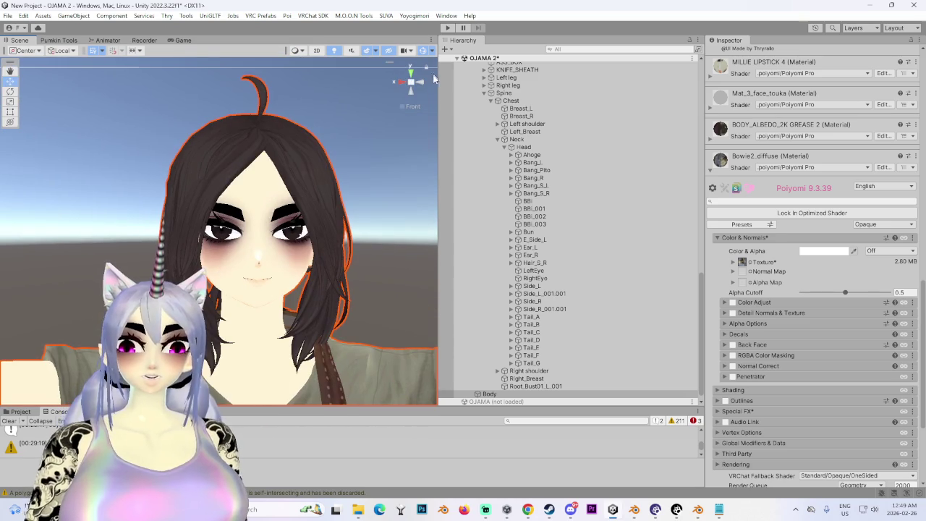
click(405, 82)
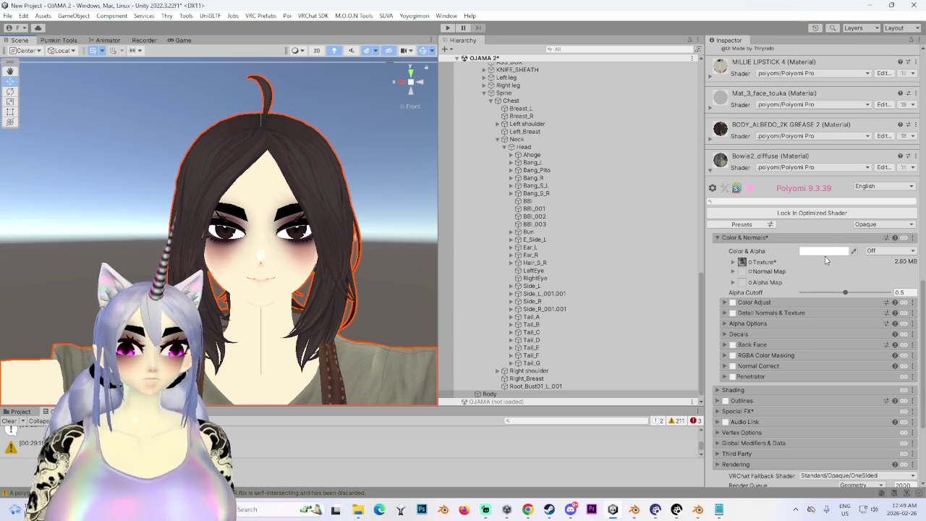
Expand the BODY_ALBEDO_2K GREASE 2 material's Poiyomi settings down to its Shading section
scroll(787, 347, down, 3)
middle_drag(300, 362, 676, 287)
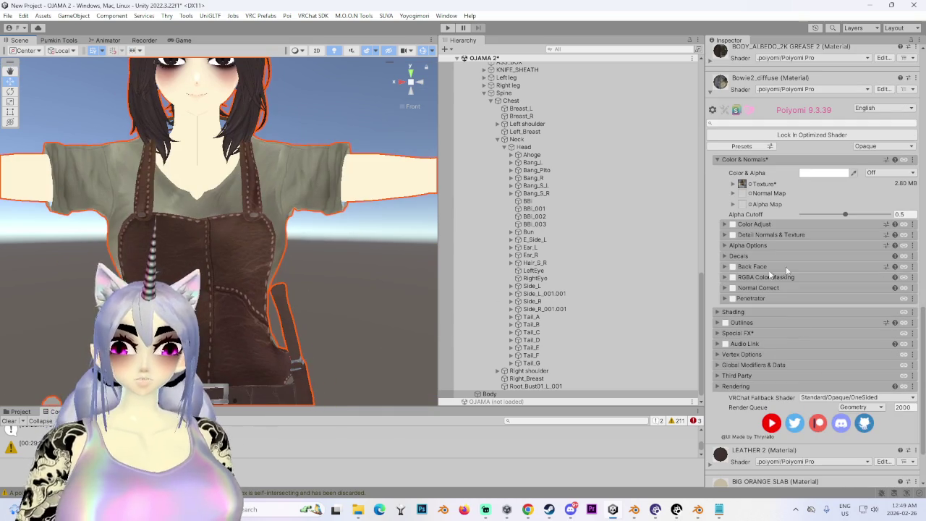
scroll(737, 398, down, 4)
scroll(733, 430, up, 6)
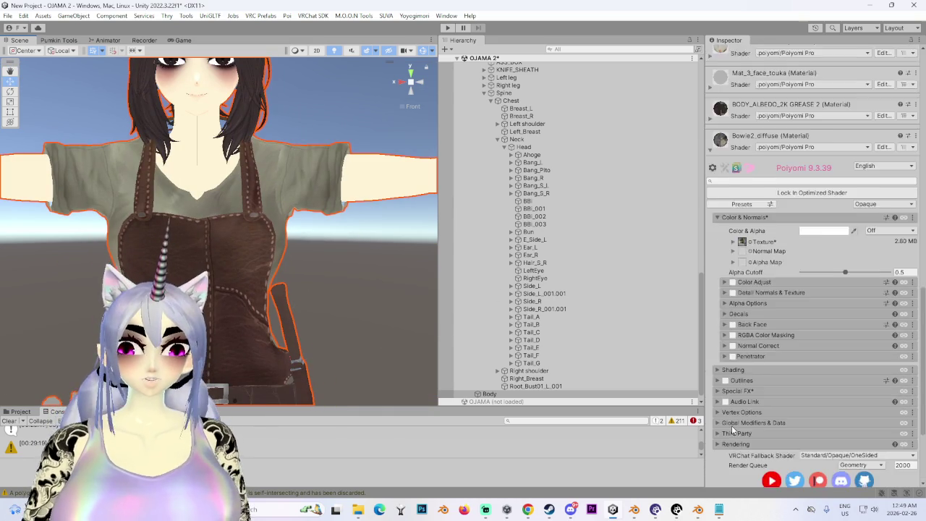
scroll(732, 430, up, 5)
scroll(733, 311, up, 5)
scroll(733, 311, up, 5)
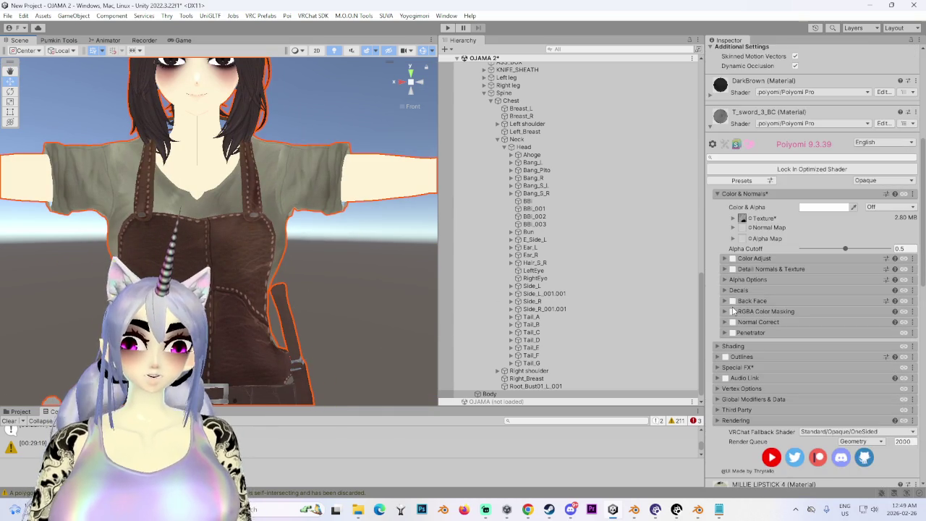
scroll(733, 315, up, 4)
scroll(733, 322, up, 6)
scroll(733, 330, down, 5)
scroll(733, 331, down, 8)
scroll(737, 325, down, 7)
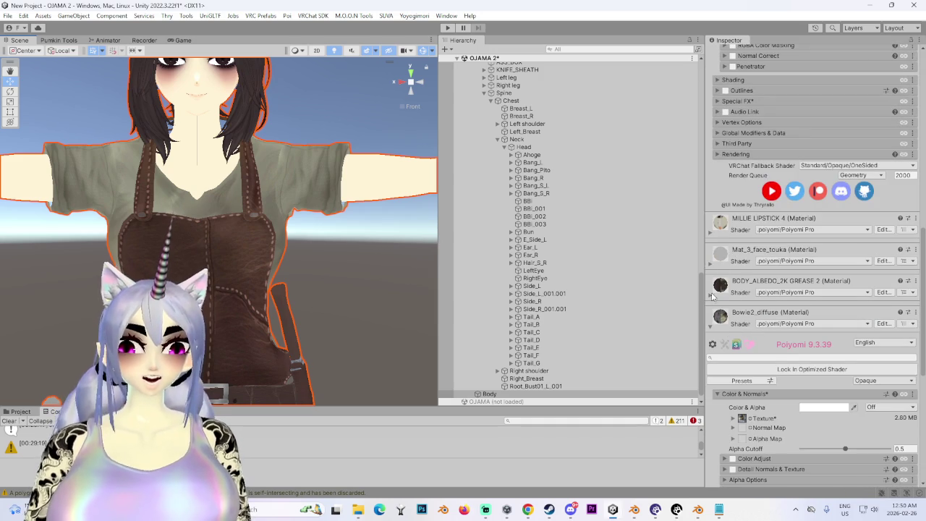
click(711, 296)
scroll(727, 318, down, 1)
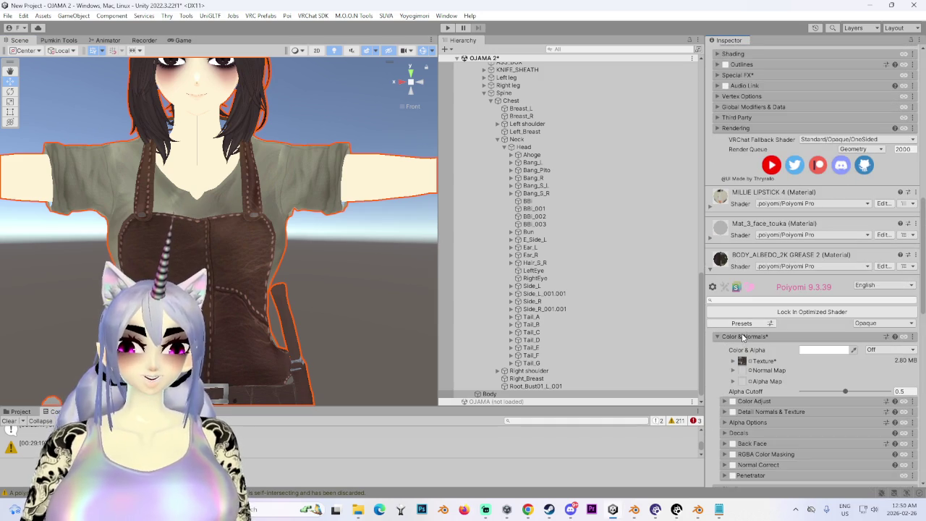
scroll(730, 376, down, 7)
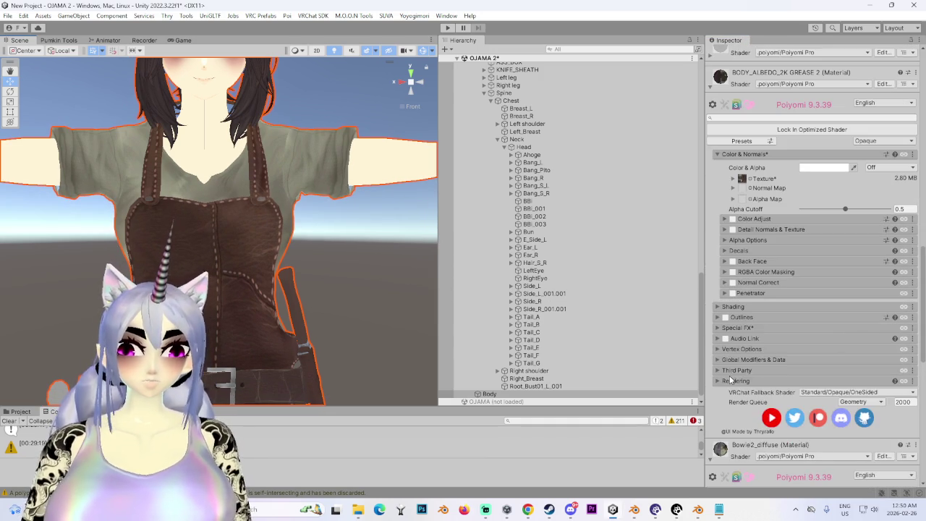
click(746, 306)
Set the body material's Lighting Type to Multilayer Math and inspect the layered shadows
click(753, 330)
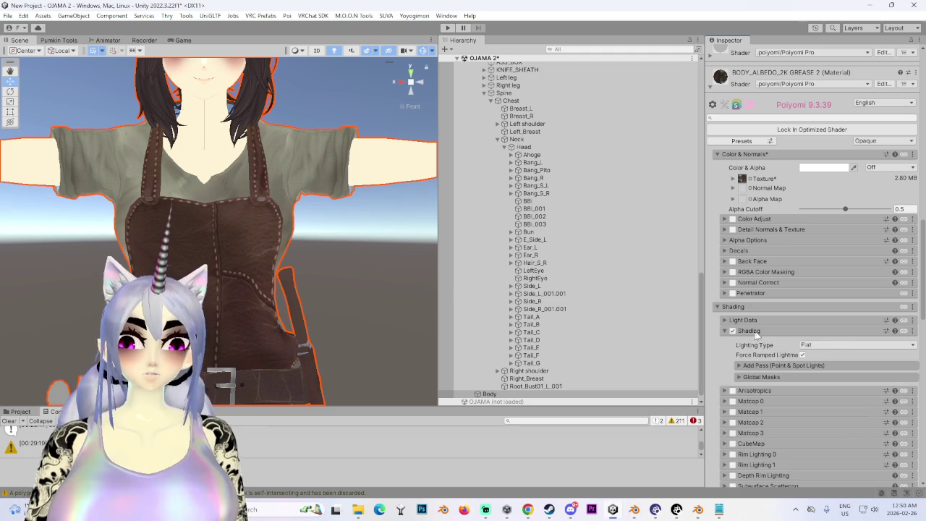
click(847, 344)
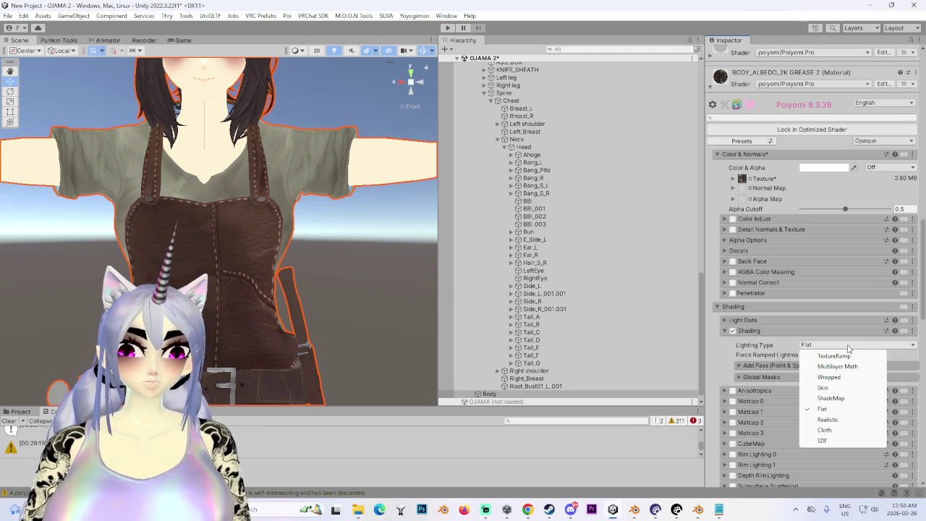
click(840, 366)
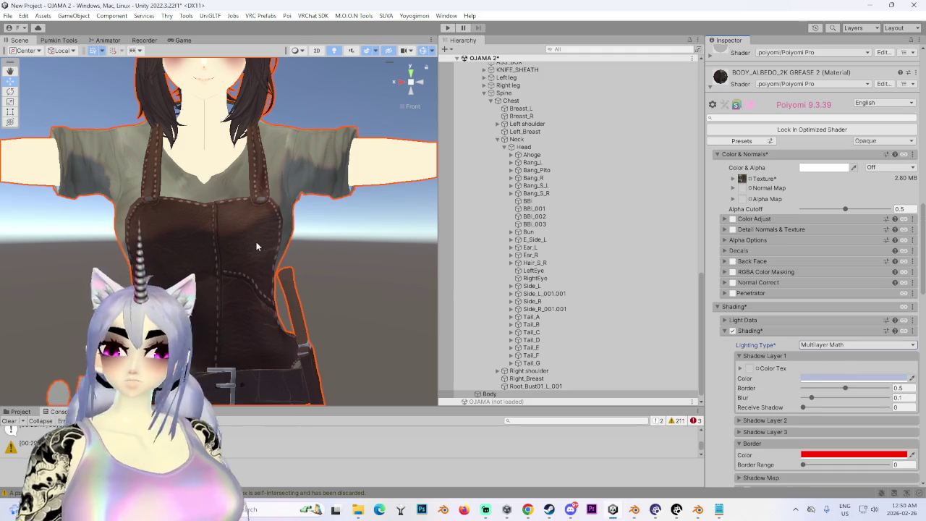
alt+drag(256, 246, 260, 241)
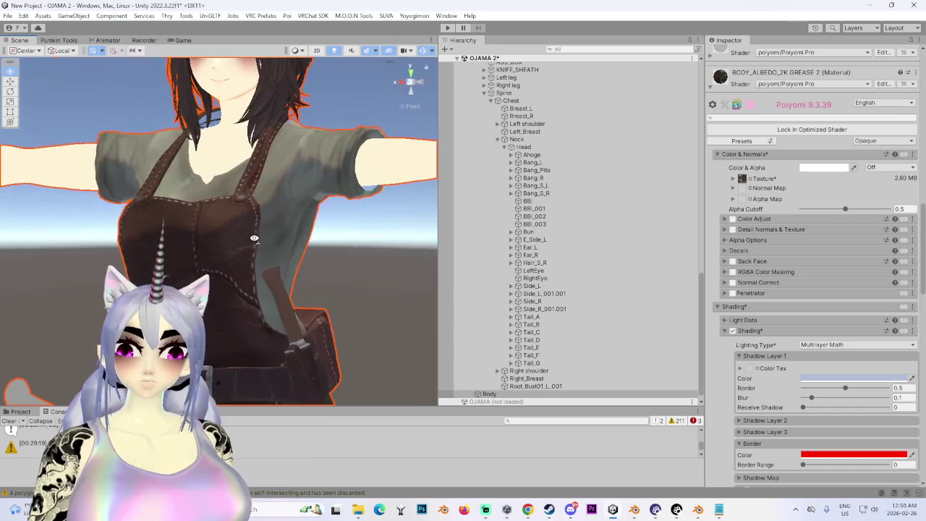
middle_drag(260, 241, 275, 289)
scroll(275, 290, down, 3)
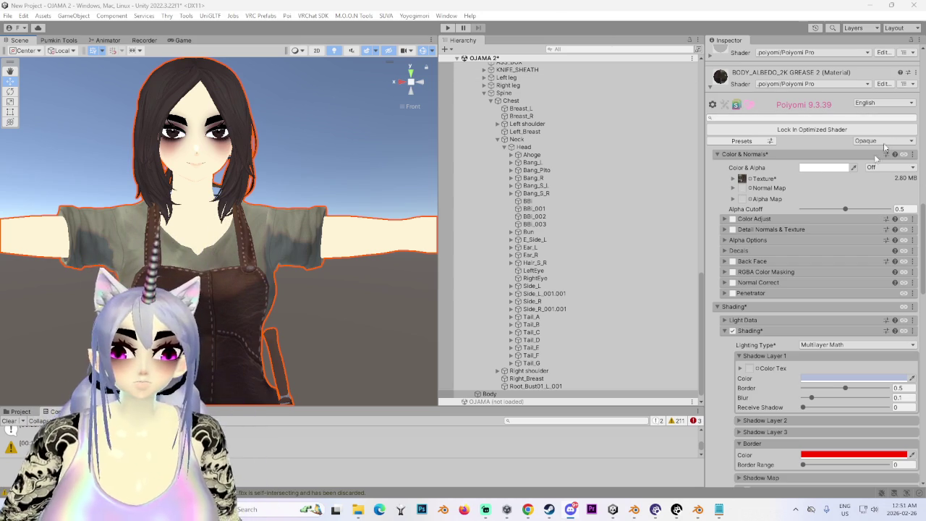
click(899, 388)
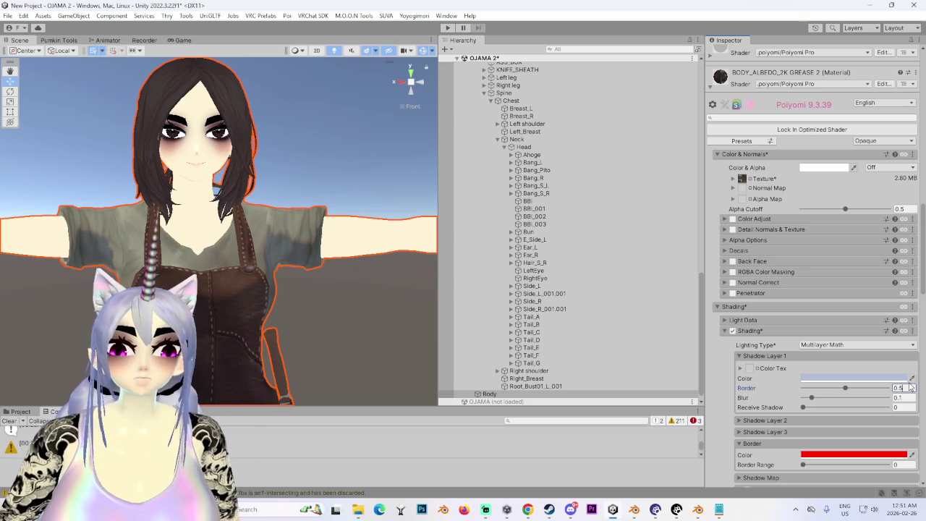
Set Shadow Layer 1 to Border 0.2 and Blur 0.3, orbiting to check the avatar
text(0.)
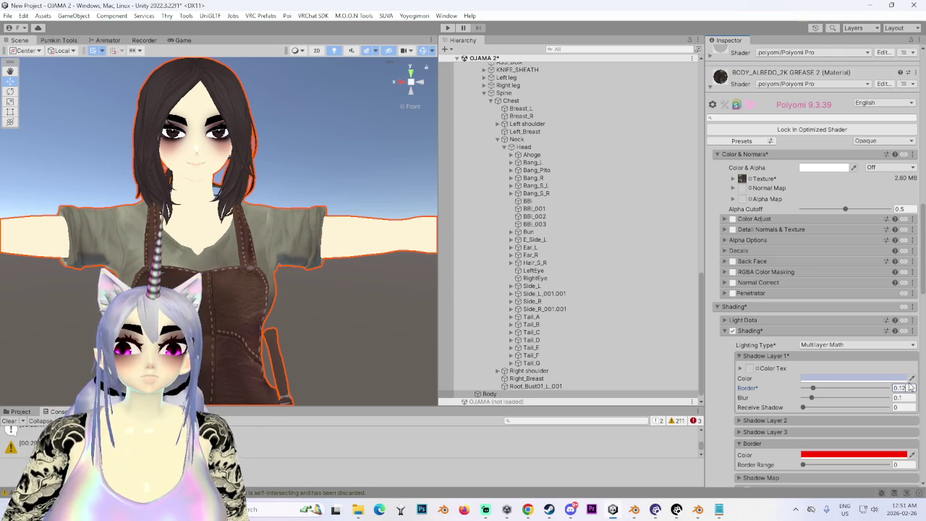
key(BackSpace)
text(9)
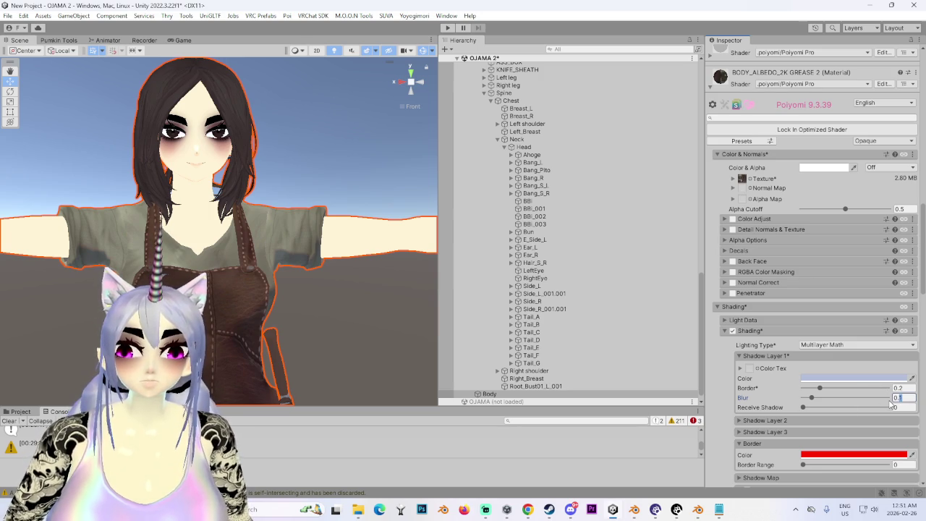
drag(816, 397, 810, 397)
drag(887, 398, 860, 417)
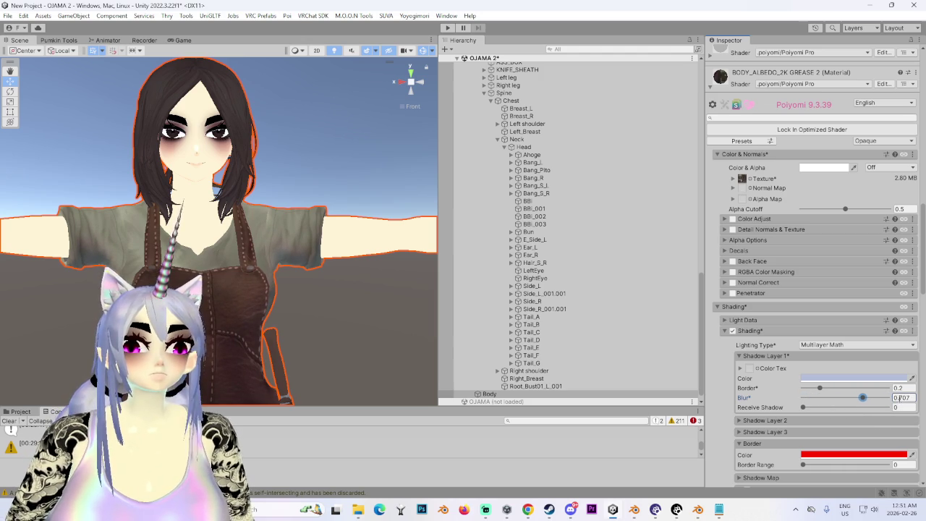
text(0.3)
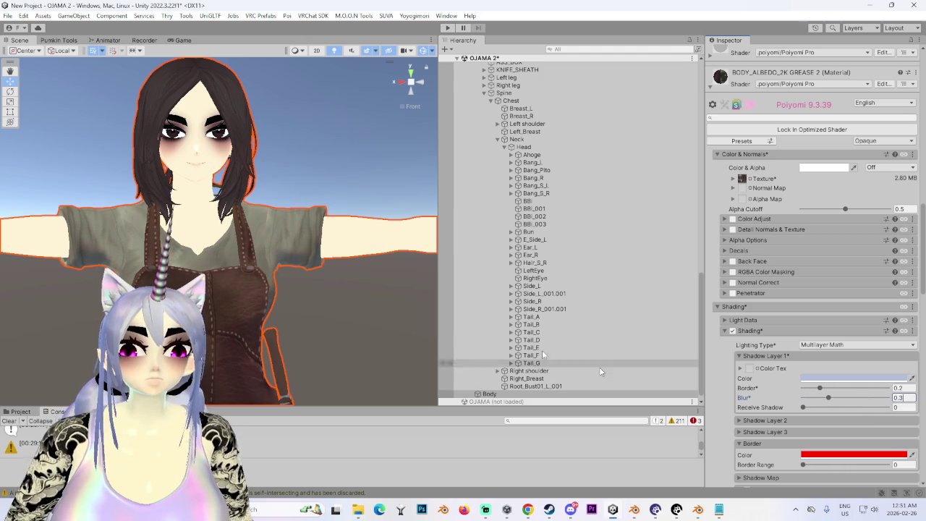
mouse_move(270, 300)
alt+mouse_down()
mouse_move(217, 289)
mouse_move(335, 292)
alt+mouse_up()
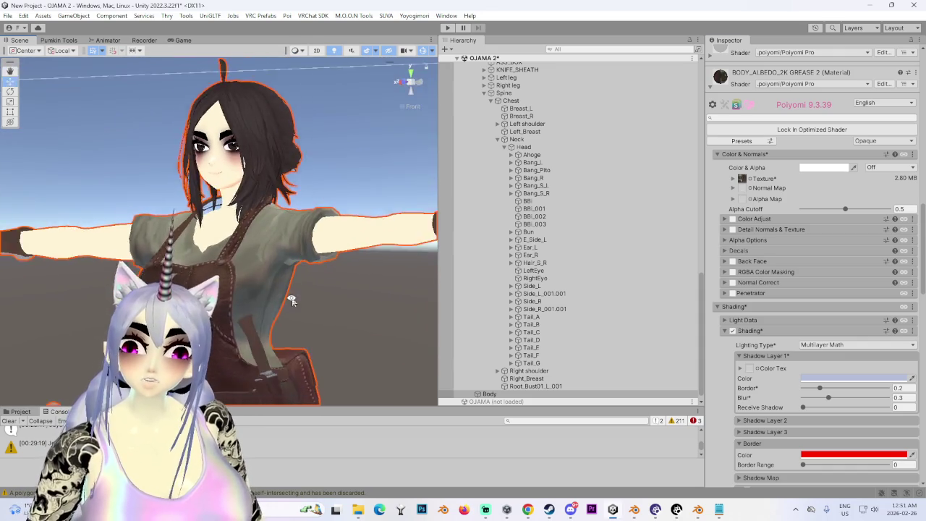
alt+drag(335, 291, 296, 304)
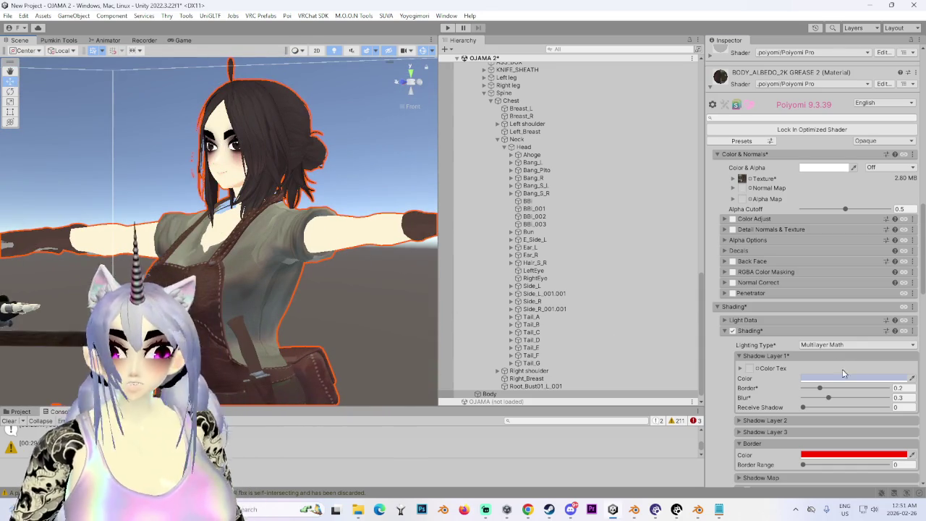
scroll(741, 382, down, 3)
scroll(740, 382, down, 1)
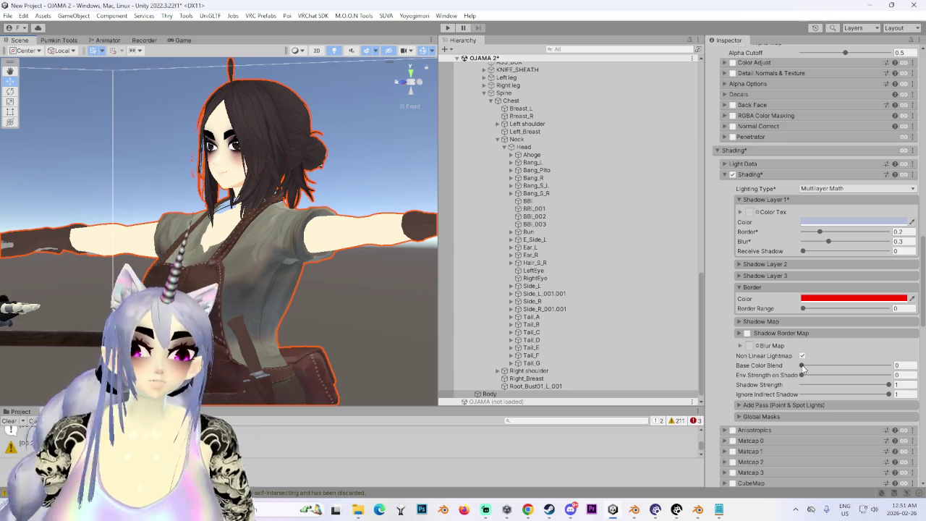
Drag Base Color Blend to about 0.598 and replace Shadow Strength 1 with 0.6
mouse_move(803, 365)
mouse_down()
mouse_move(889, 365)
mouse_move(855, 385)
mouse_up()
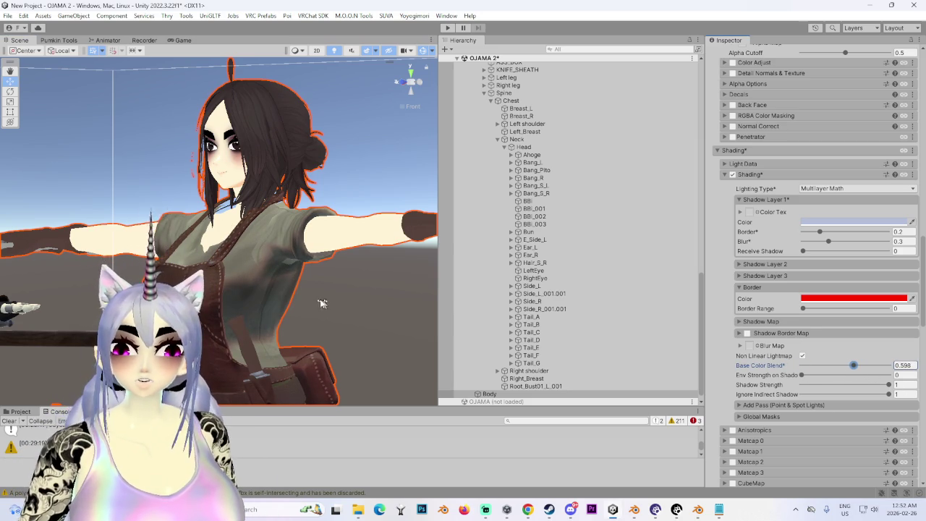
alt+drag(332, 305, 290, 305)
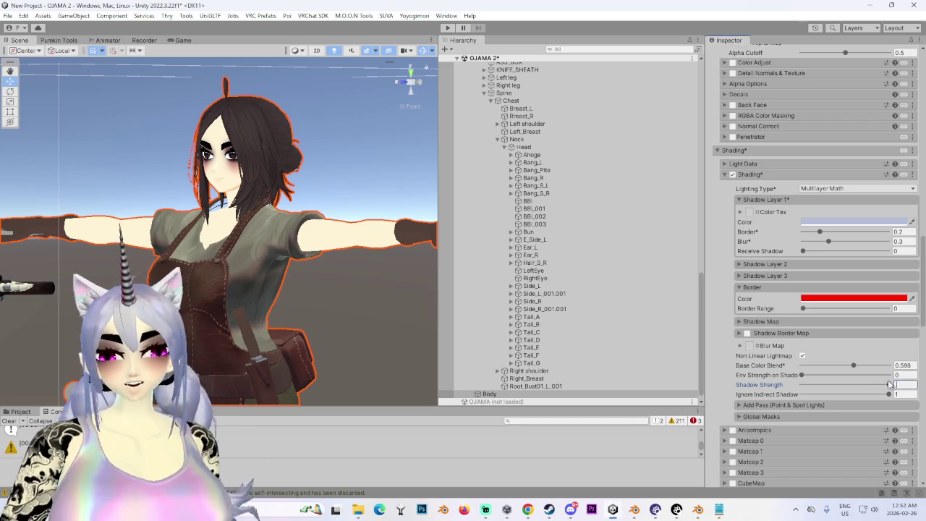
key(BackSpace)
mouse_move(237, 278)
alt+mouse_down()
mouse_move(329, 267)
mouse_move(298, 360)
alt+mouse_up()
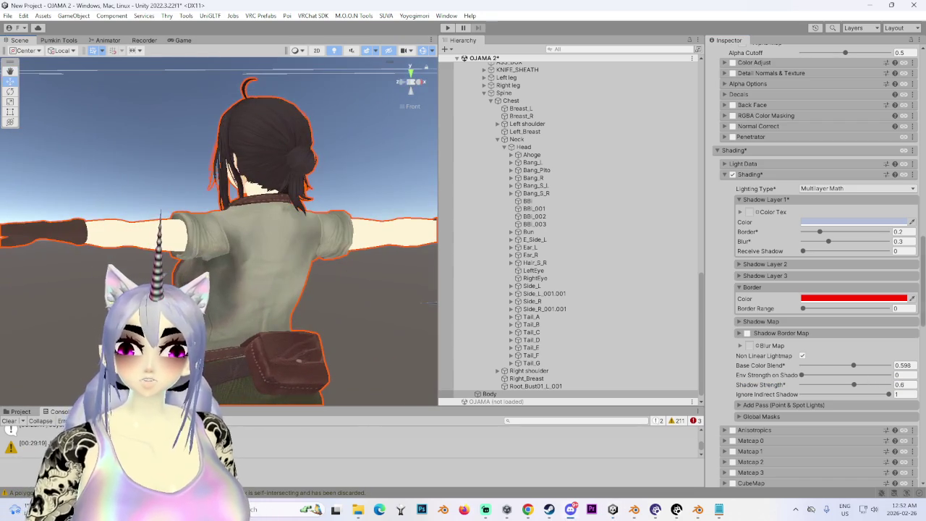
alt+drag(372, 283, 427, 289)
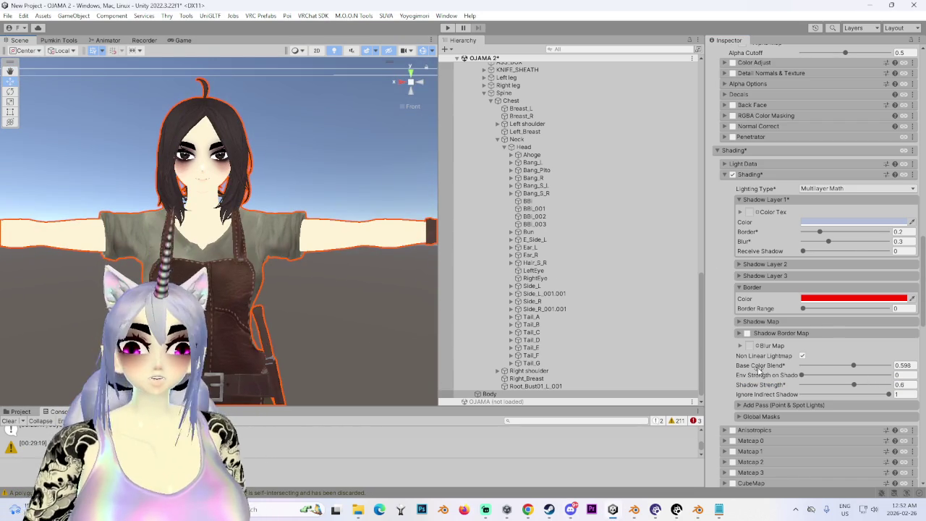
Scroll to the body material's Rendering section and expand it
scroll(746, 366, down, 3)
scroll(745, 366, down, 3)
scroll(745, 388, down, 2)
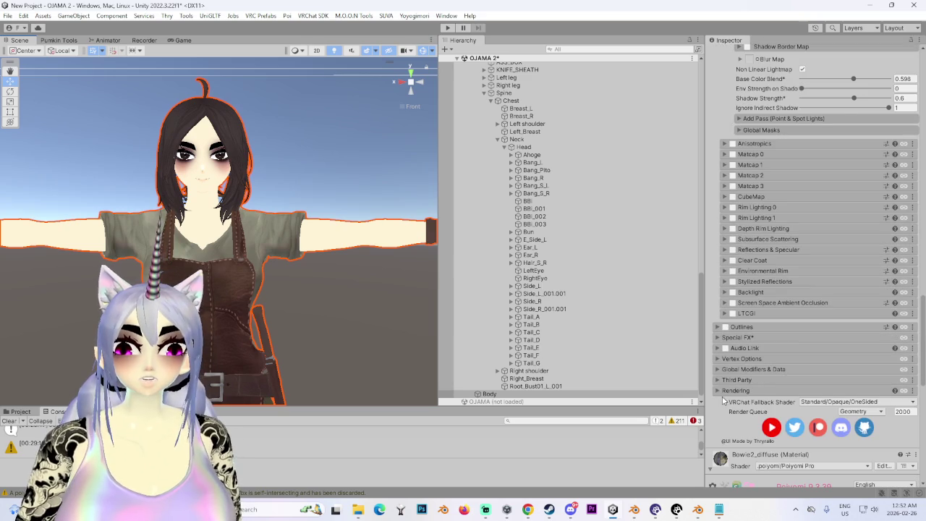
click(717, 391)
scroll(781, 353, down, 2)
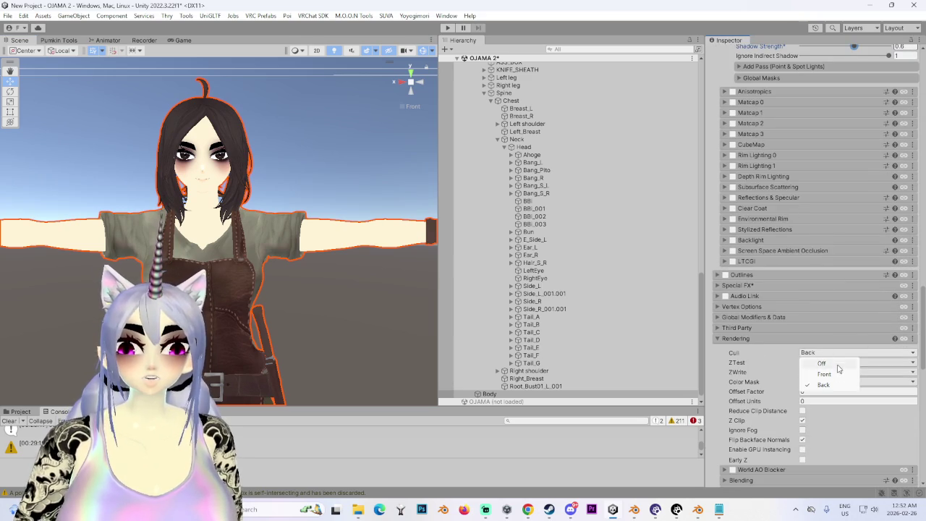
Orbit and zoom around the avatar's body and face to check the double-sided rendering
mouse_move(325, 290)
alt+mouse_down()
mouse_move(292, 298)
mouse_move(212, 271)
mouse_move(225, 275)
alt+mouse_up()
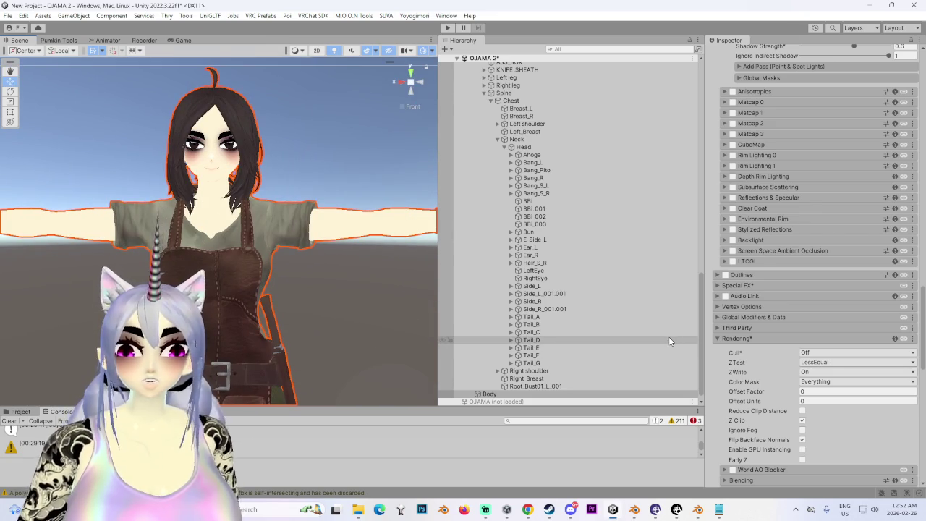
mouse_move(260, 246)
alt+mouse_down()
mouse_move(282, 243)
mouse_move(314, 196)
mouse_move(326, 217)
alt+mouse_up()
scroll(282, 243, up, 3)
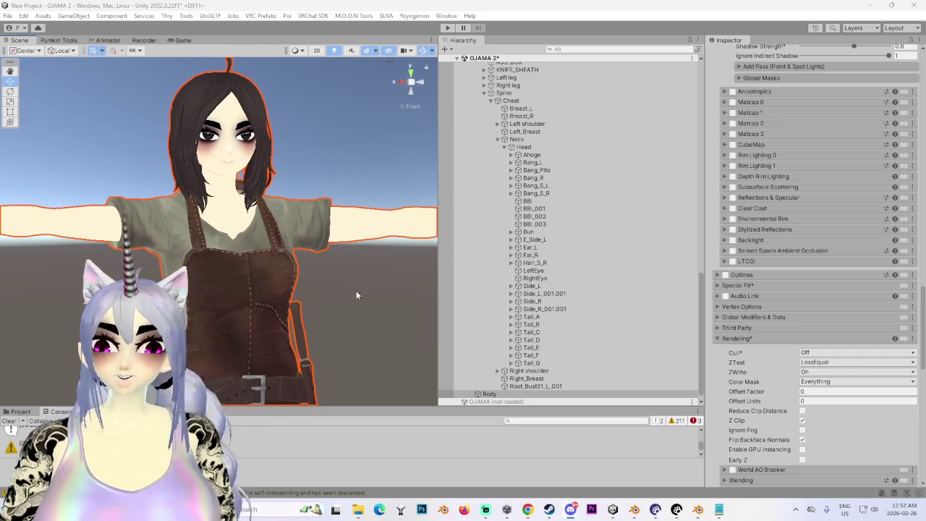
scroll(263, 217, down, 2)
mouse_move(263, 218)
alt+mouse_down()
mouse_move(325, 252)
mouse_move(383, 266)
alt+mouse_up()
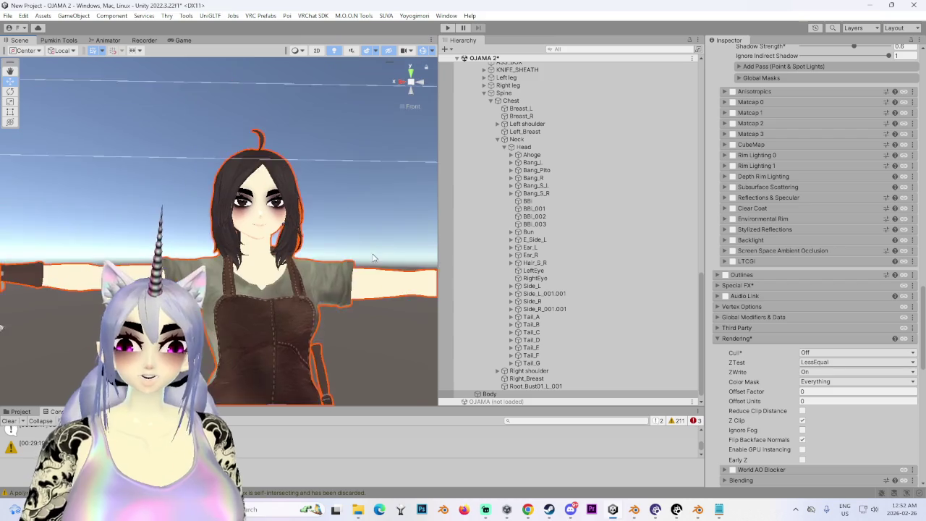
scroll(207, 212, up, 2)
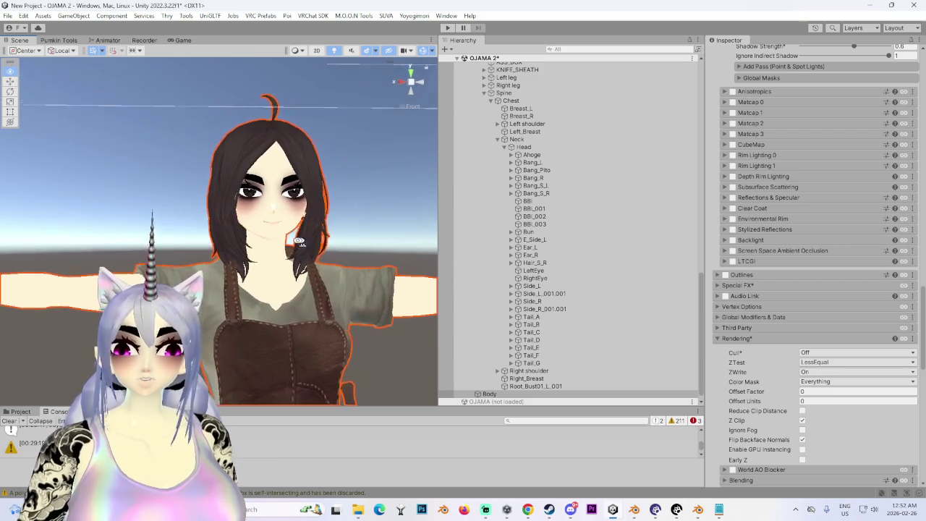
scroll(228, 217, up, 2)
scroll(250, 223, up, 2)
scroll(272, 228, up, 3)
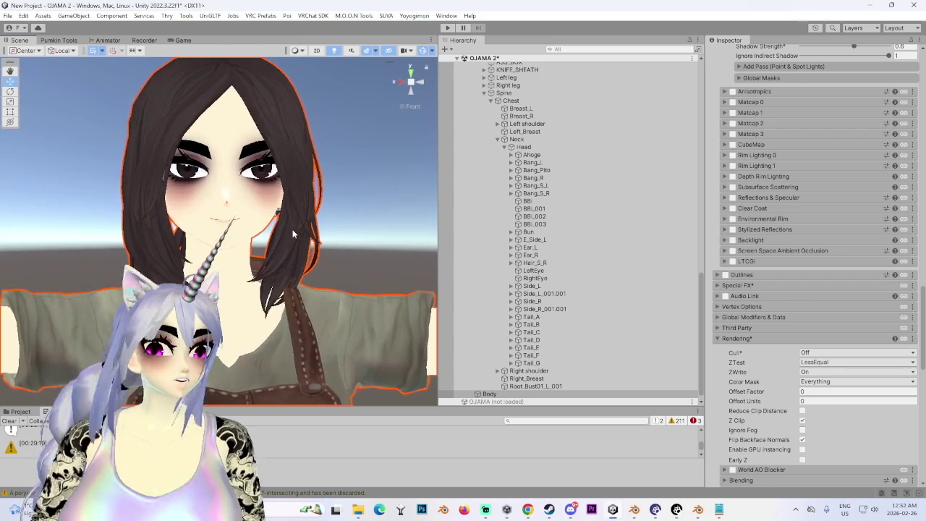
alt+drag(293, 234, 331, 252)
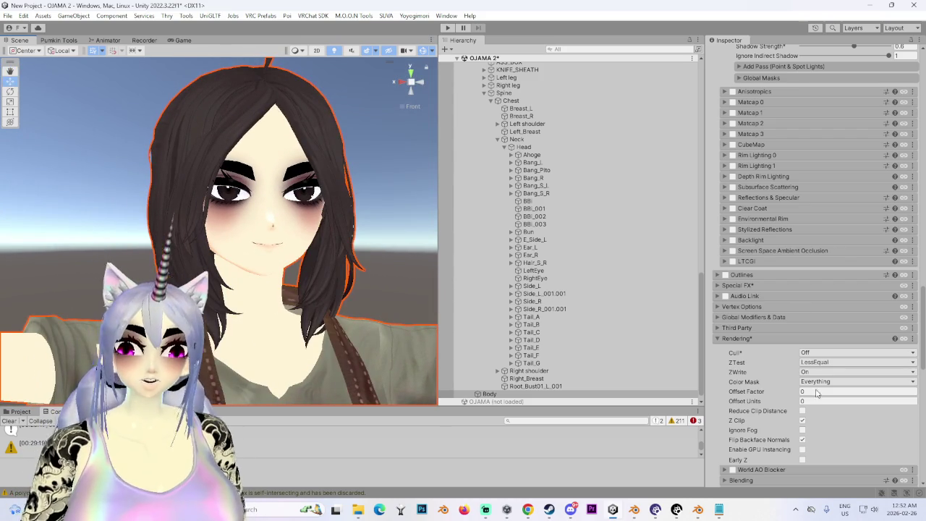
scroll(805, 396, up, 5)
scroll(801, 402, up, 5)
scroll(799, 394, up, 5)
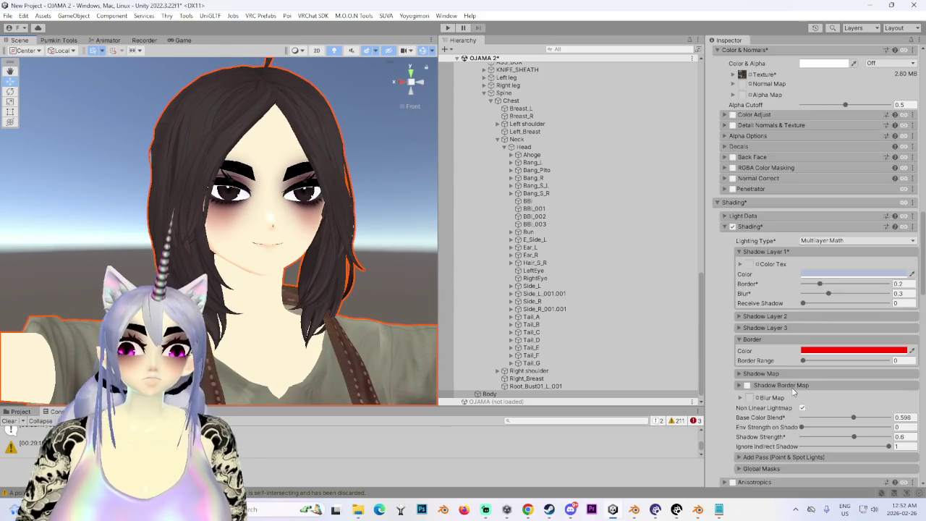
scroll(792, 375, up, 3)
scroll(792, 376, down, 3)
scroll(792, 369, down, 5)
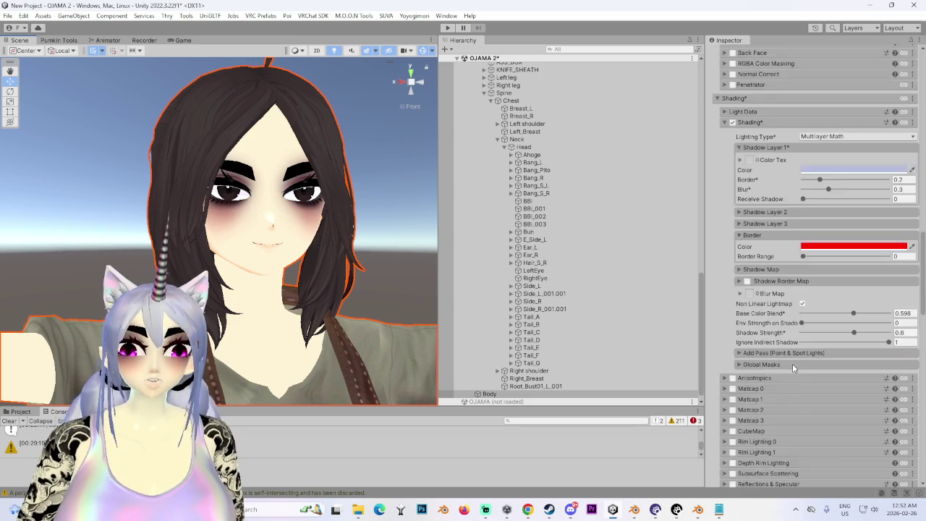
scroll(793, 363, down, 5)
scroll(788, 367, down, 5)
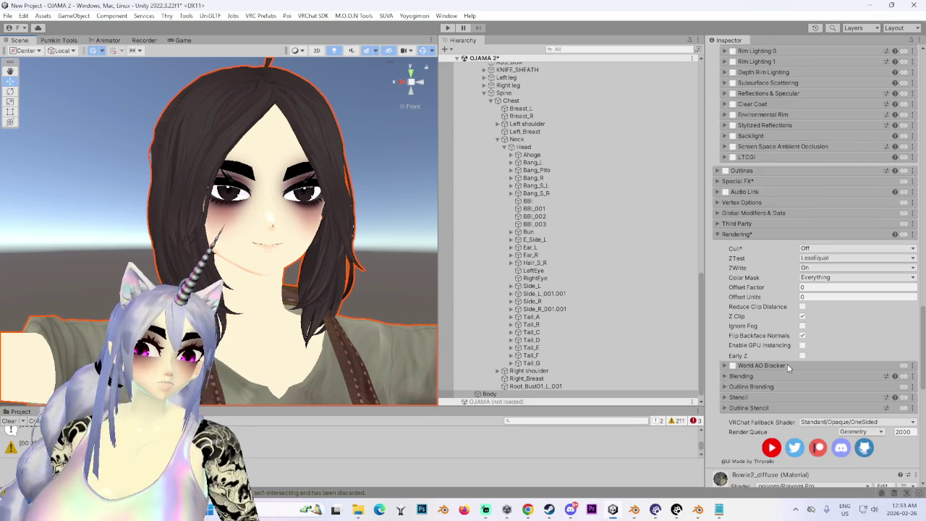
scroll(772, 275, up, 3)
scroll(760, 268, up, 3)
scroll(734, 248, up, 3)
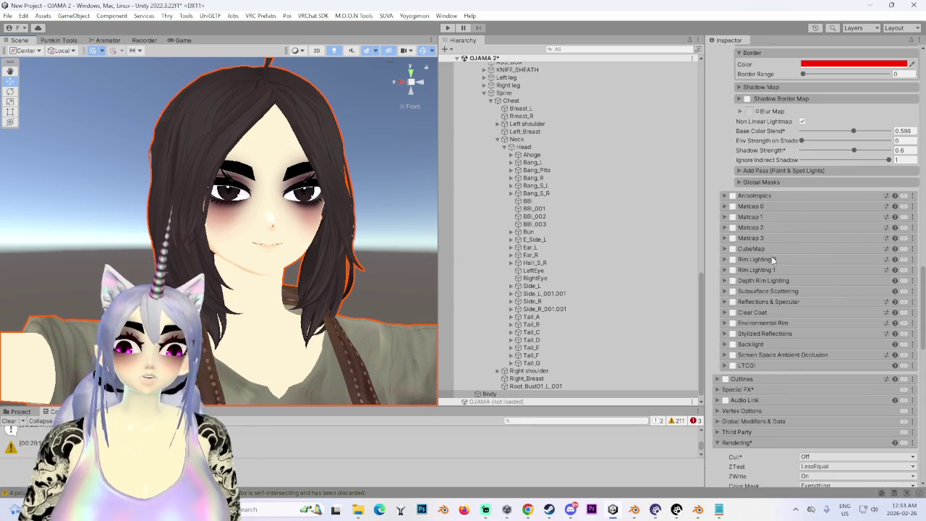
Enable CubeMap on the body material and assign the T_ToonLit_CM cubemap
click(725, 249)
click(732, 248)
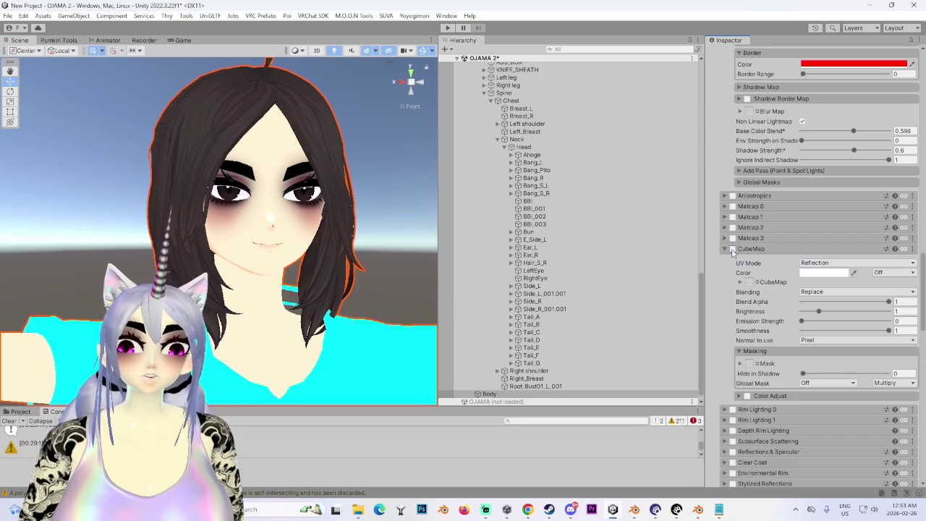
scroll(316, 240, down, 2)
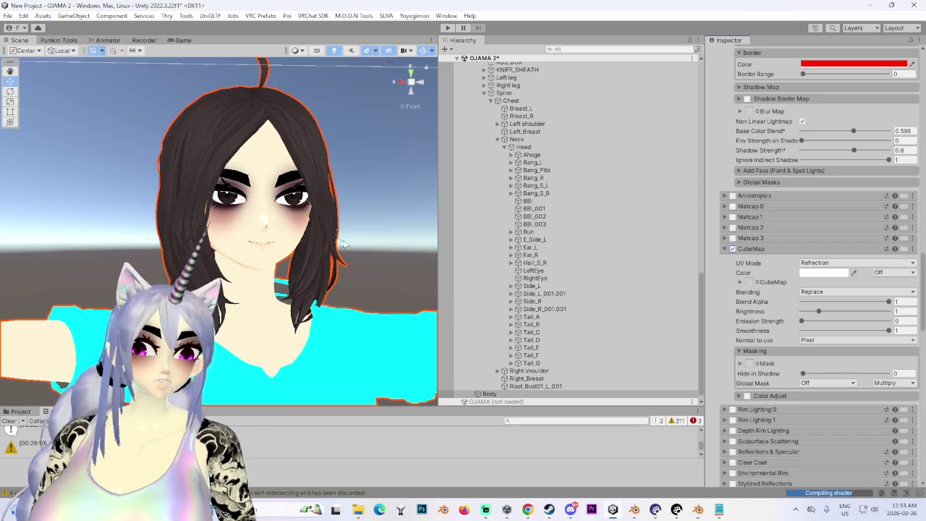
mouse_move(313, 252)
right_down()
mouse_move(256, 196)
mouse_move(256, 251)
mouse_move(224, 235)
right_up()
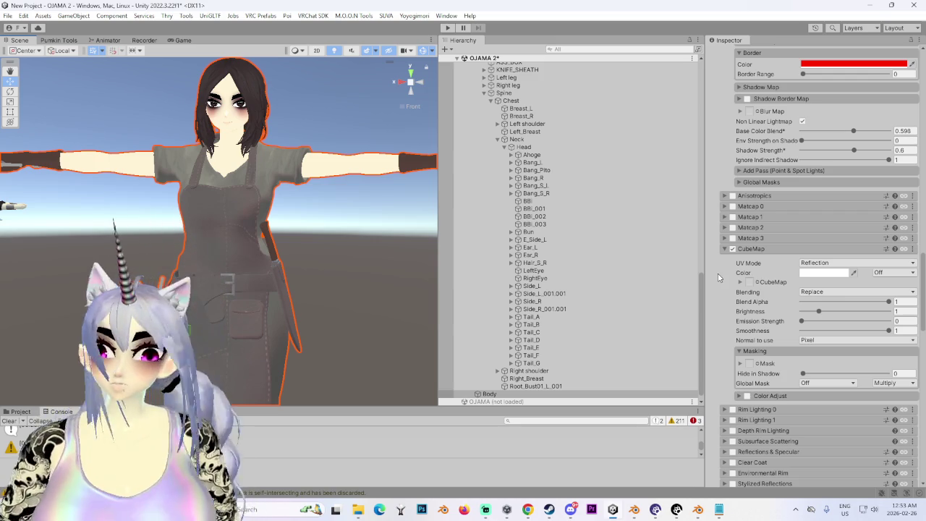
click(758, 283)
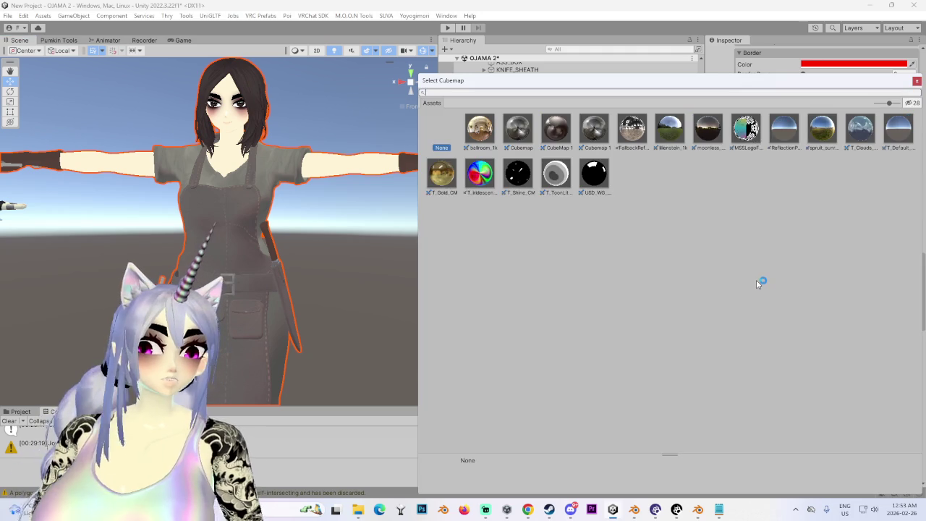
click(565, 176)
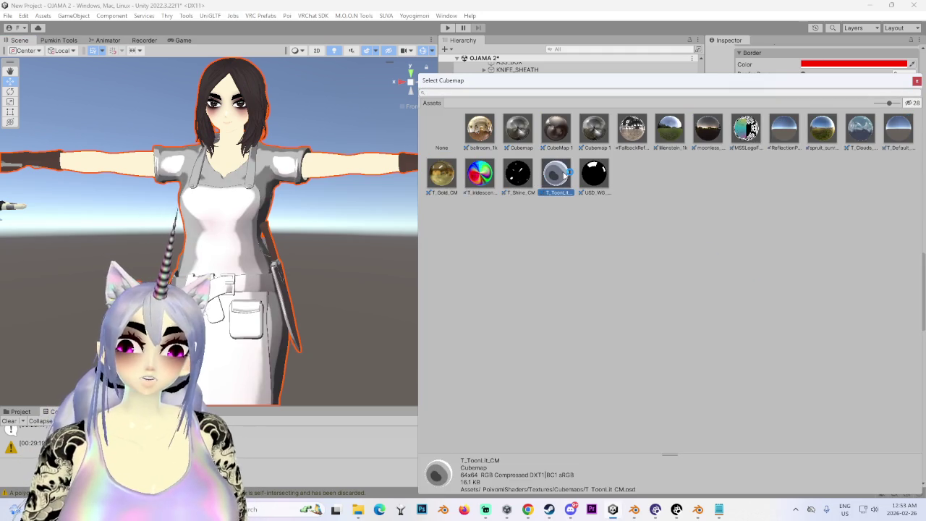
Set the cubemap Smoothness to about 0.248 for a slight shine
mouse_move(296, 236)
alt+mouse_down()
mouse_move(257, 276)
mouse_move(205, 233)
mouse_move(275, 290)
alt+mouse_up()
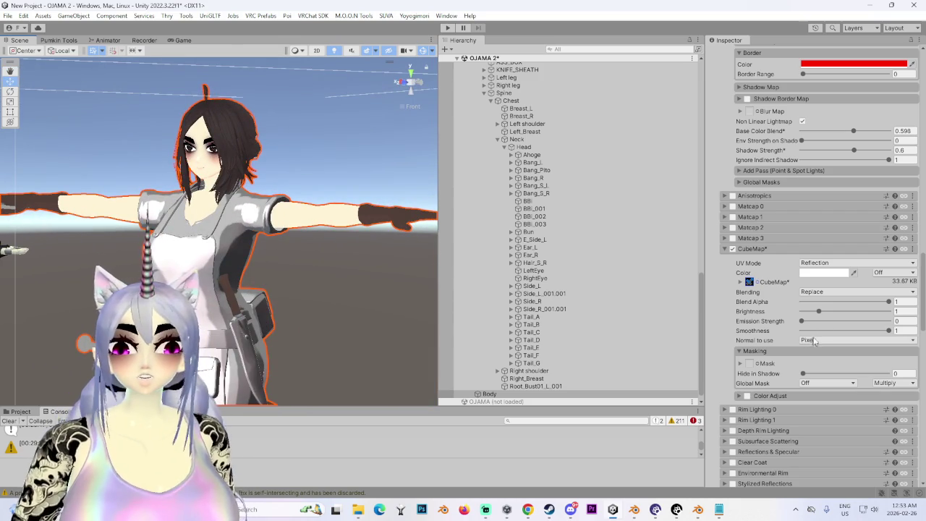
drag(887, 332, 715, 334)
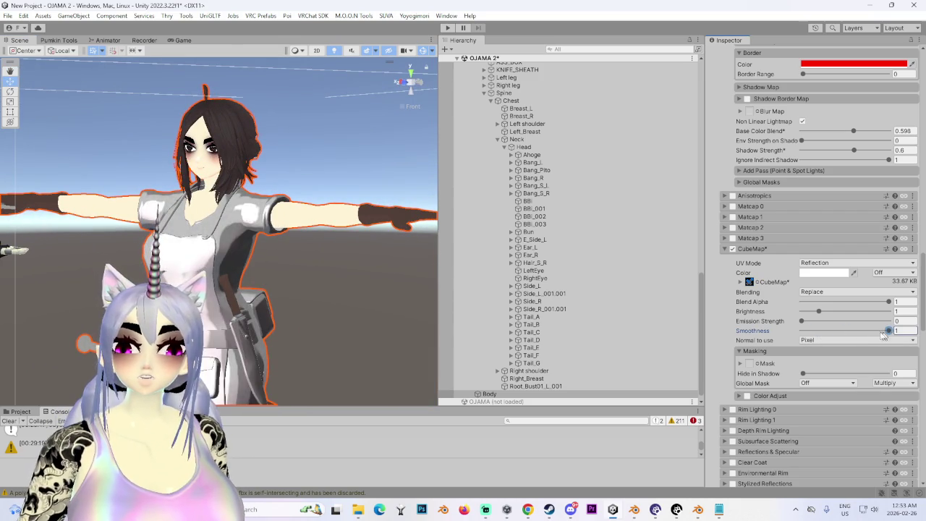
mouse_move(803, 331)
mouse_down()
mouse_move(889, 332)
mouse_move(824, 339)
mouse_up()
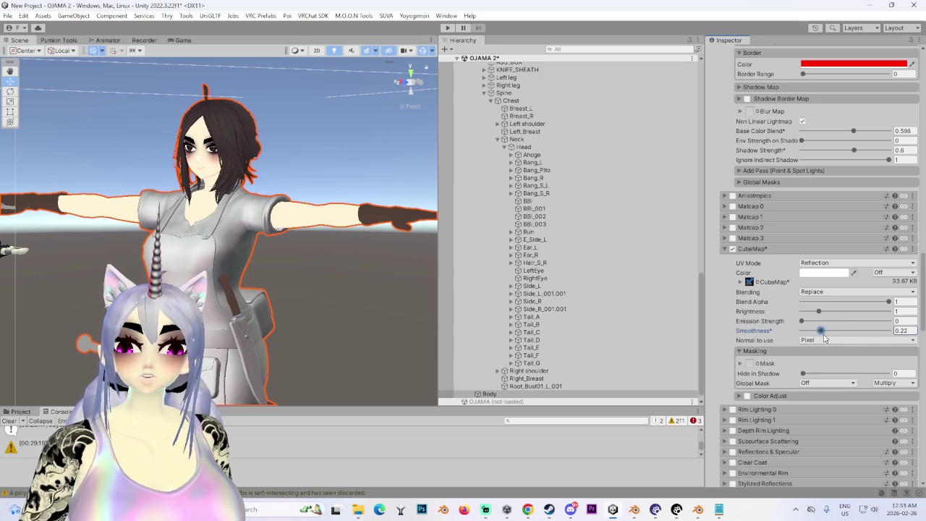
mouse_move(355, 326)
alt+mouse_down()
mouse_move(398, 268)
mouse_move(215, 281)
alt+mouse_up()
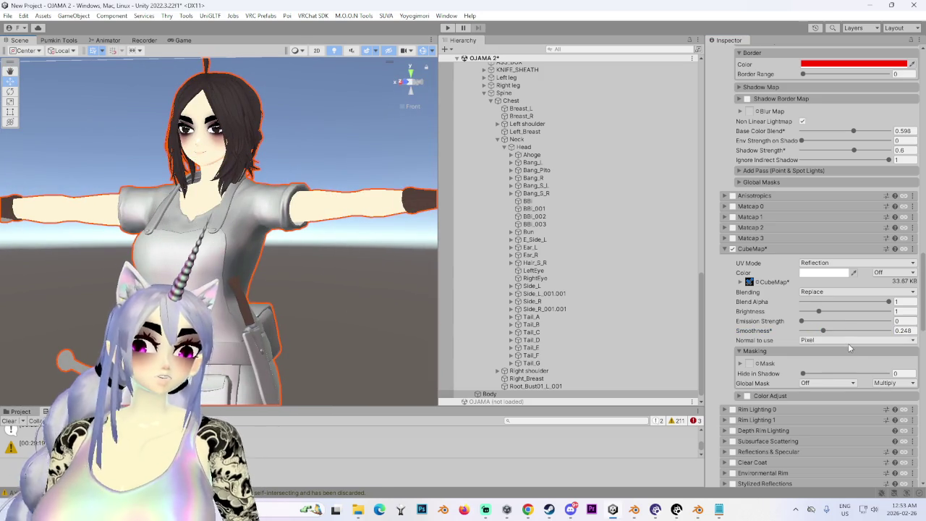
click(826, 291)
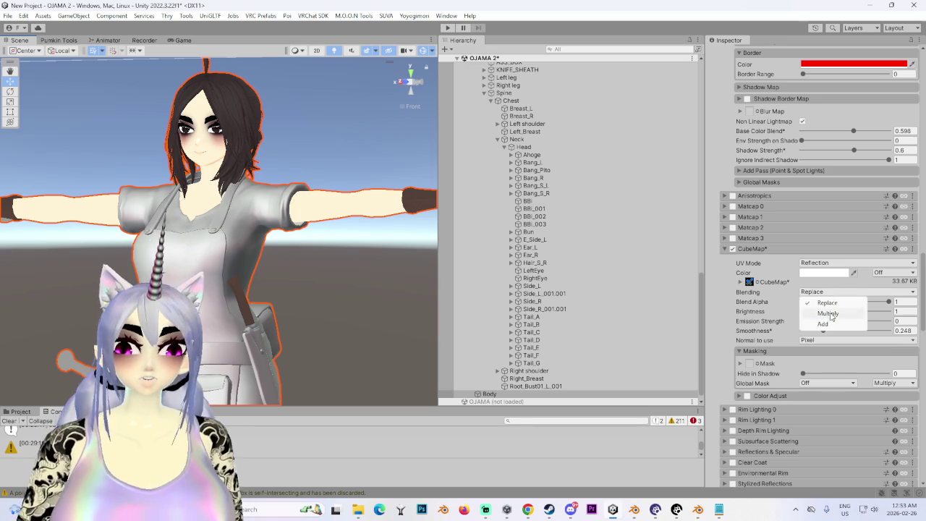
Switch CubeMap blending to Multiply and inspect the darker torso and belt
click(832, 312)
mouse_move(427, 289)
alt+mouse_down()
mouse_move(319, 279)
mouse_move(352, 280)
mouse_move(312, 322)
mouse_move(231, 272)
mouse_move(159, 275)
mouse_move(250, 276)
mouse_move(316, 298)
mouse_move(241, 231)
alt+mouse_up()
scroll(316, 298, up, 3)
scroll(337, 234, down, 5)
mouse_move(337, 234)
alt+mouse_down()
mouse_move(206, 278)
mouse_move(434, 319)
mouse_move(336, 259)
mouse_move(381, 250)
mouse_move(310, 265)
alt+mouse_up()
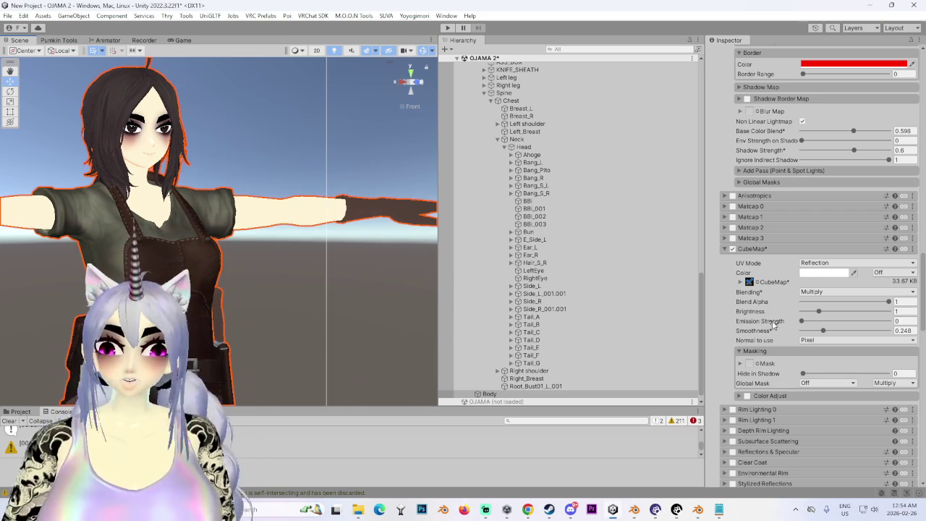
alt+drag(225, 244, 217, 217)
scroll(210, 188, up, 5)
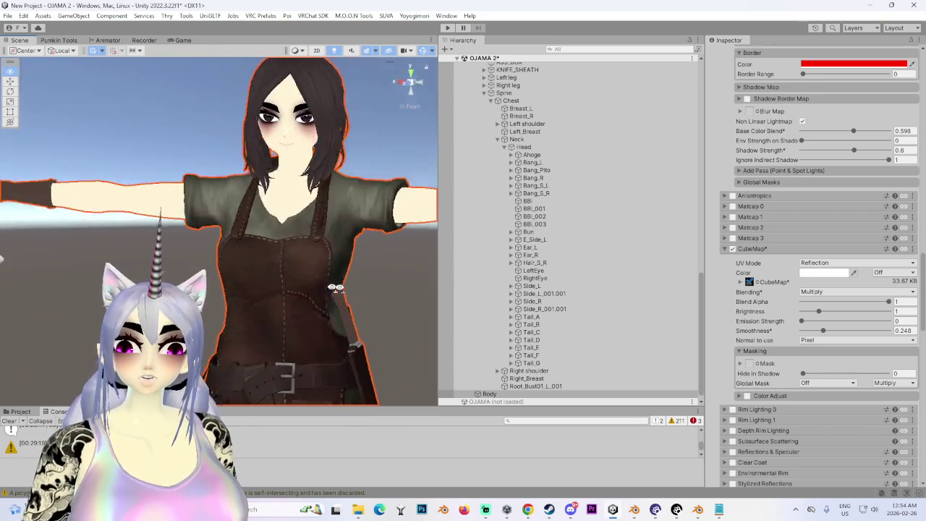
alt+drag(199, 152, 326, 248)
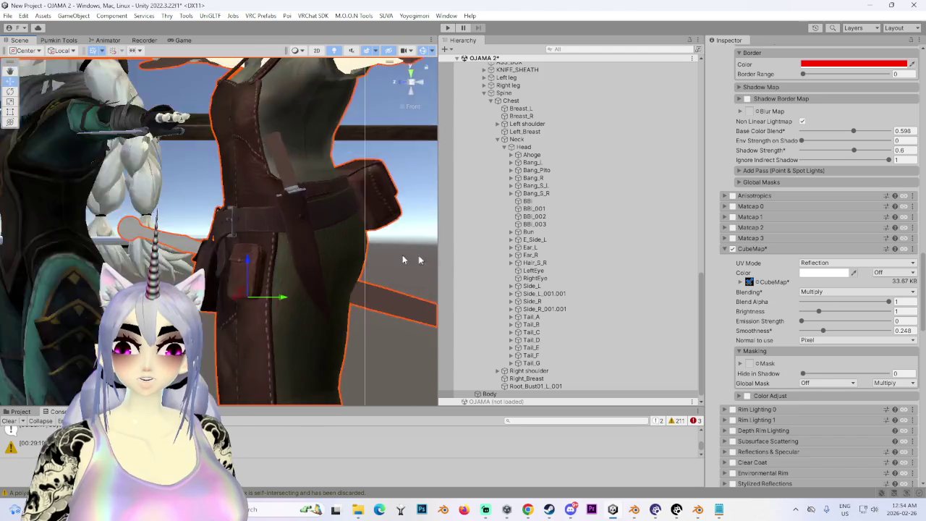
scroll(326, 247, down, 4)
alt+drag(264, 332, 217, 289)
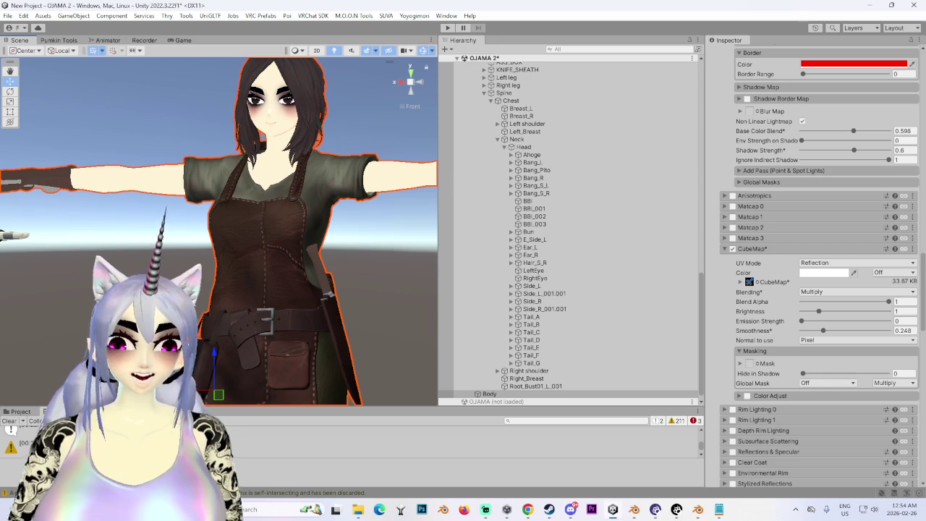
key(f)
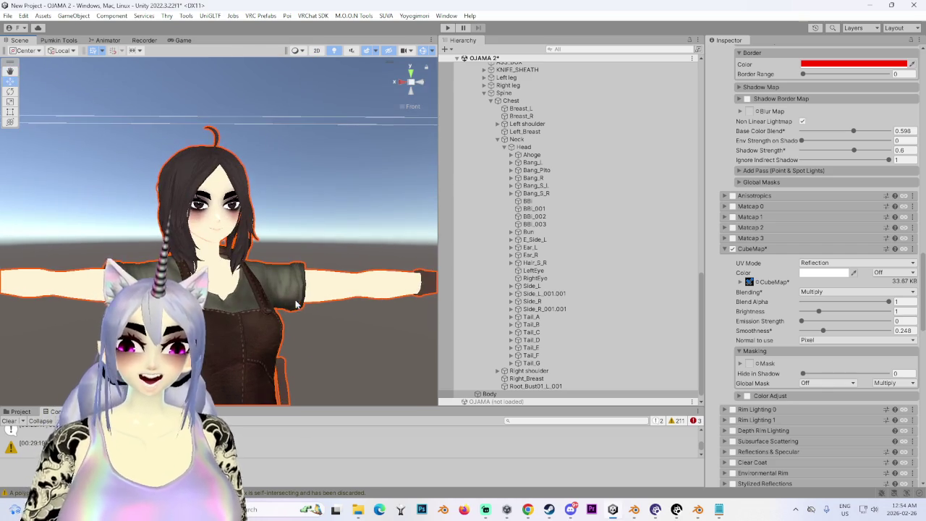
middle_drag(301, 305, 340, 271)
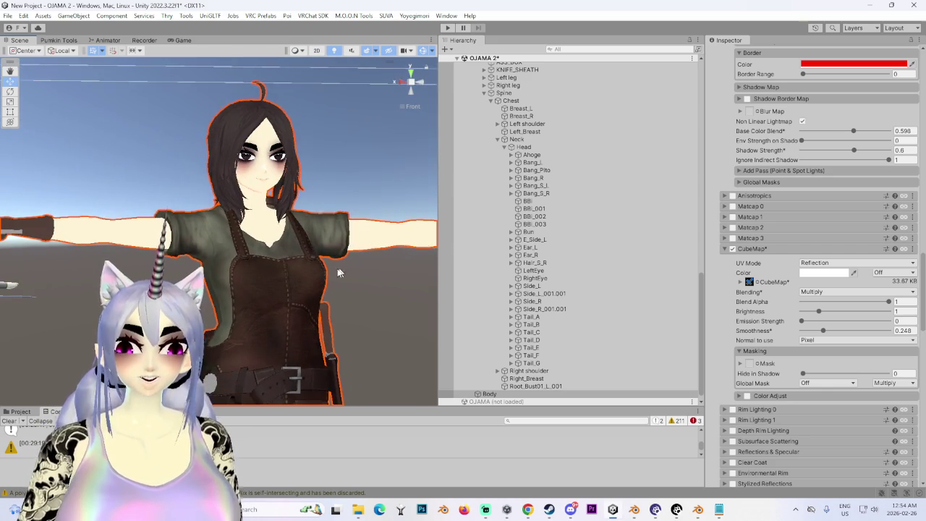
scroll(340, 271, up, 3)
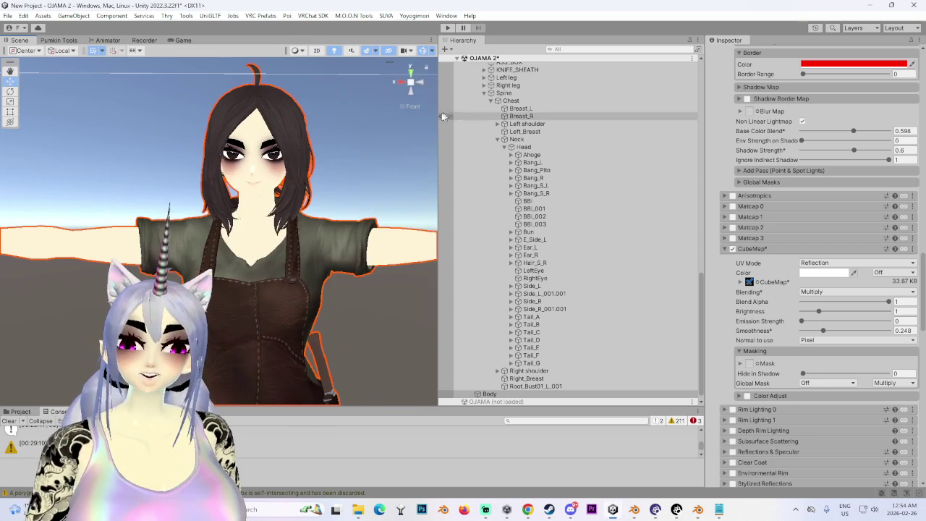
mouse_move(380, 102)
middle_down()
mouse_move(269, 266)
mouse_move(185, 142)
middle_up()
mouse_move(185, 142)
alt+mouse_down()
mouse_move(204, 249)
mouse_move(378, 242)
mouse_move(187, 235)
alt+mouse_up()
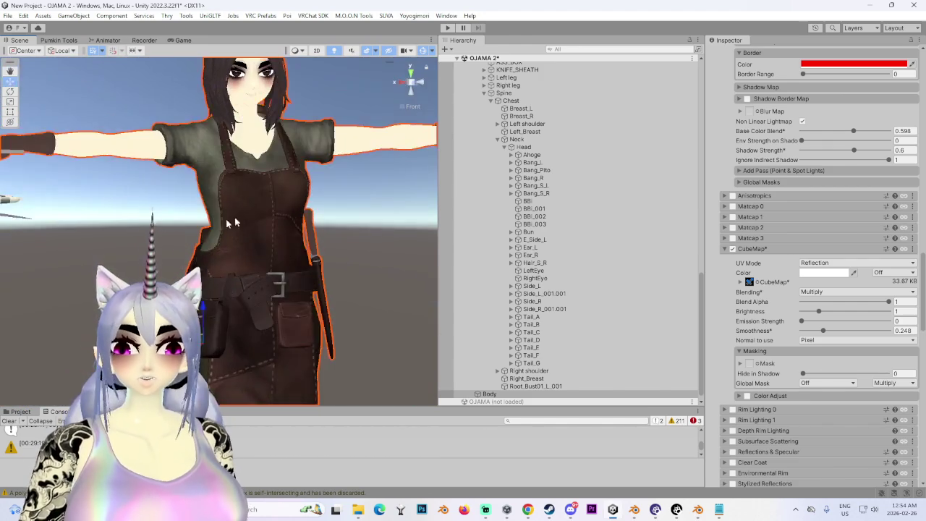
scroll(187, 236, down, 3)
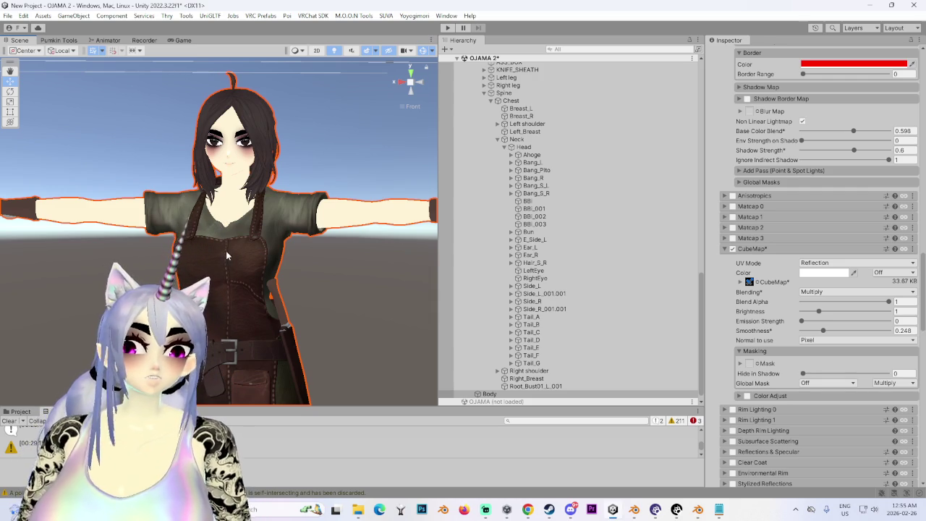
right_drag(218, 249, 356, 233)
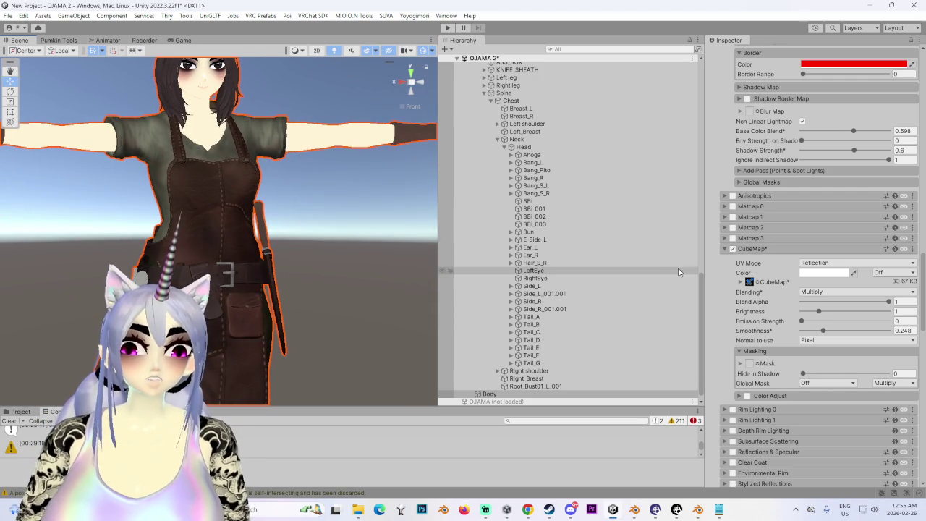
scroll(783, 335, down, 2)
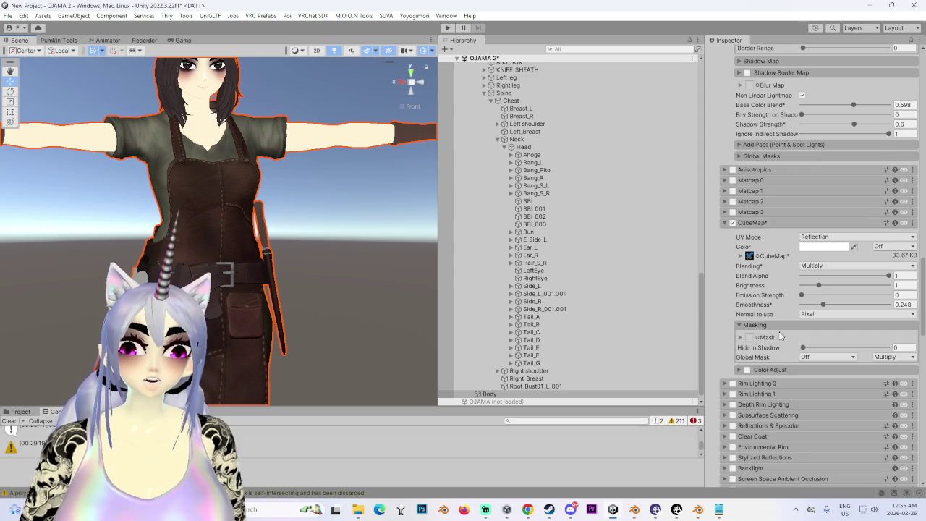
Enable Rim Lighting 0 on the body material and tick Invert Rim
click(725, 384)
click(732, 384)
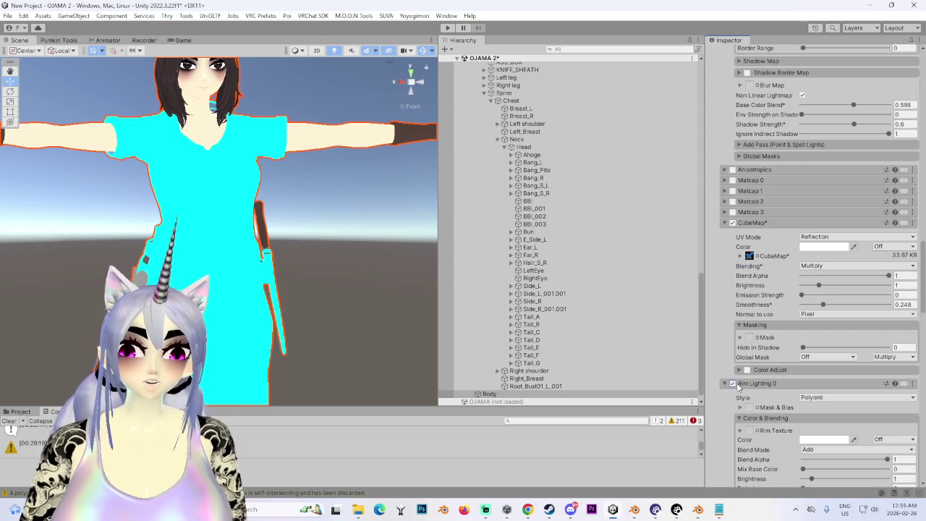
scroll(289, 257, up, 5)
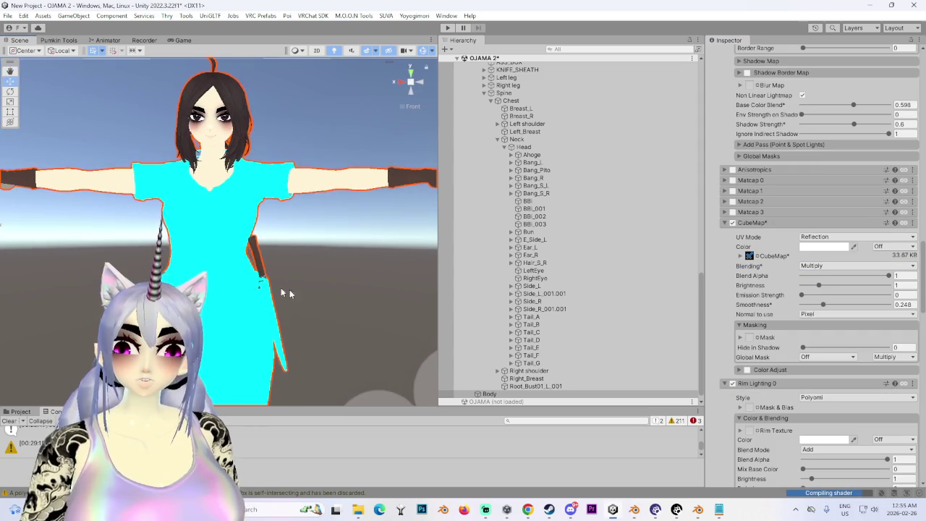
alt+drag(217, 217, 159, 217)
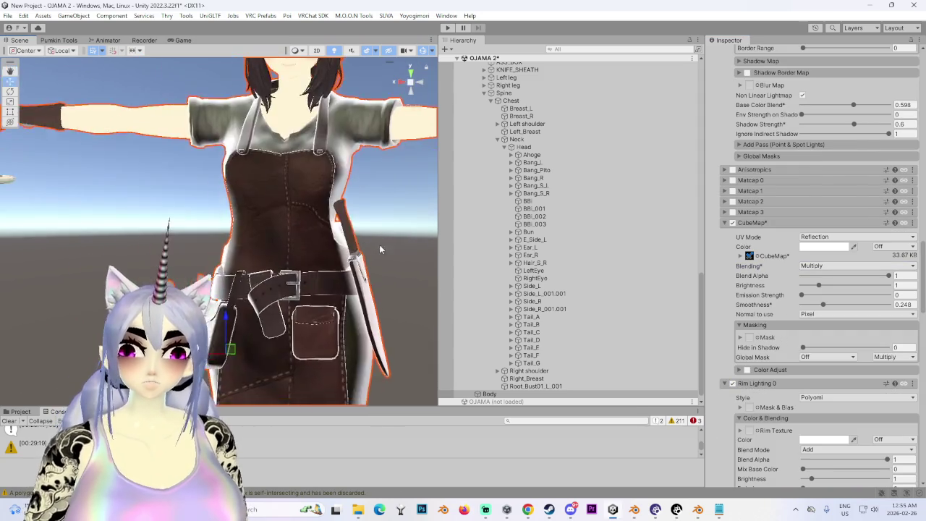
alt+drag(222, 248, 145, 269)
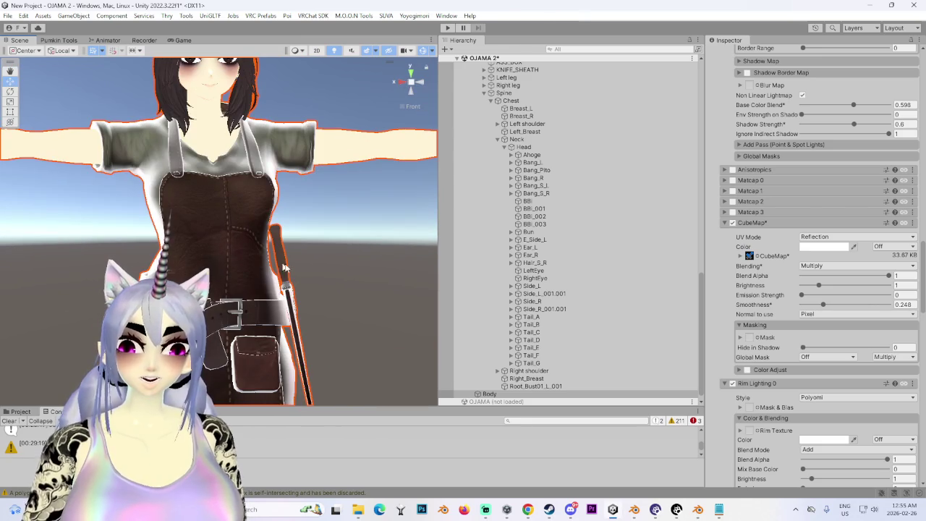
scroll(757, 372, down, 1)
scroll(756, 372, down, 1)
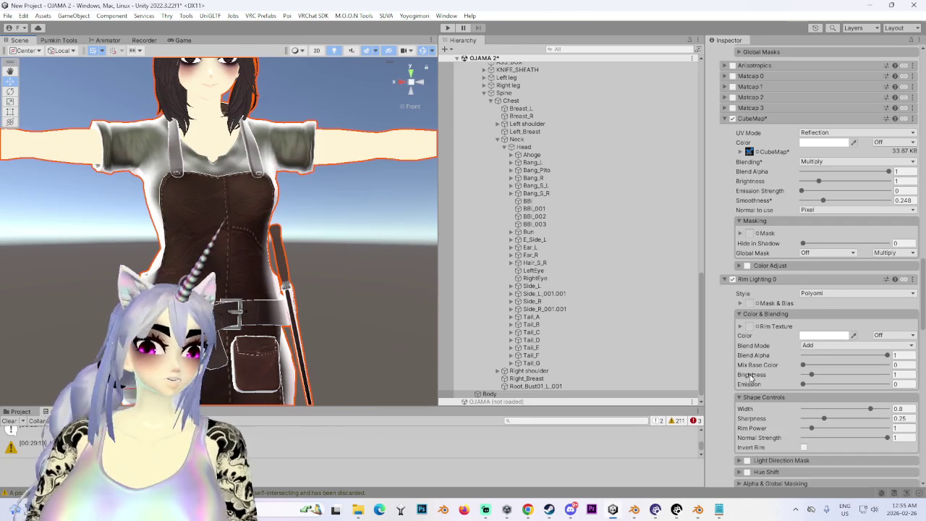
click(804, 447)
mouse_move(254, 258)
alt+mouse_down()
mouse_move(180, 261)
mouse_move(343, 259)
alt+mouse_up()
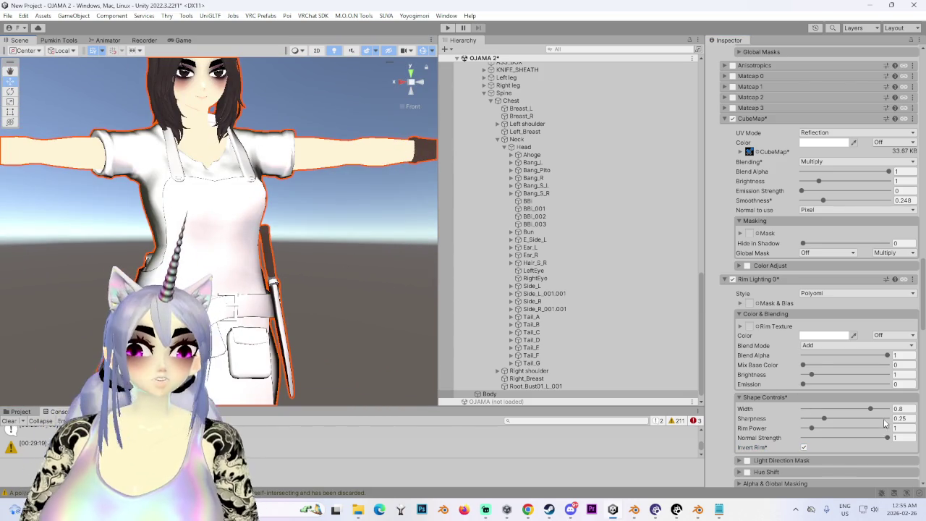
Set rim Width to 0.119, Sharpness to 0 and Mix Base Color to 1
drag(871, 413, 837, 419)
text(0.325)
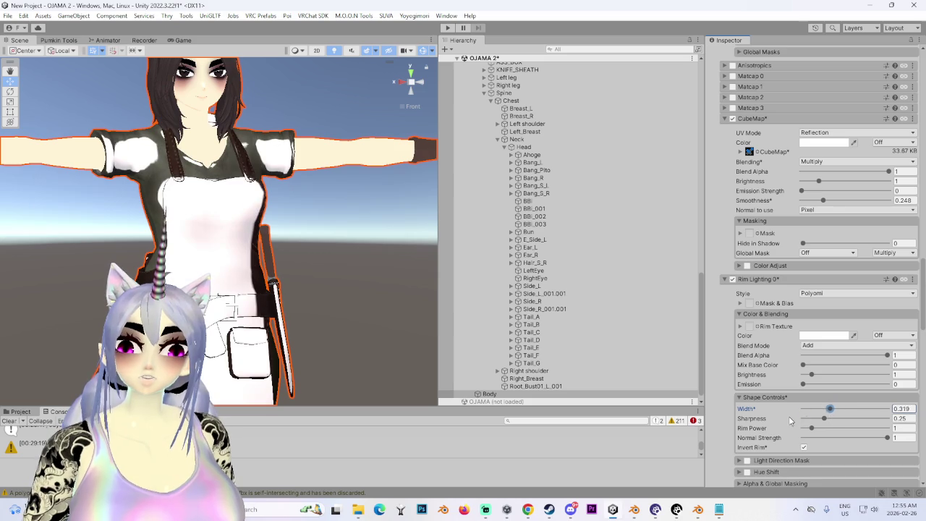
drag(791, 421, 798, 419)
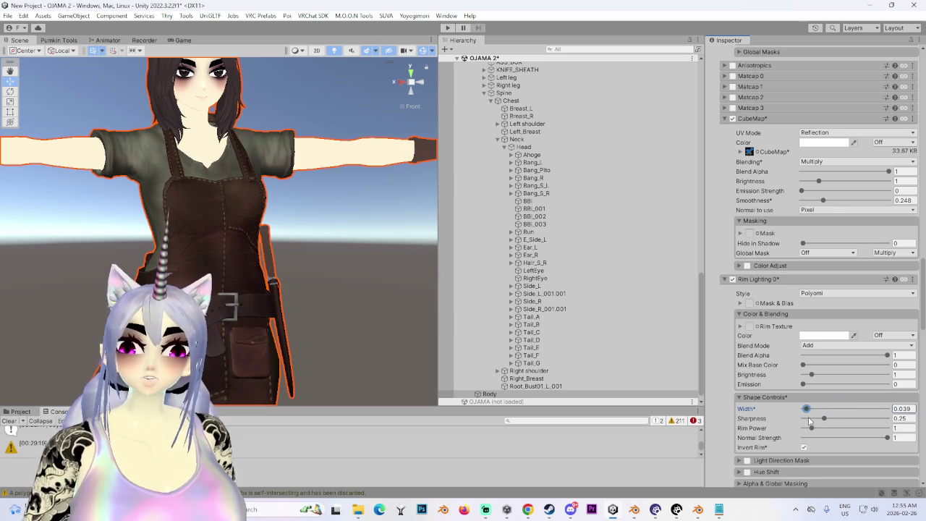
alt+drag(326, 318, 241, 313)
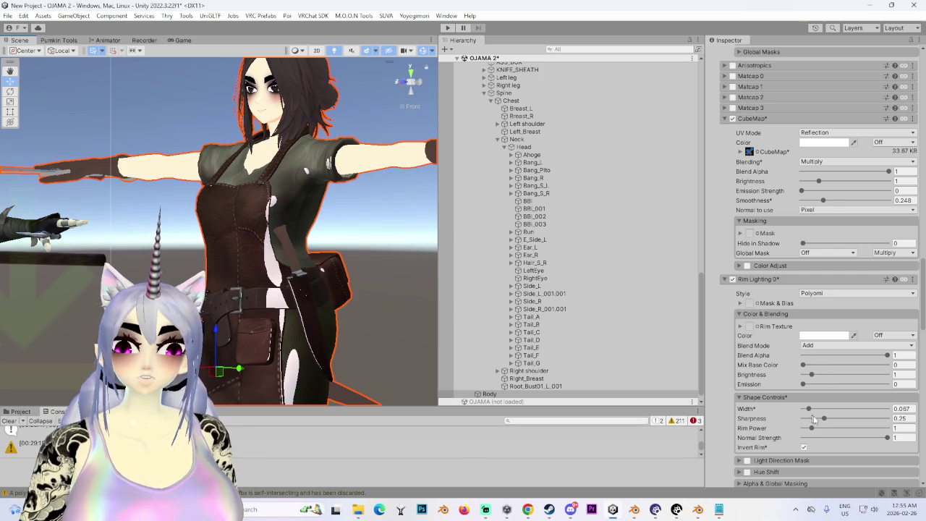
drag(812, 413, 800, 420)
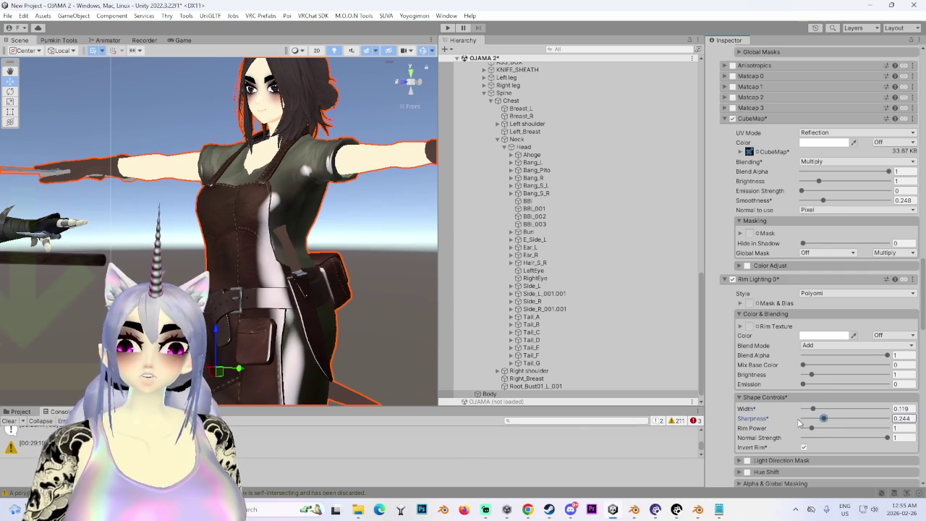
mouse_move(340, 296)
alt+mouse_down()
mouse_move(302, 295)
mouse_move(262, 332)
alt+mouse_up()
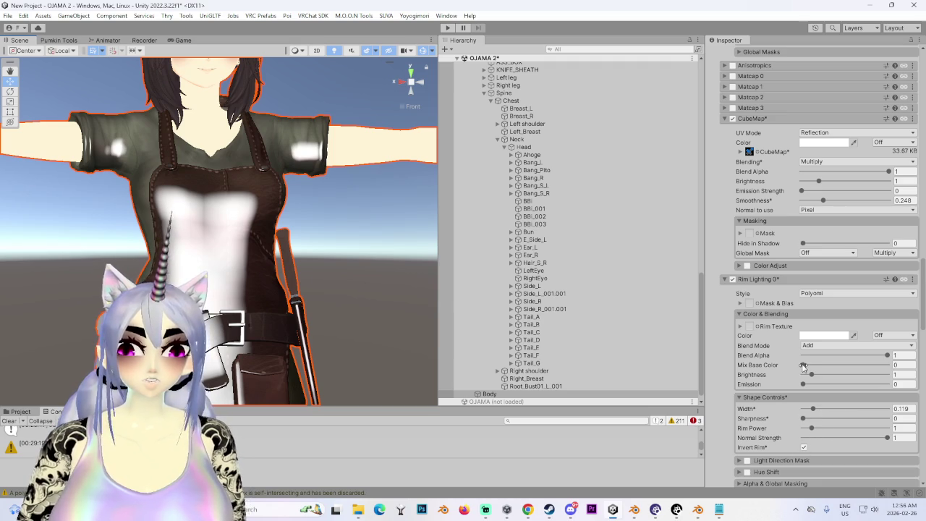
drag(804, 365, 890, 369)
alt+drag(339, 259, 365, 297)
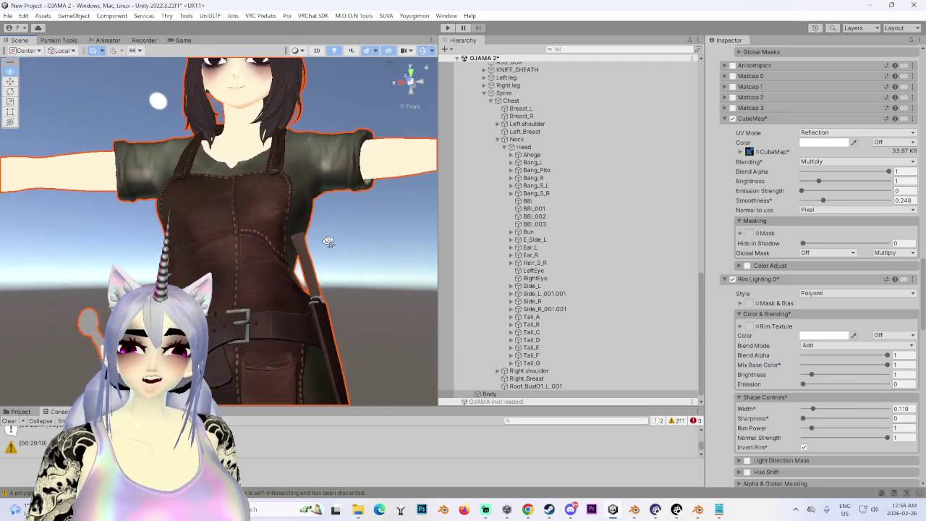
scroll(364, 298, up, 2)
scroll(358, 293, up, 2)
scroll(351, 289, up, 2)
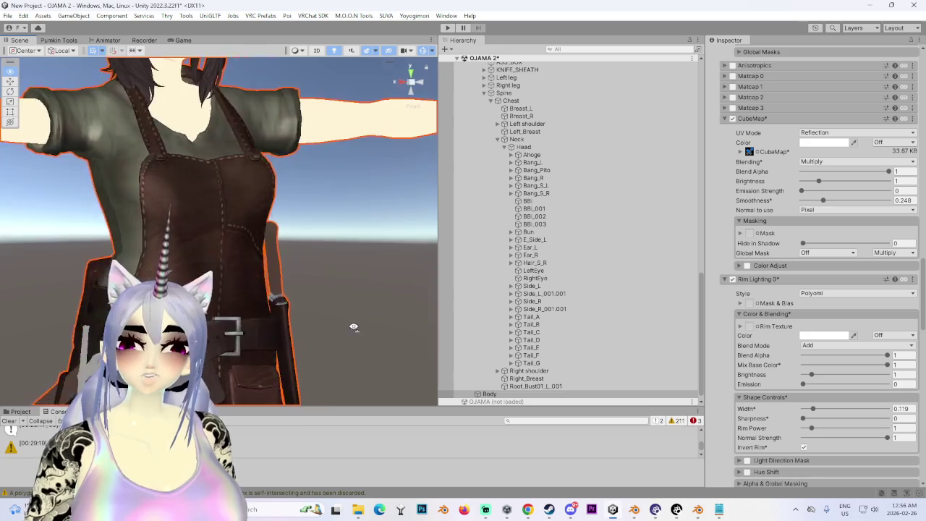
scroll(351, 288, up, 2)
mouse_move(351, 288)
alt+mouse_down()
mouse_move(320, 317)
mouse_move(341, 226)
mouse_move(109, 297)
alt+mouse_up()
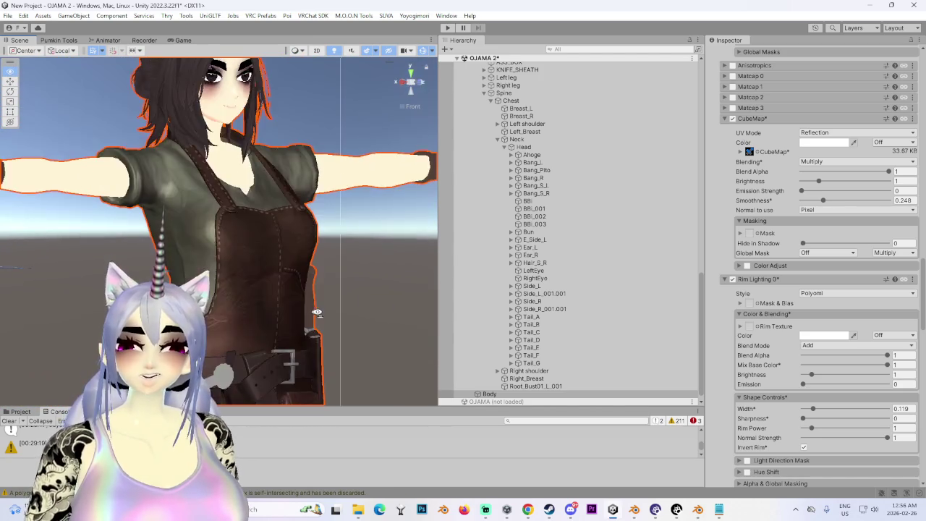
mouse_move(108, 296)
alt+mouse_down()
mouse_move(272, 294)
mouse_move(215, 282)
mouse_move(340, 286)
mouse_move(286, 289)
alt+mouse_up()
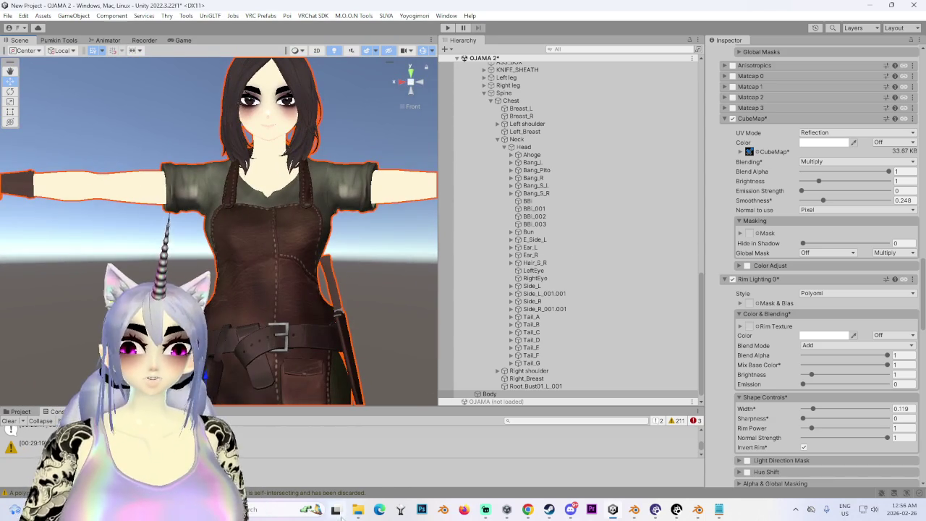
Open the FIX AVATAR.fbm folder in the Project tab and preview BODY_NORMAL_2K.jpg in Photos
click(21, 411)
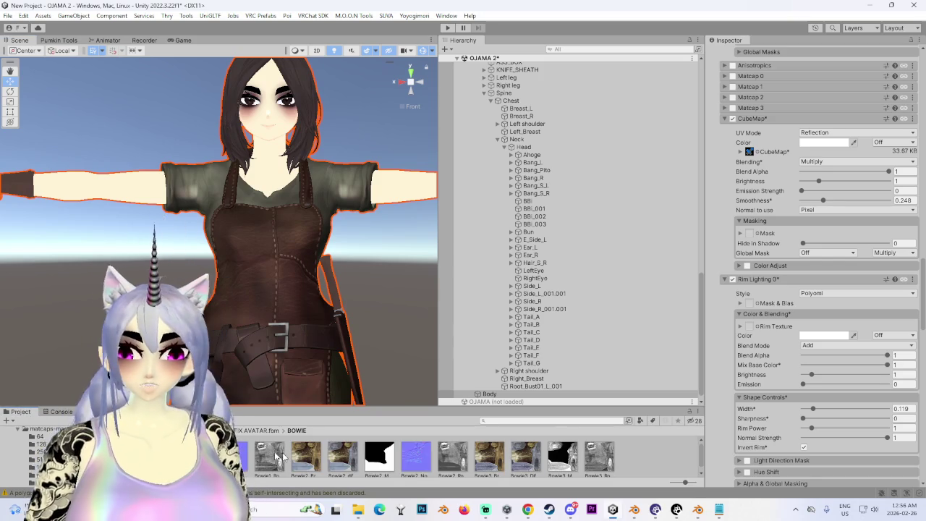
click(33, 475)
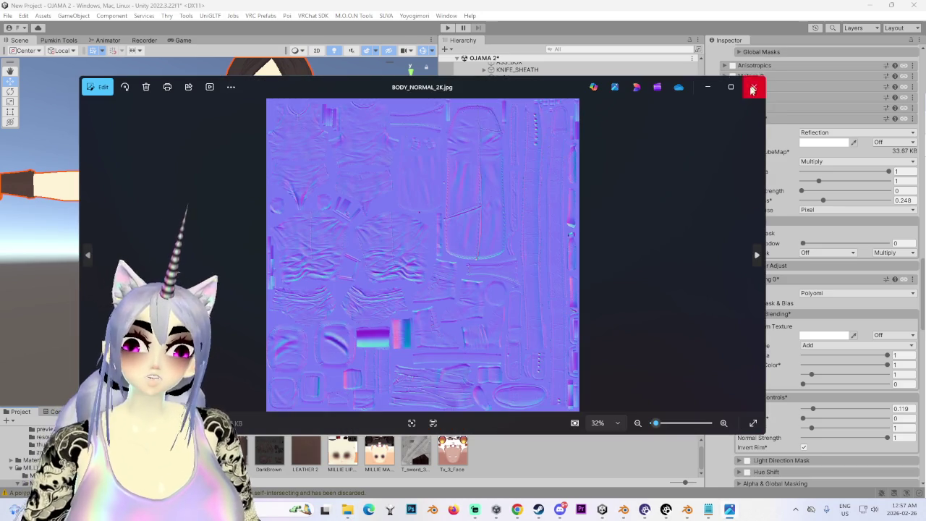
click(753, 86)
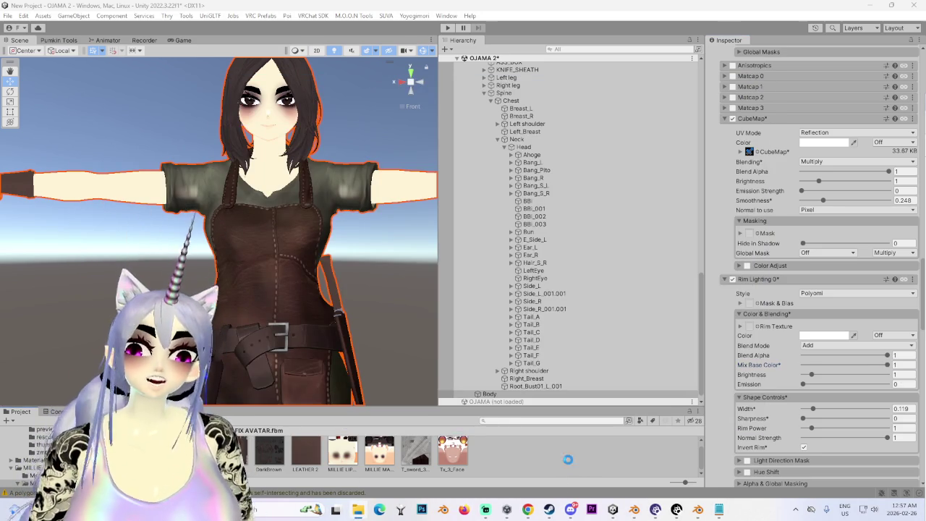
scroll(788, 355, up, 5)
scroll(788, 355, up, 5)
scroll(787, 354, up, 5)
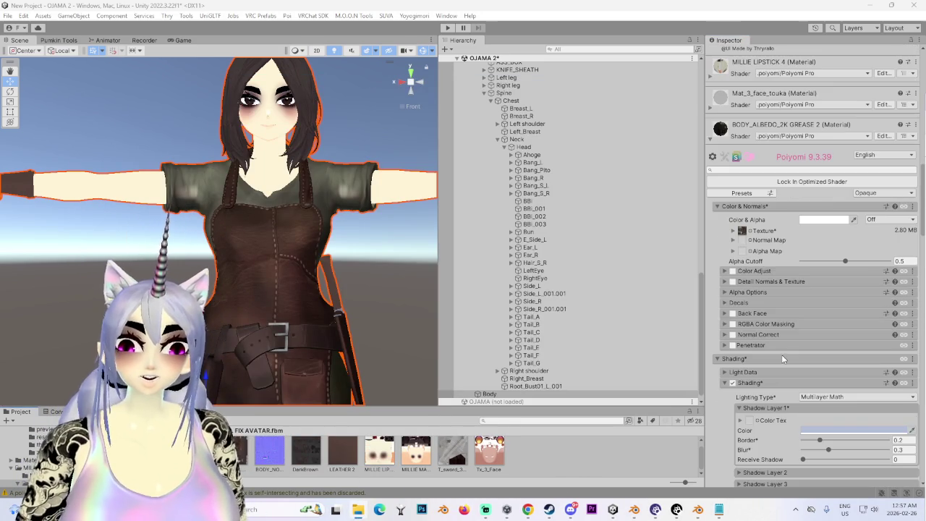
Drop BODY_NORMAL_2K into the Poiyomi material's Normal Map slot and apply Fix Now
drag(258, 453, 525, 400)
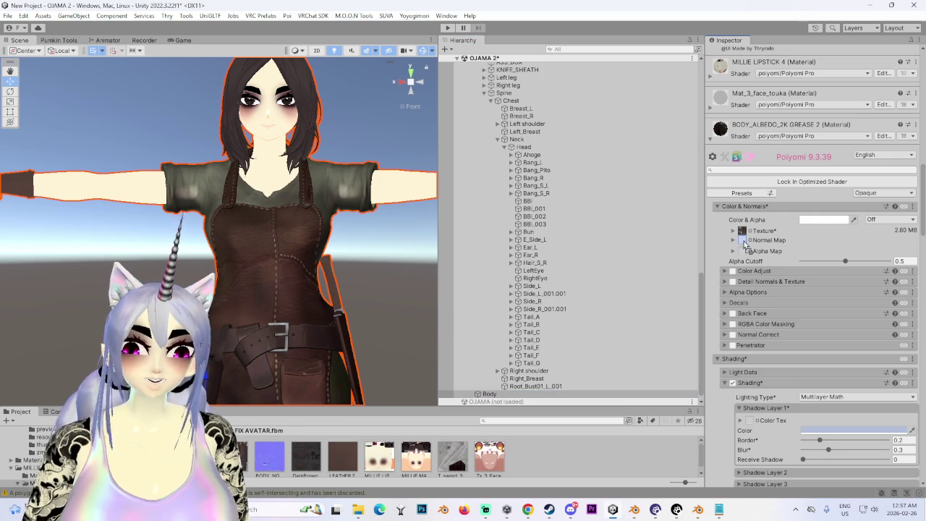
drag(743, 243, 745, 244)
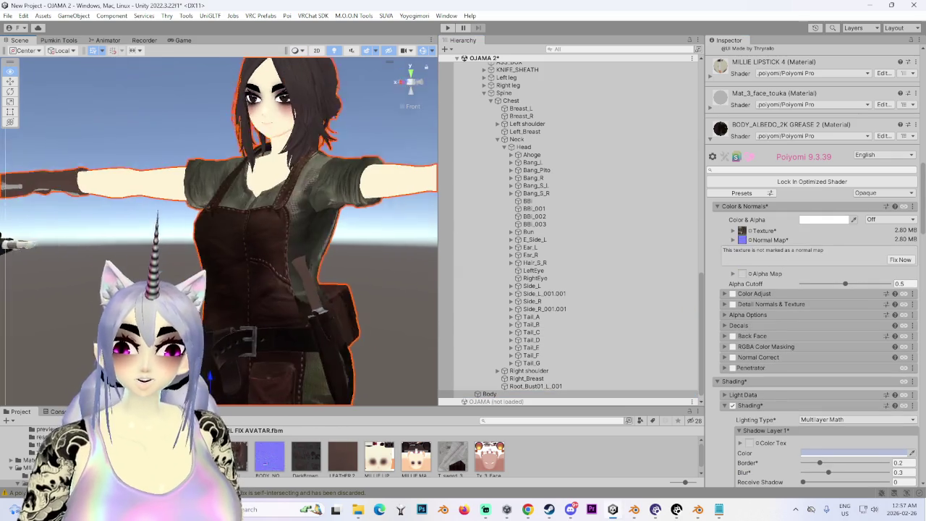
alt+drag(300, 270, 377, 269)
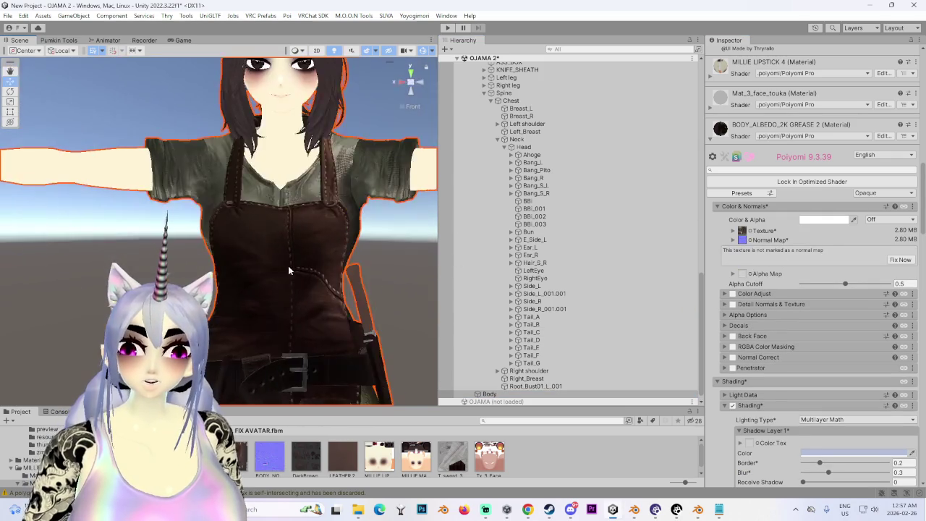
click(901, 260)
mouse_move(225, 258)
alt+mouse_down()
mouse_move(293, 254)
mouse_move(166, 252)
mouse_move(207, 288)
mouse_move(340, 283)
alt+mouse_up()
scroll(786, 384, down, 5)
scroll(786, 384, down, 5)
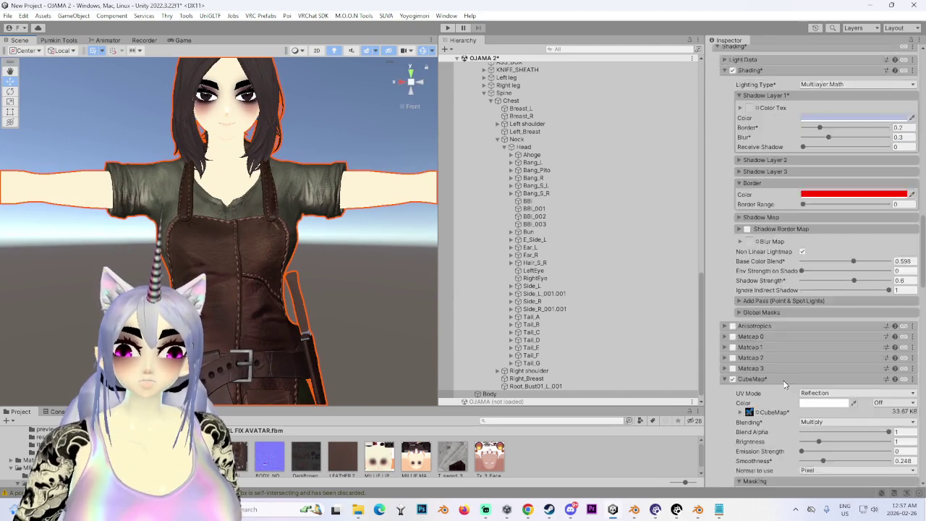
scroll(786, 384, down, 3)
scroll(786, 384, down, 3)
scroll(786, 385, down, 3)
mouse_move(362, 297)
alt+mouse_down()
mouse_move(392, 298)
mouse_move(290, 279)
mouse_move(280, 238)
alt+mouse_up()
scroll(290, 279, up, 3)
scroll(280, 239, up, 2)
mouse_move(280, 239)
alt+mouse_down()
mouse_move(239, 217)
mouse_move(70, 264)
mouse_move(349, 238)
mouse_move(87, 211)
mouse_move(79, 269)
mouse_move(341, 277)
mouse_move(272, 295)
mouse_move(338, 268)
mouse_move(269, 273)
alt+mouse_up()
scroll(269, 274, down, 2)
scroll(272, 286, down, 2)
scroll(273, 297, down, 2)
alt+drag(274, 307, 434, 304)
scroll(316, 287, up, 3)
scroll(316, 287, up, 3)
mouse_move(316, 287)
alt+mouse_down()
mouse_move(147, 213)
mouse_move(68, 311)
mouse_move(326, 259)
alt+mouse_up()
mouse_move(293, 270)
alt+mouse_down()
mouse_move(369, 262)
mouse_move(289, 239)
alt+mouse_up()
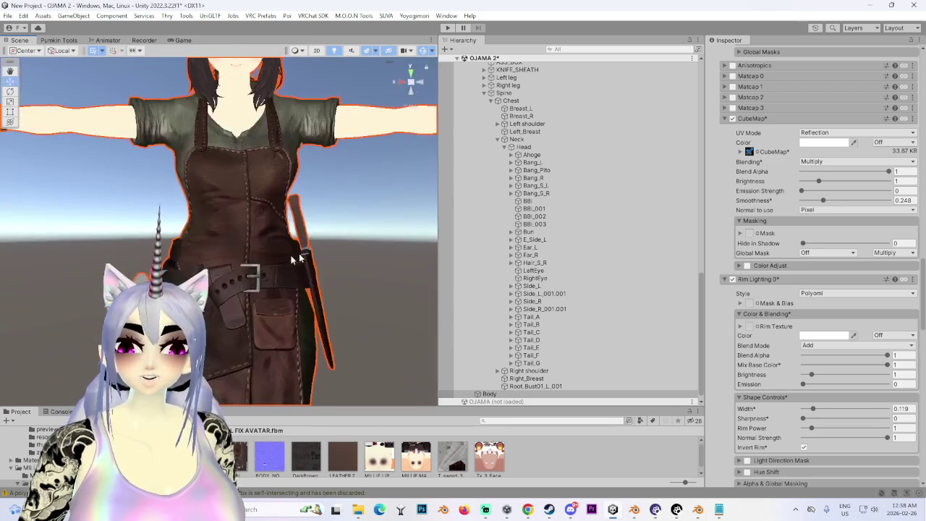
scroll(217, 232, down, 2)
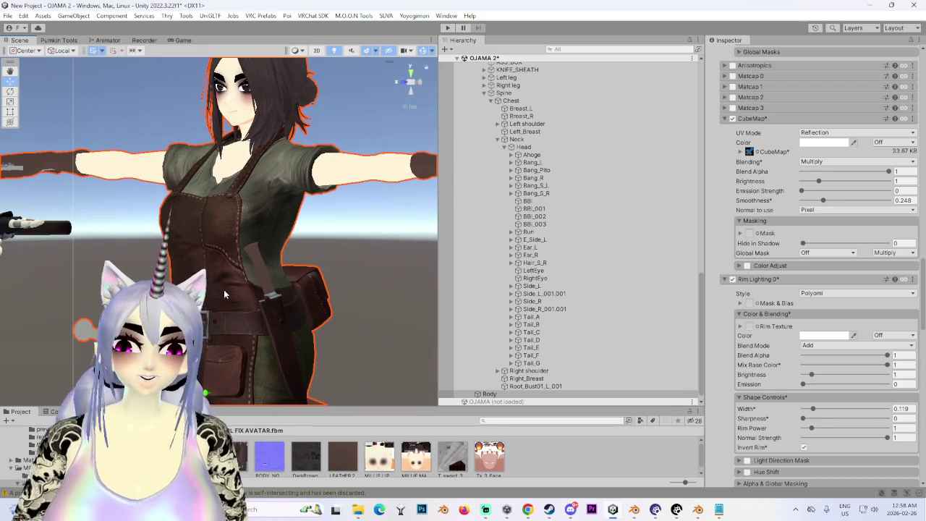
mouse_move(261, 289)
alt+mouse_down()
mouse_move(316, 290)
mouse_move(217, 304)
alt+mouse_up()
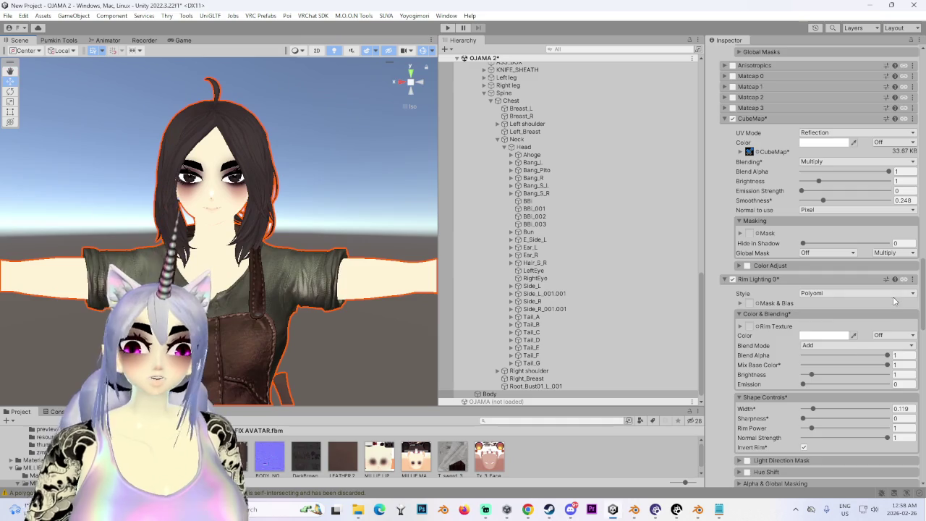
scroll(850, 340, up, 5)
scroll(850, 340, up, 5)
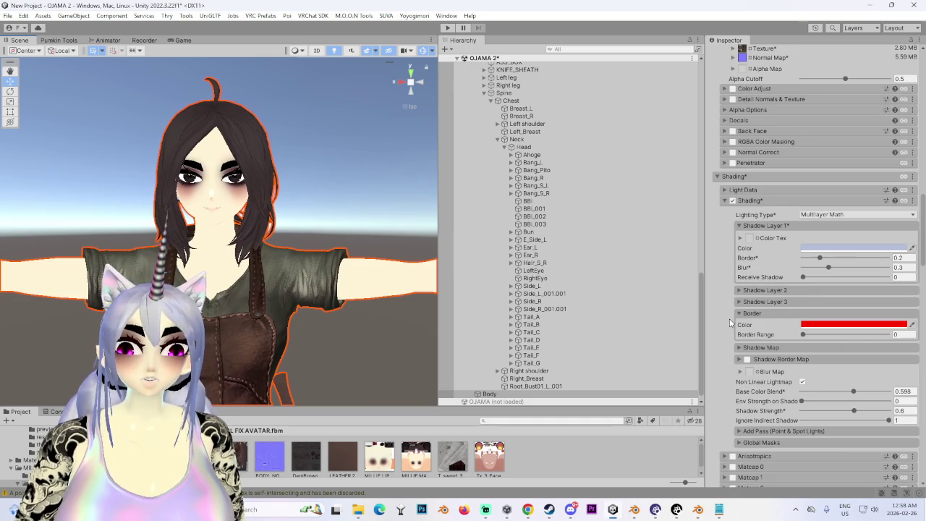
Copy the body material's Shading settings from the Shading section's ⋮ menu
click(914, 201)
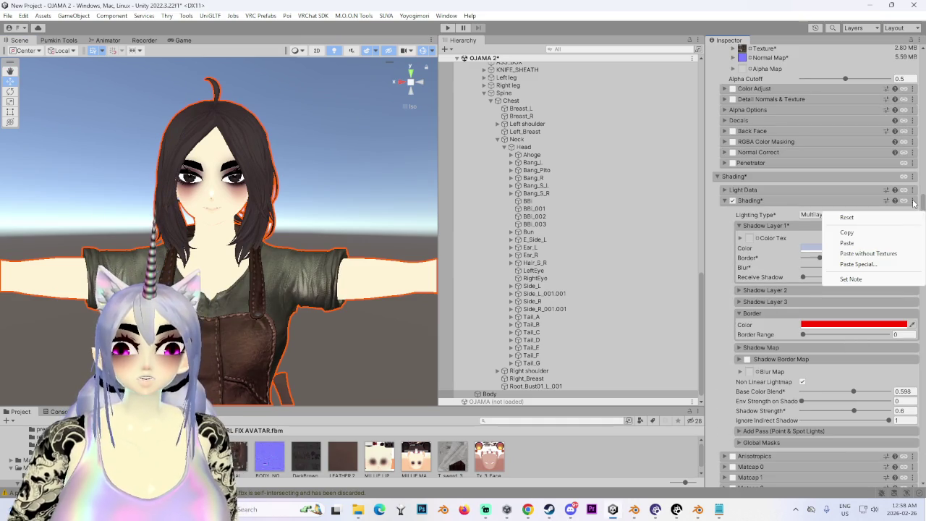
click(846, 234)
scroll(739, 257, up, 5)
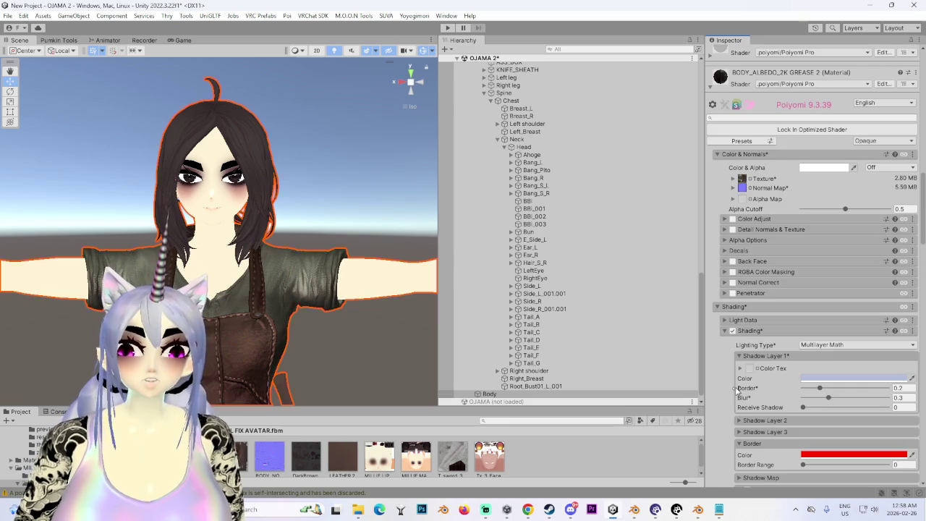
scroll(753, 362, up, 4)
scroll(789, 311, up, 4)
scroll(816, 272, up, 2)
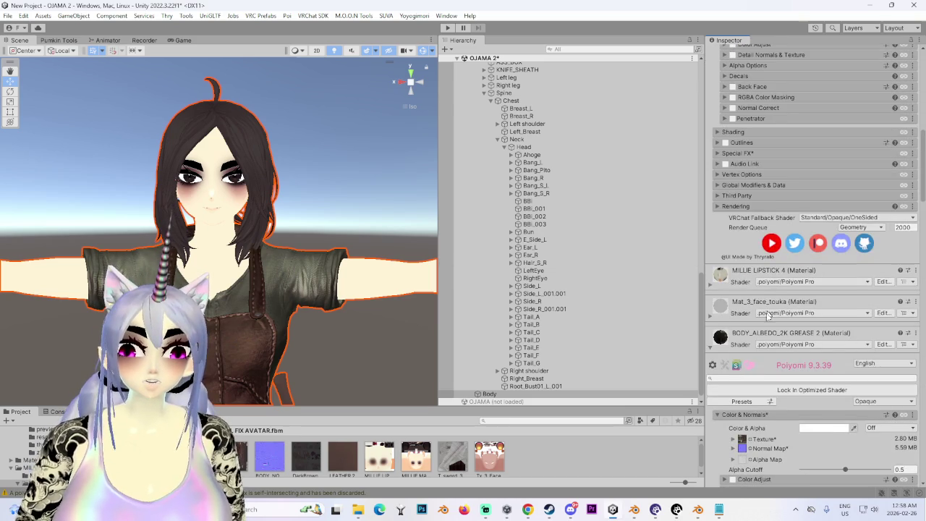
scroll(773, 325, up, 8)
scroll(776, 350, up, 3)
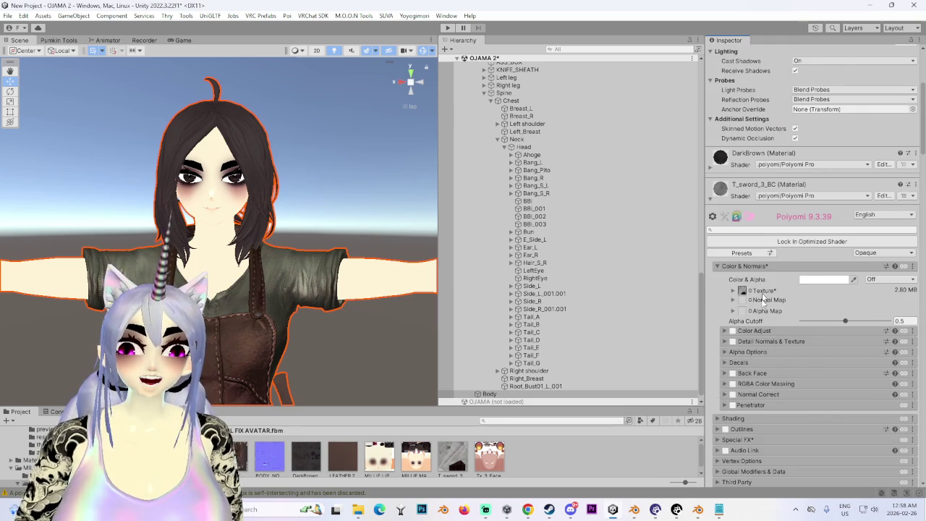
scroll(762, 279, up, 6)
scroll(738, 304, down, 2)
scroll(721, 327, down, 1)
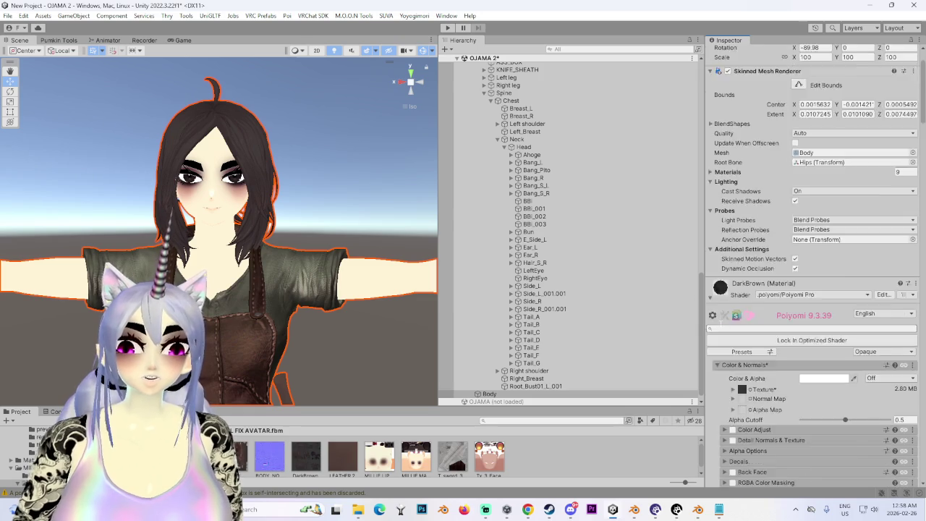
scroll(724, 312, down, 4)
scroll(730, 282, down, 2)
Inspect the DarkBrown material's Shading sub-section, then collapse and re-expand the DarkBrown foldout
click(733, 258)
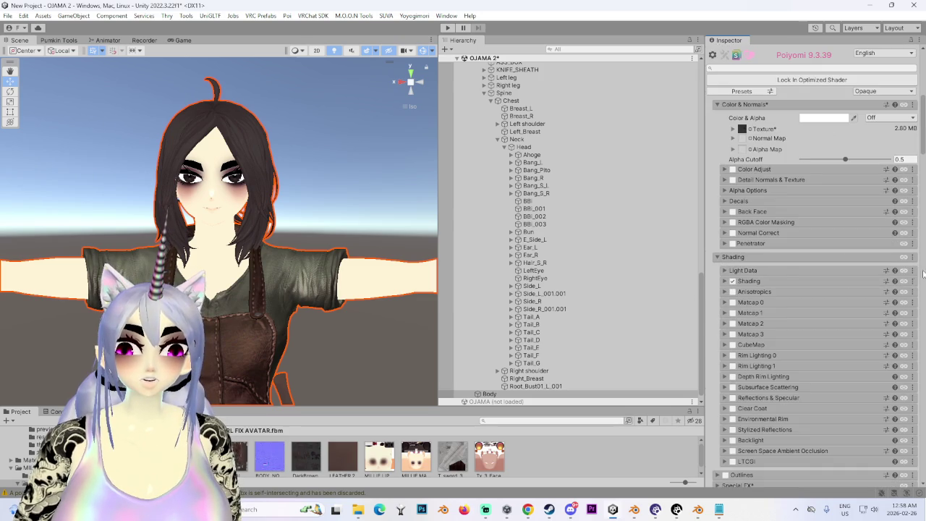
click(725, 282)
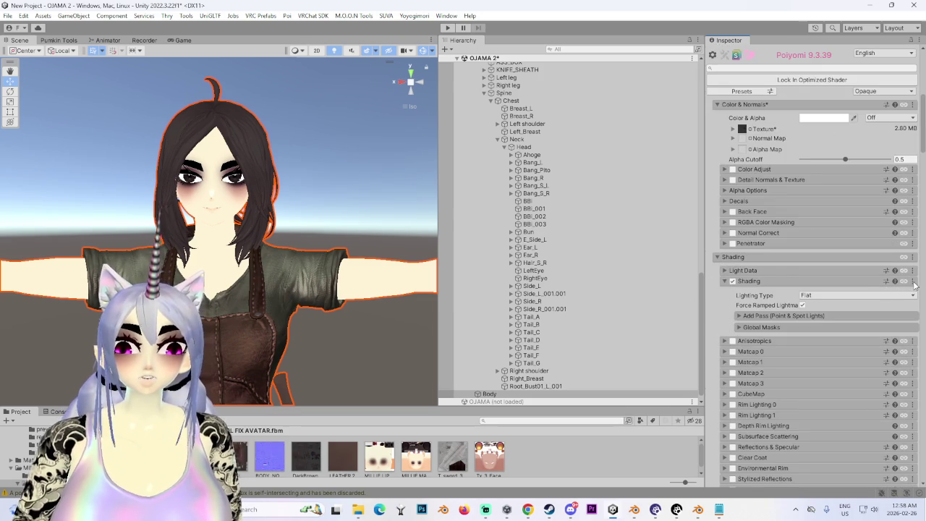
click(913, 282)
click(722, 282)
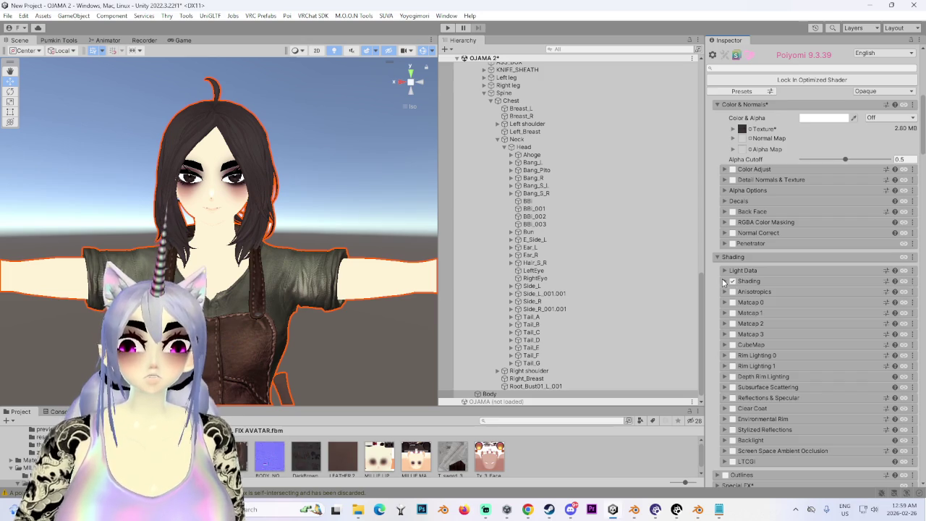
scroll(724, 282, up, 2)
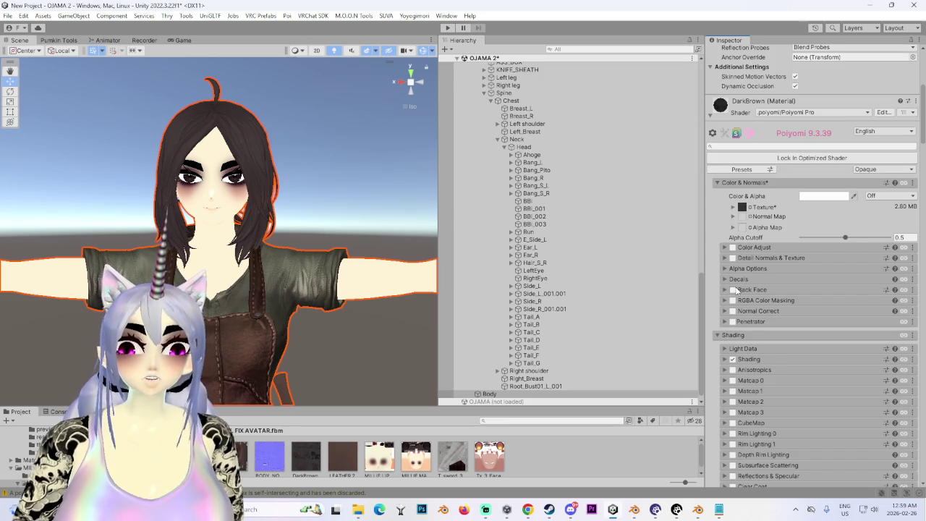
scroll(736, 290, up, 1)
scroll(737, 290, up, 1)
click(712, 222)
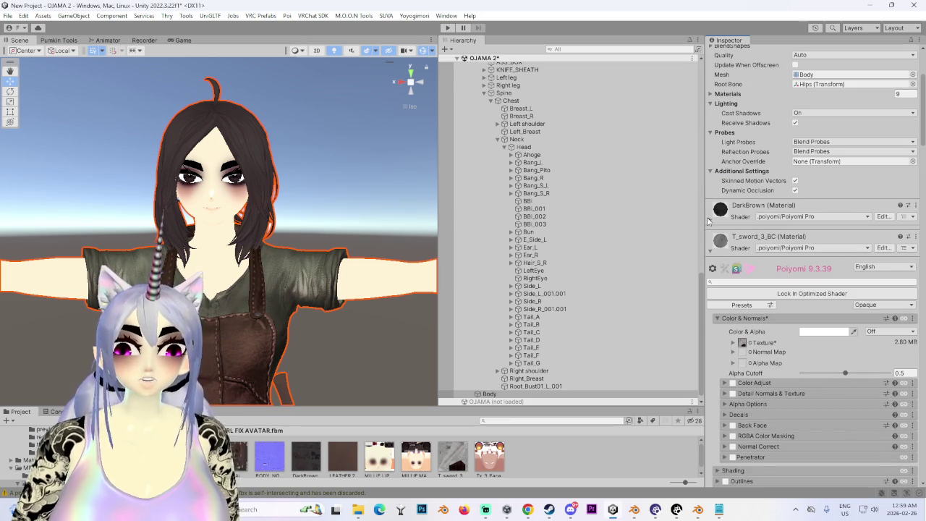
click(709, 222)
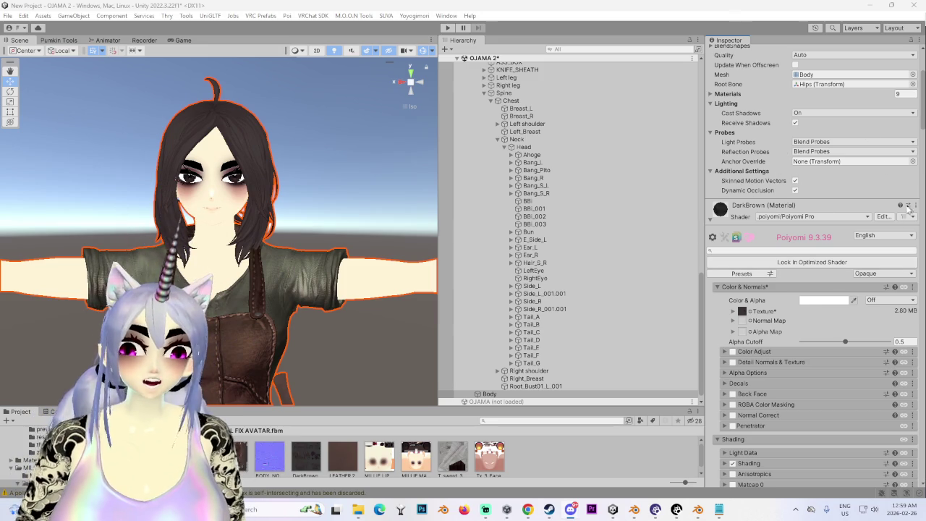
click(913, 206)
Select all nine avatar materials and paste the copied Shading settings onto them
click(805, 250)
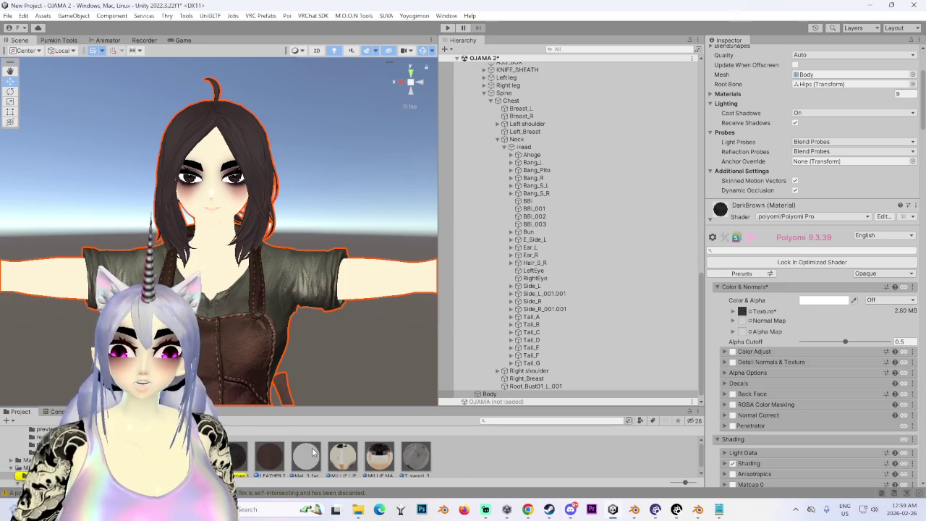
click(345, 453)
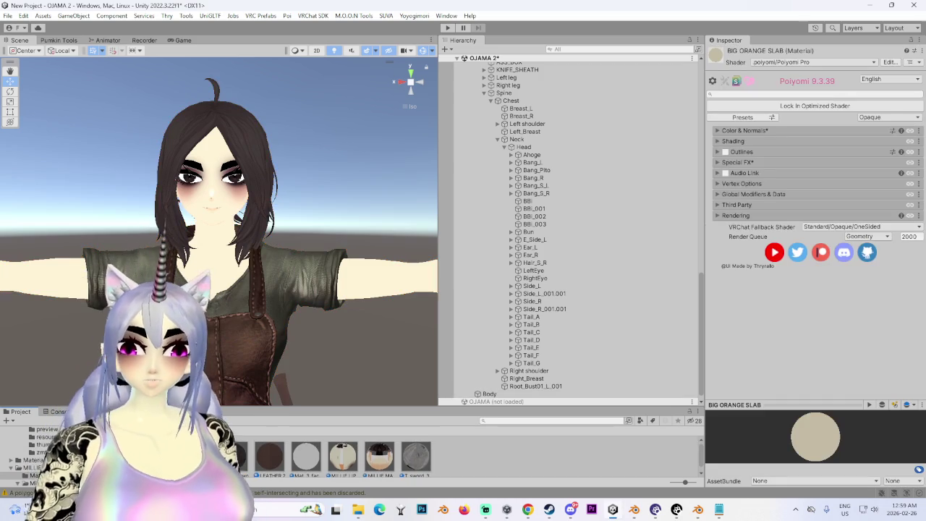
shift+click(418, 456)
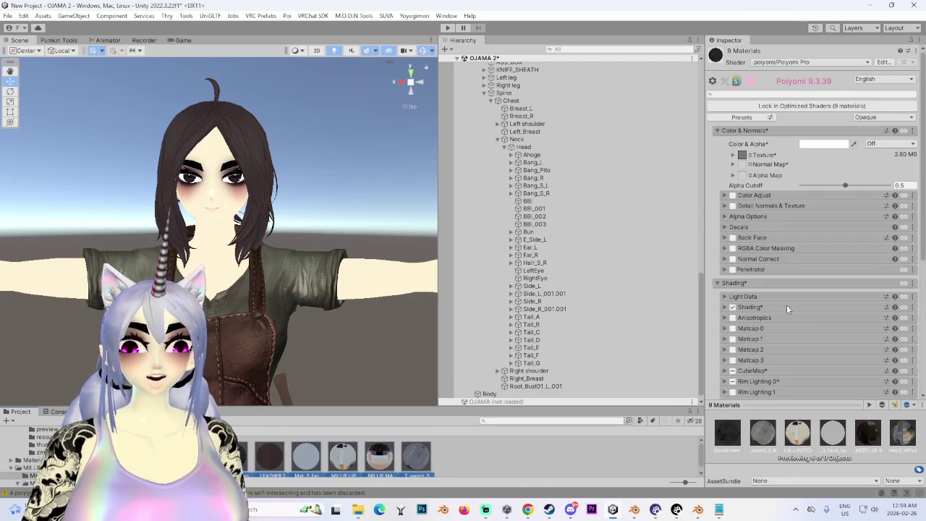
click(756, 310)
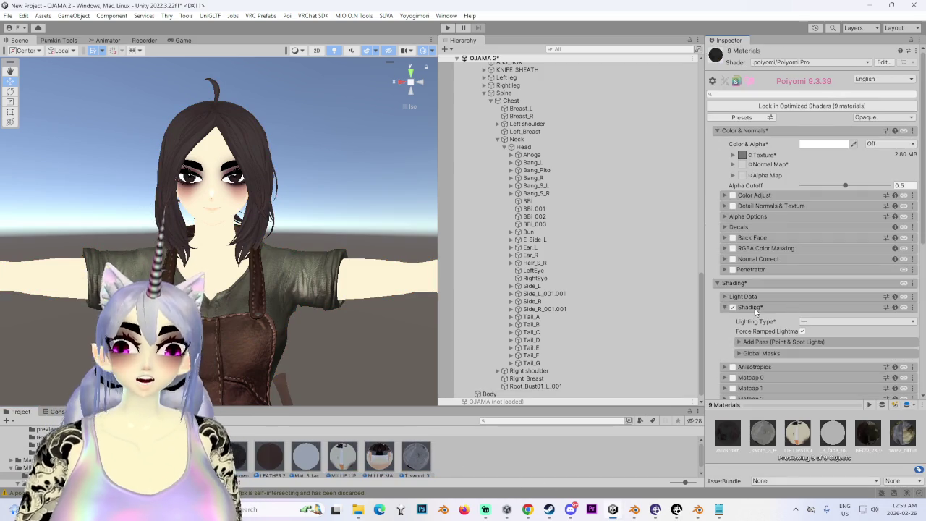
click(913, 308)
click(874, 350)
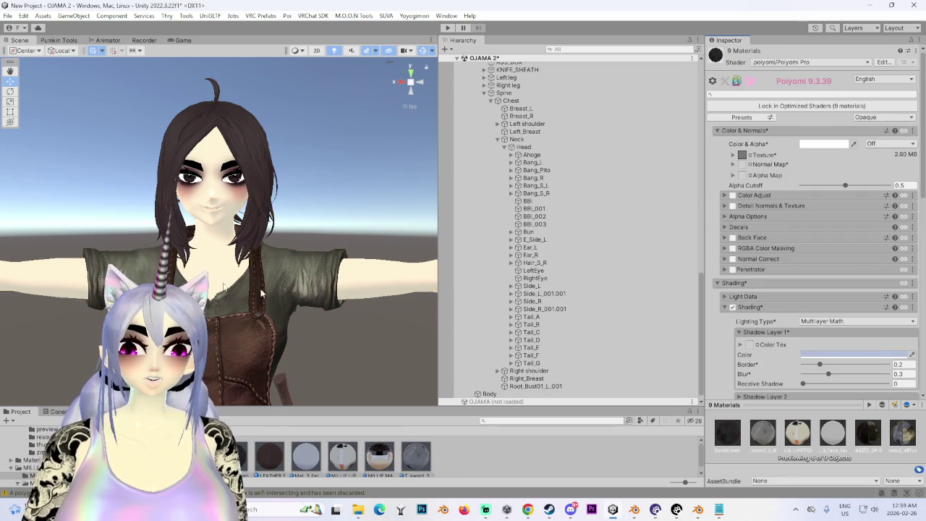
Orbit the Scene view to check the avatar's new Multilayer Math shading from several angles
mouse_move(225, 251)
alt+mouse_down()
mouse_move(297, 234)
mouse_move(225, 253)
mouse_move(297, 243)
alt+mouse_up()
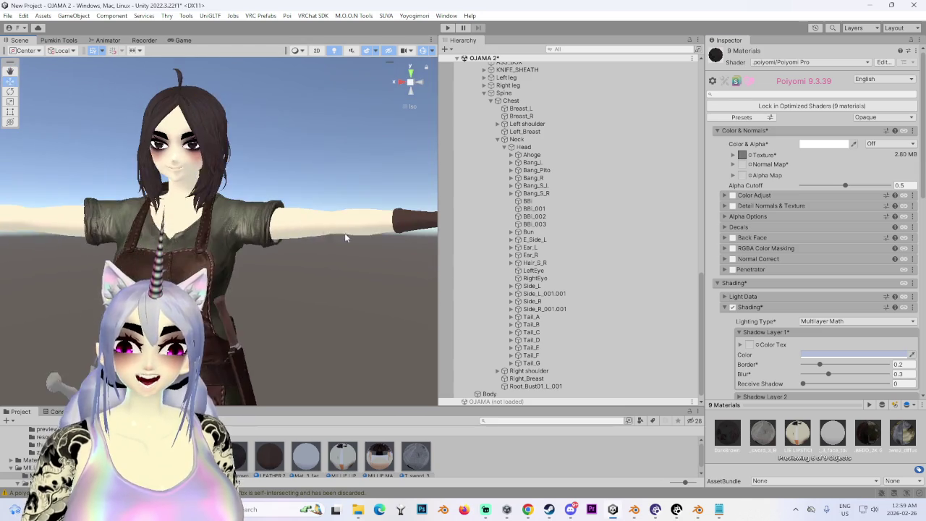
mouse_move(225, 241)
alt+mouse_down()
mouse_move(342, 265)
mouse_move(304, 250)
alt+mouse_up()
scroll(304, 250, up, 5)
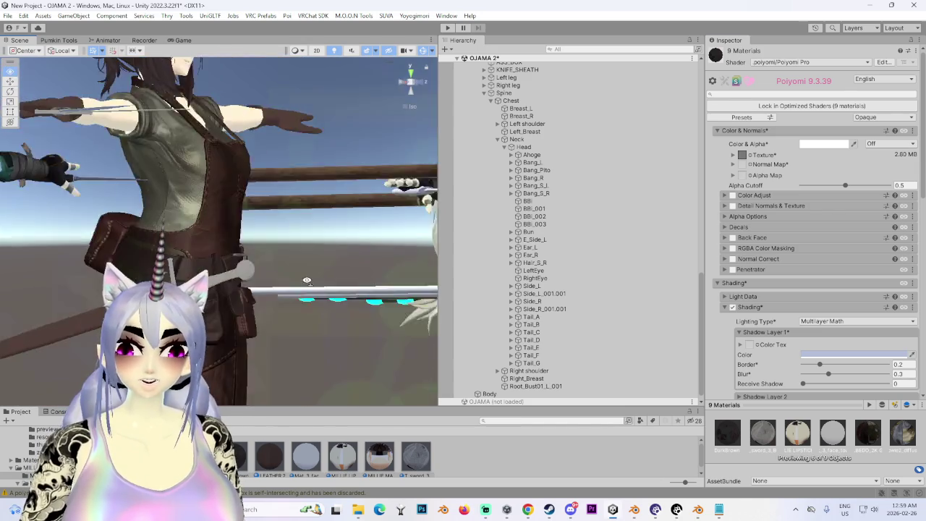
middle_drag(304, 249, 289, 247)
scroll(289, 247, down, 5)
alt+drag(290, 247, 277, 321)
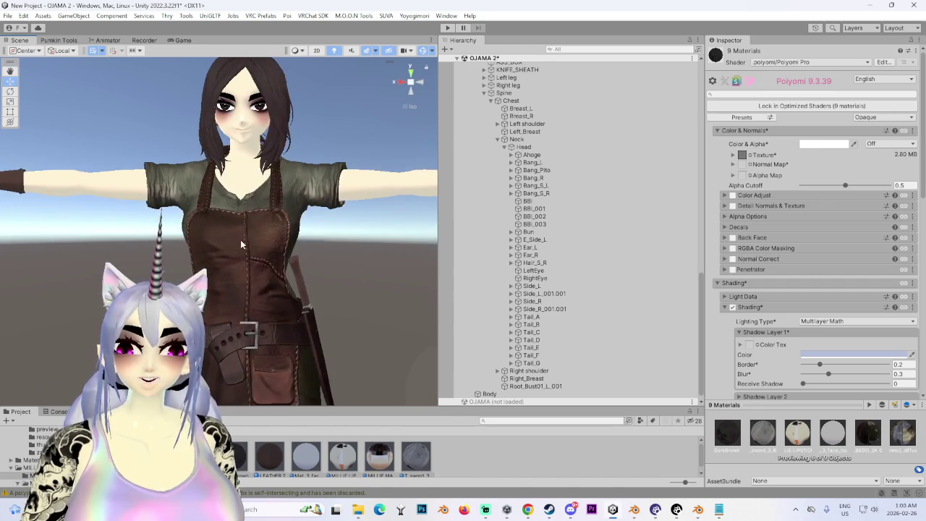
scroll(276, 320, up, 3)
mouse_move(282, 295)
alt+mouse_down()
mouse_move(235, 279)
mouse_move(217, 289)
mouse_move(354, 318)
mouse_move(264, 304)
alt+mouse_up()
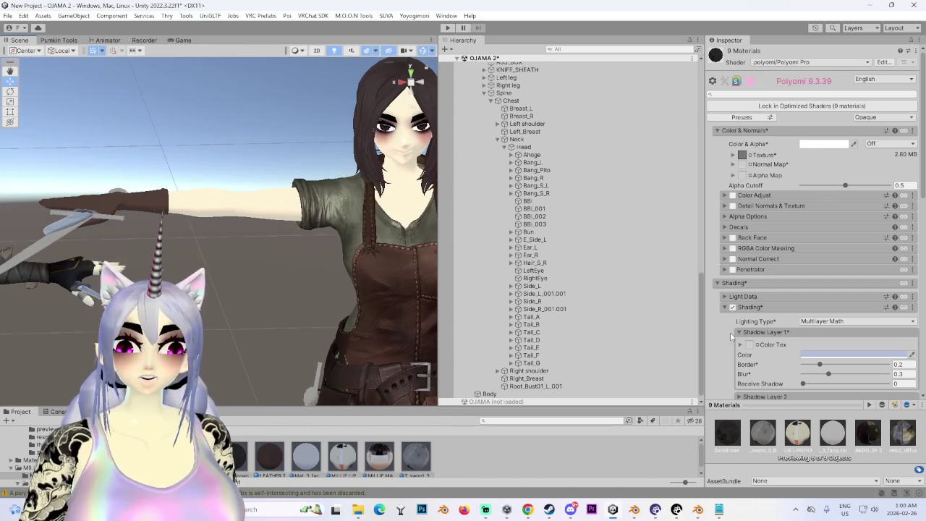
scroll(740, 343, down, 5)
scroll(739, 344, down, 2)
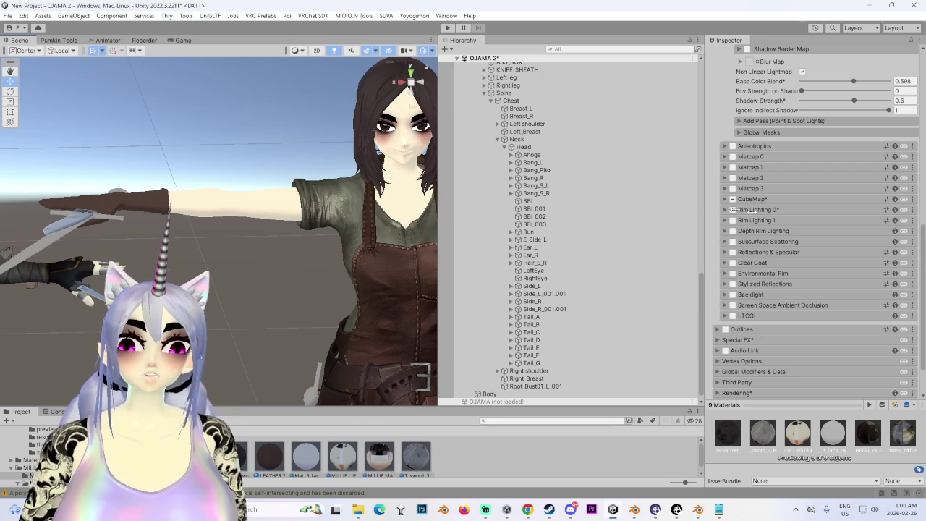
Paste the copied CubeMap settings into the LEATHER 2 material
click(725, 199)
click(914, 201)
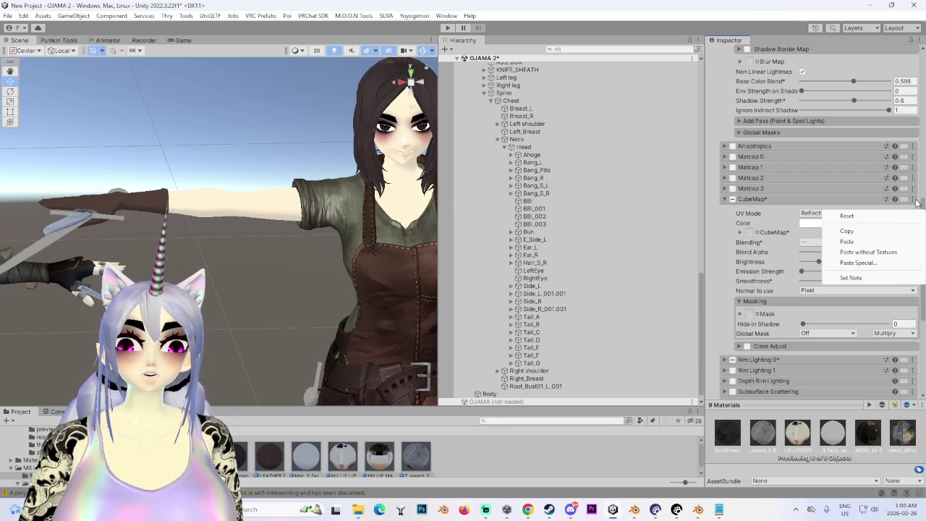
click(857, 233)
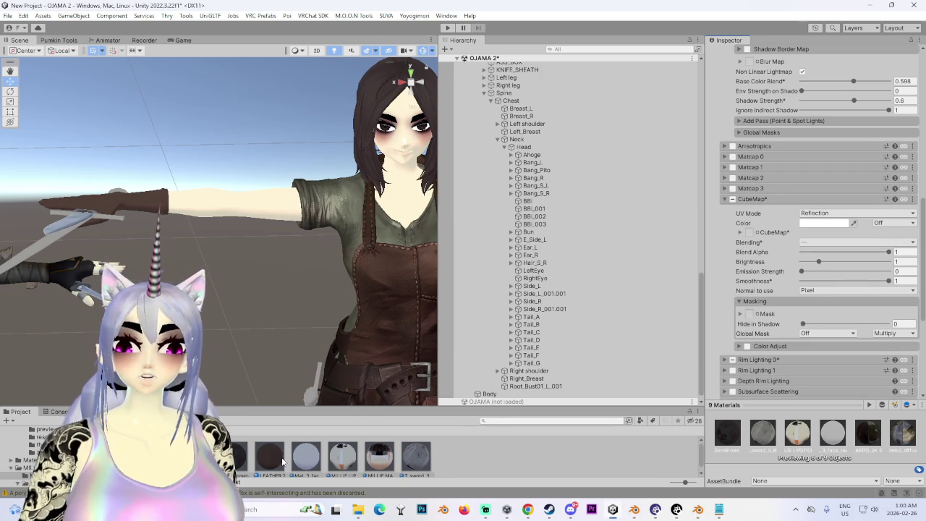
click(269, 456)
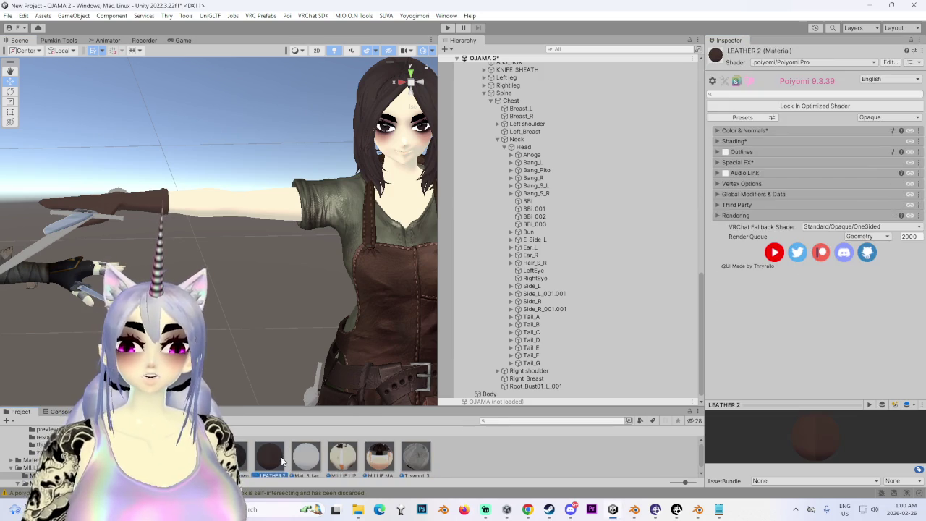
click(738, 141)
scroll(722, 289, down, 5)
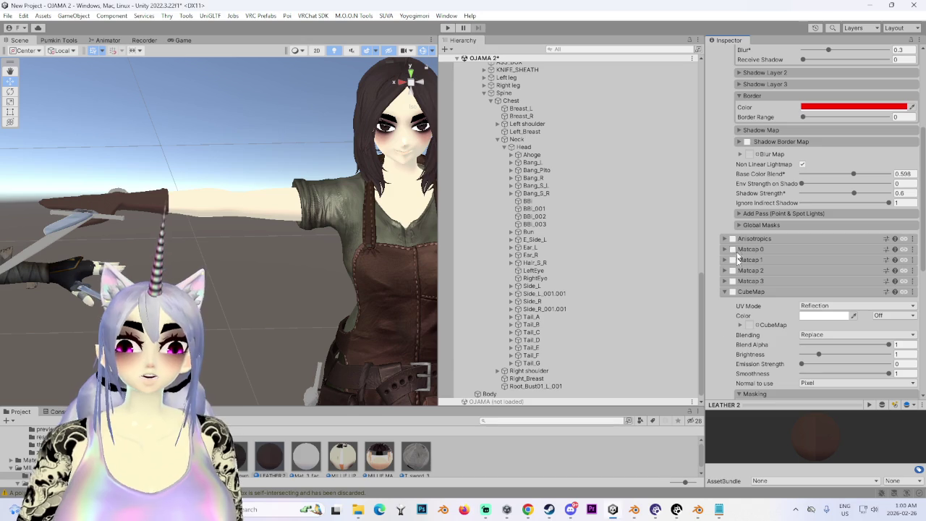
click(912, 291)
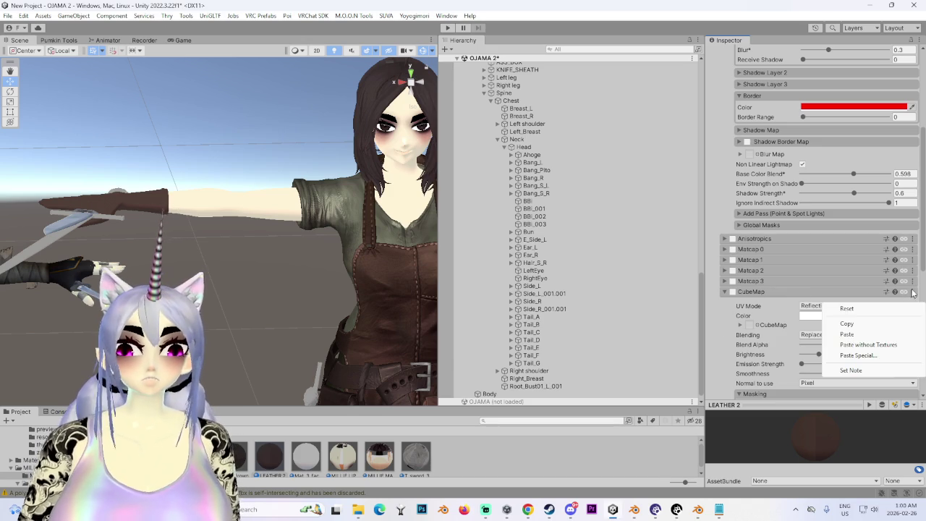
click(848, 335)
Switch LEATHER 2's CubeMap reflection on, then back off
right_drag(181, 217, 293, 257)
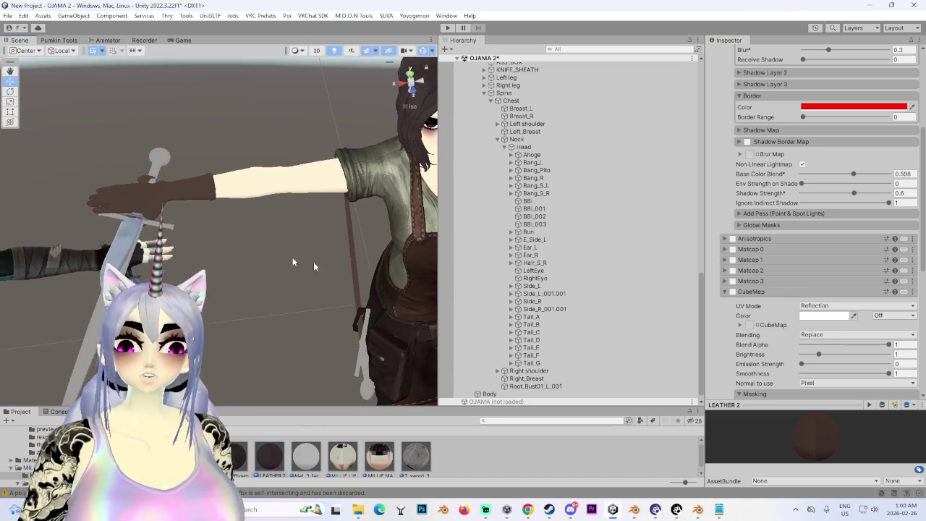
click(733, 292)
right_click(900, 296)
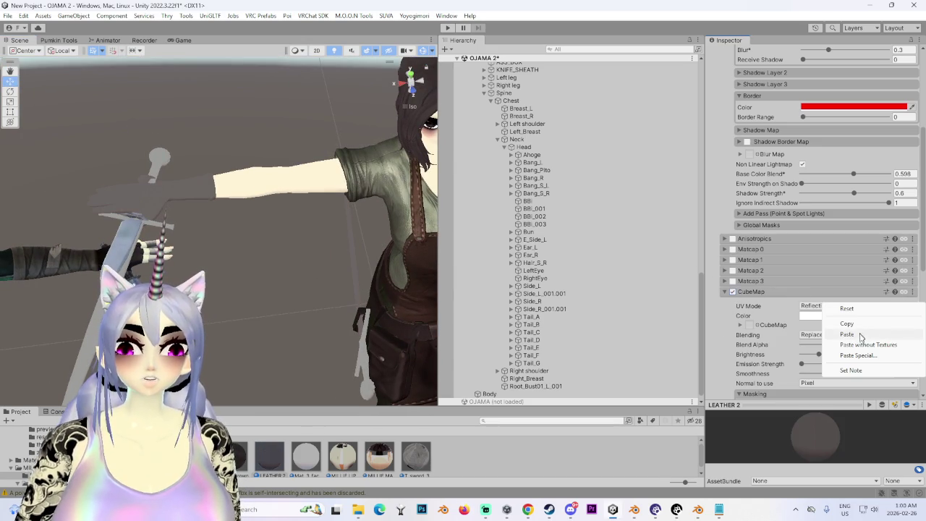
click(847, 335)
Orbit around the arm to inspect the sword in the gloved hand, then select the Materials folder
right_drag(108, 211, 289, 238)
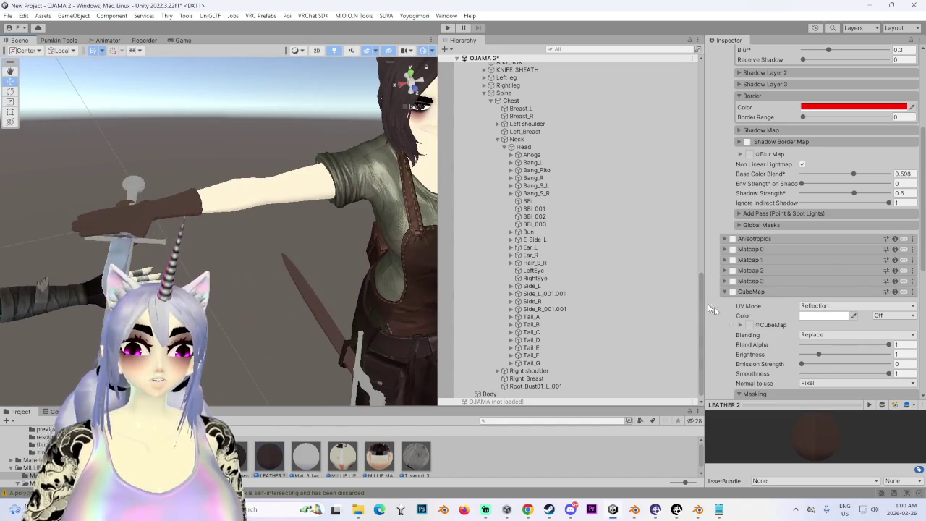
scroll(723, 304, down, 3)
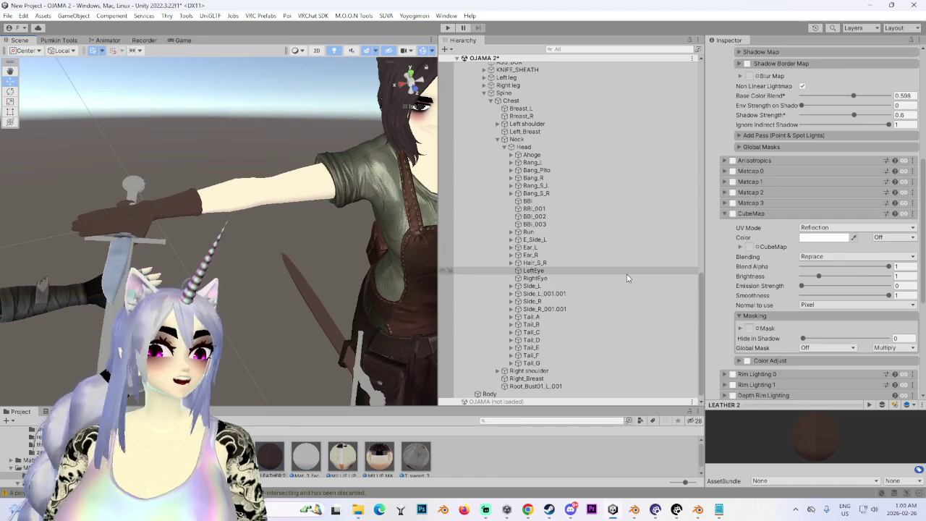
mouse_move(427, 206)
right_down()
mouse_move(330, 197)
mouse_move(351, 186)
mouse_move(372, 234)
mouse_move(278, 208)
mouse_move(369, 211)
mouse_move(290, 203)
mouse_move(328, 215)
mouse_move(236, 238)
mouse_move(275, 232)
mouse_move(361, 257)
mouse_move(308, 280)
mouse_move(347, 253)
mouse_move(416, 230)
mouse_move(348, 265)
right_up()
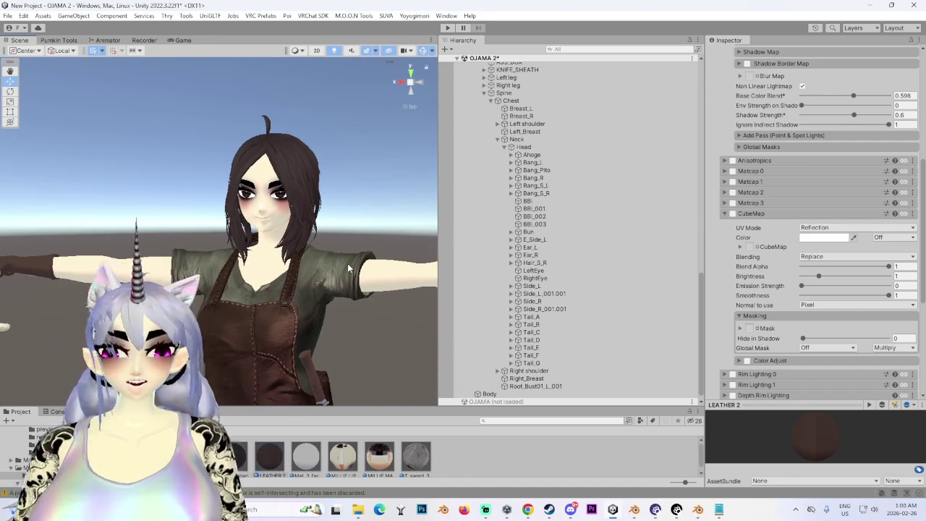
click(401, 84)
click(400, 84)
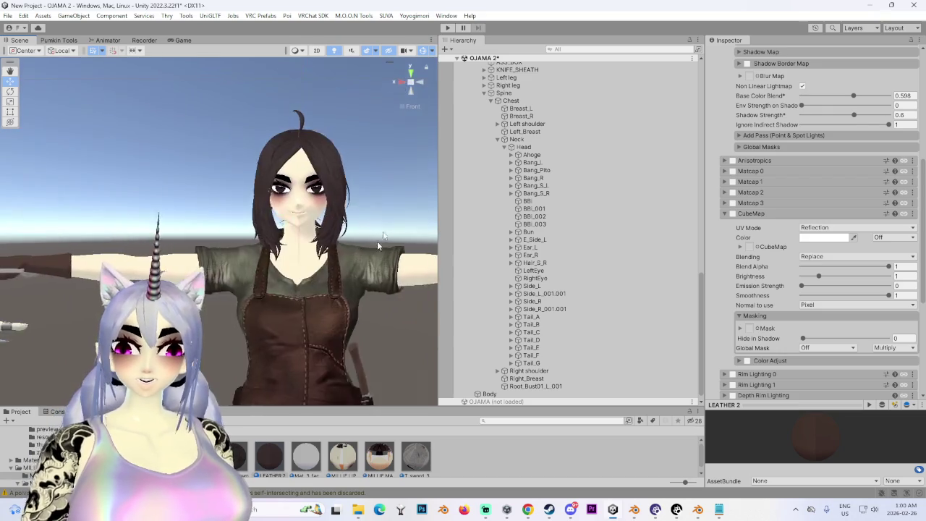
mouse_move(271, 209)
middle_down()
mouse_move(265, 243)
mouse_move(358, 227)
middle_up()
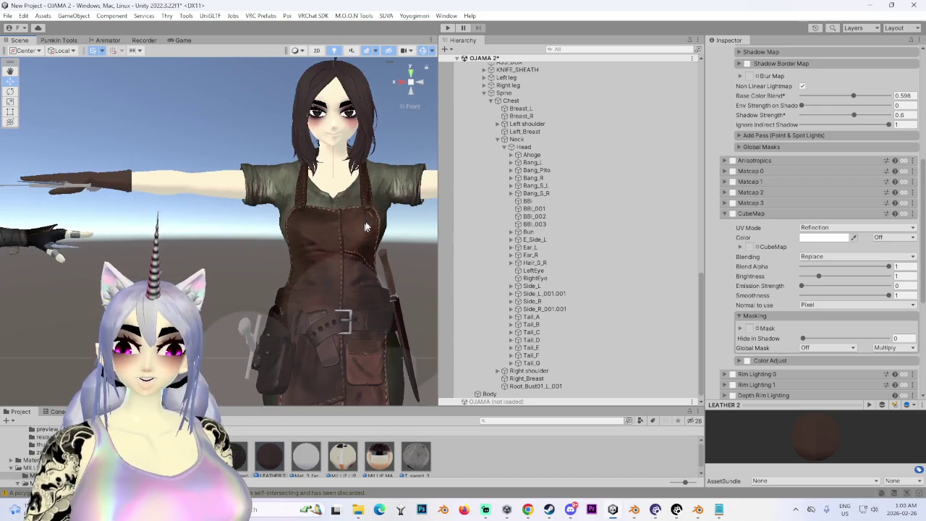
scroll(358, 227, up, 2)
right_drag(238, 260, 250, 287)
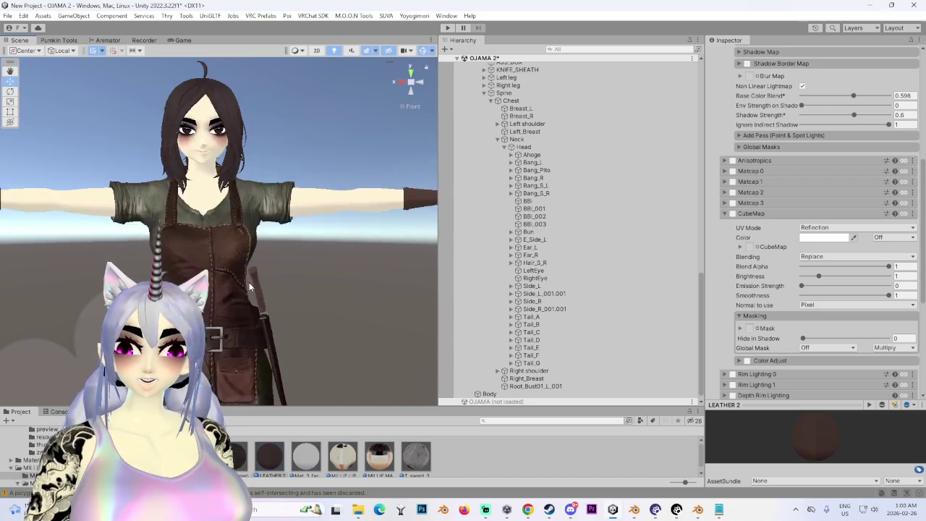
scroll(250, 287, up, 2)
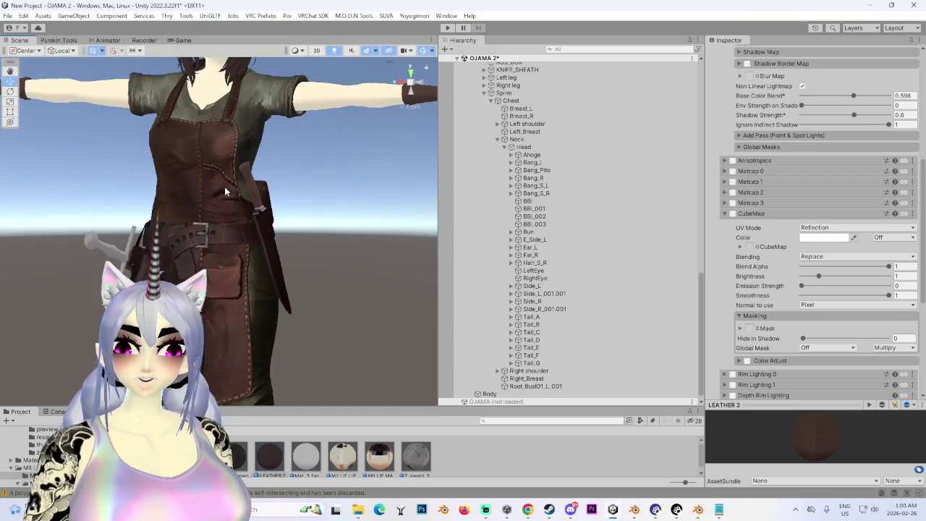
mouse_move(224, 186)
alt+mouse_down()
mouse_move(247, 224)
mouse_move(304, 268)
alt+mouse_up()
scroll(305, 273, down, 2)
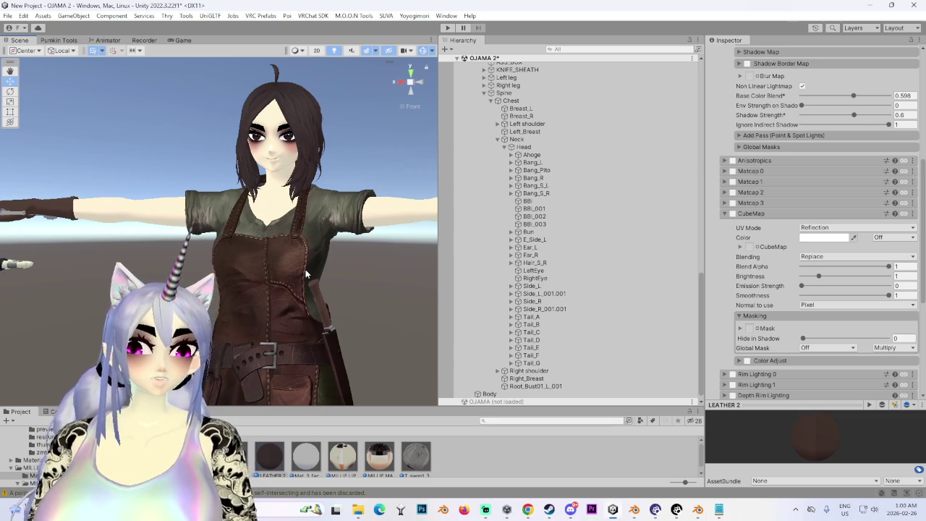
mouse_move(412, 70)
alt+mouse_down()
mouse_move(288, 286)
mouse_move(338, 135)
alt+mouse_up()
alt+drag(340, 81, 434, 239)
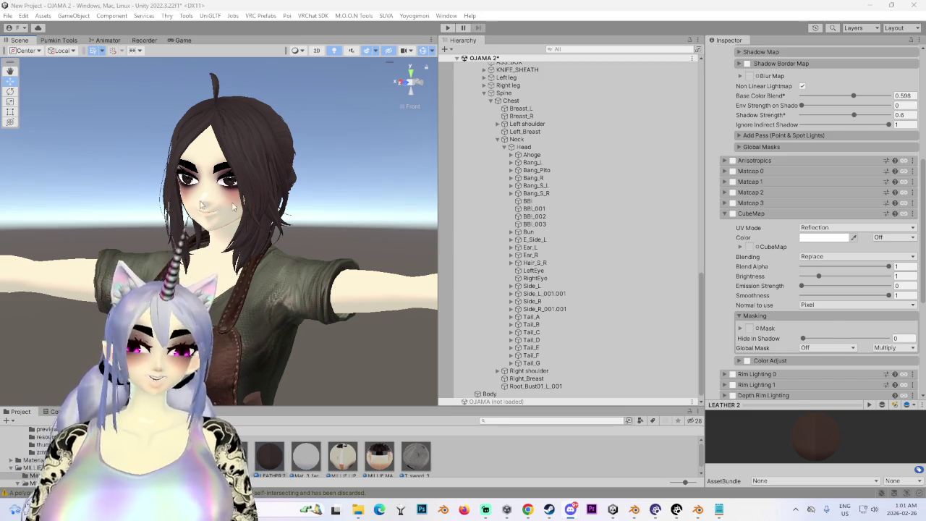
mouse_move(244, 162)
alt+mouse_down()
mouse_move(284, 243)
mouse_move(276, 230)
mouse_move(296, 329)
mouse_move(234, 288)
mouse_move(299, 252)
alt+mouse_up()
click(32, 460)
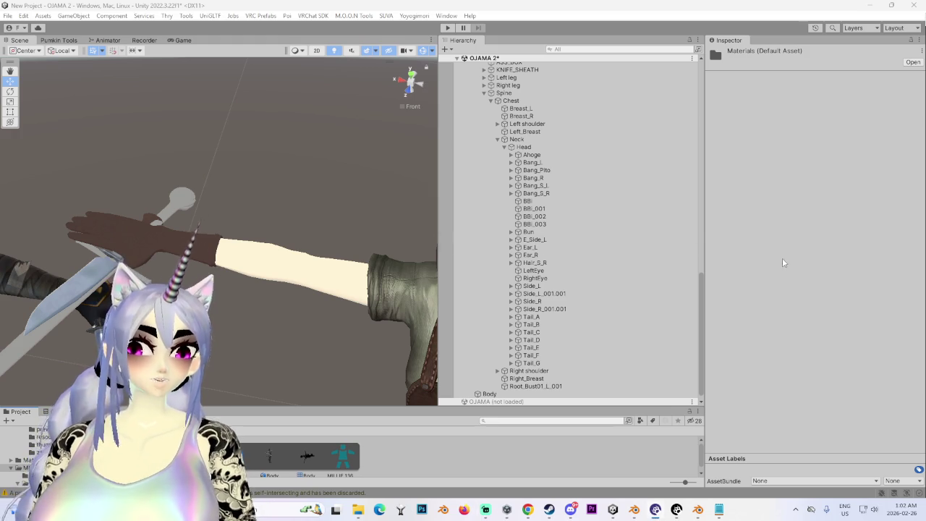
Reframe the Scene view on the sword in hand, glance at Blender, and return to Unity
middle_drag(274, 230, 339, 224)
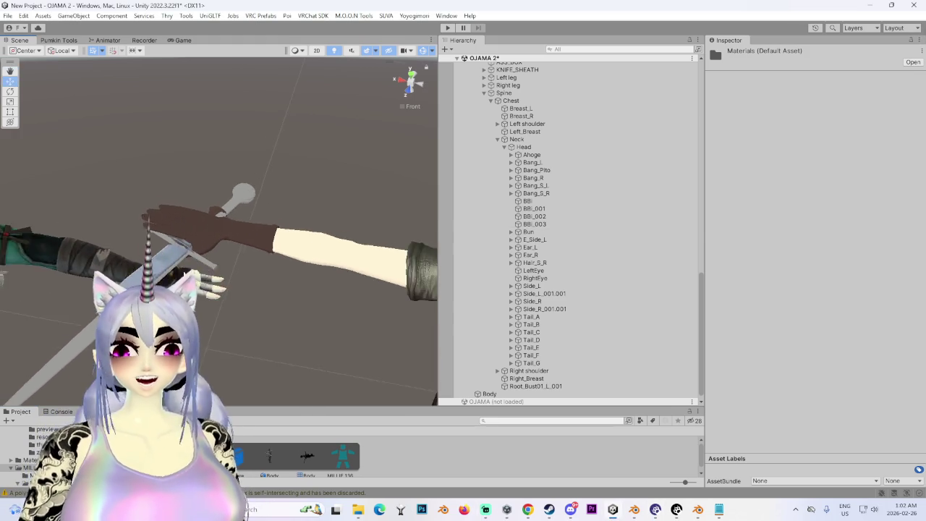
middle_drag(260, 272, 296, 295)
mouse_move(217, 239)
alt+mouse_down()
mouse_move(258, 258)
mouse_move(316, 256)
alt+mouse_up()
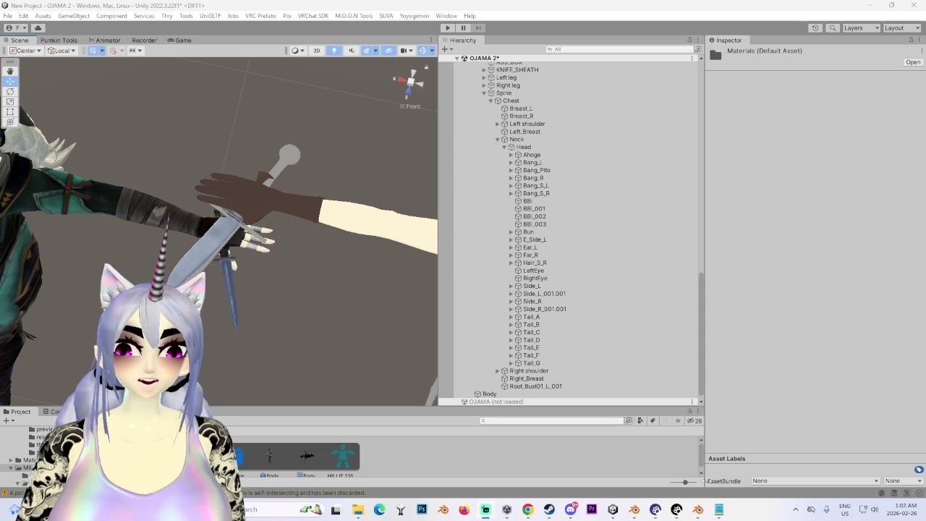
mouse_move(634, 509)
click(644, 456)
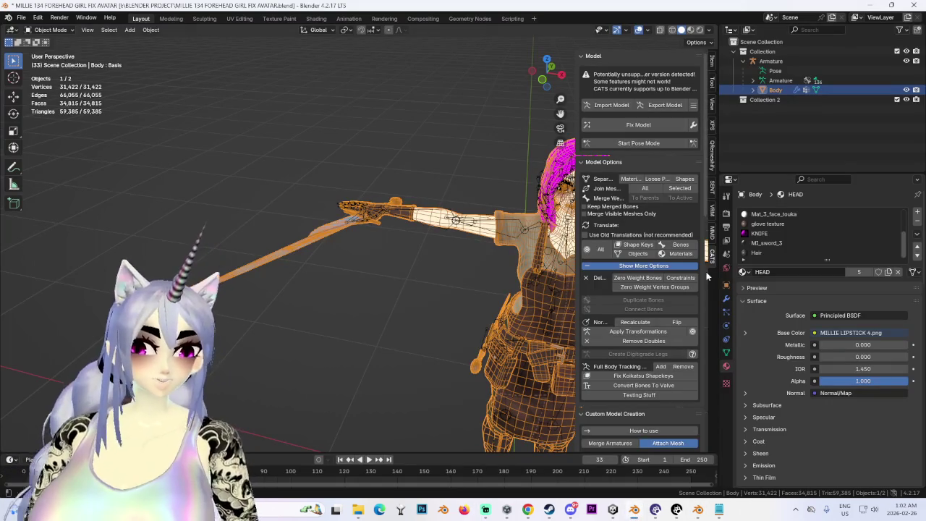
key(alt+Tab)
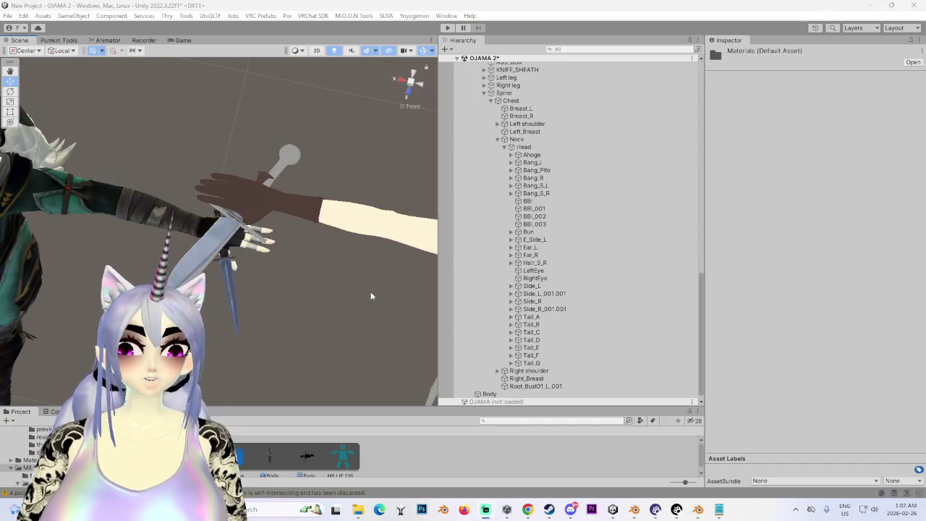
Select the character's Body mesh in the Scene view
alt+drag(406, 287, 279, 295)
scroll(342, 240, up, 2)
click(343, 240)
scroll(796, 326, down, 5)
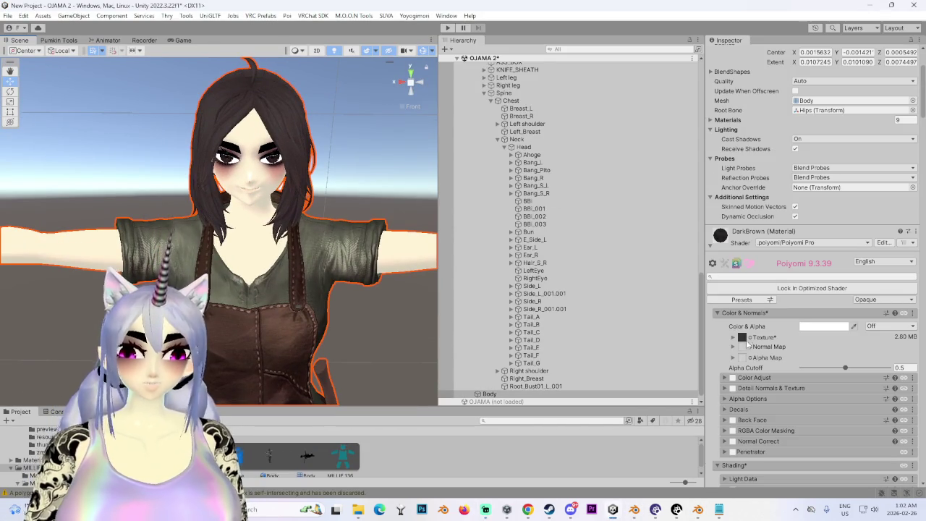
mouse_move(316, 250)
alt+mouse_down()
mouse_move(184, 237)
mouse_move(272, 231)
mouse_move(400, 278)
mouse_move(221, 184)
mouse_move(194, 255)
mouse_move(301, 242)
mouse_move(306, 281)
mouse_move(301, 220)
mouse_move(263, 257)
mouse_move(188, 246)
alt+mouse_up()
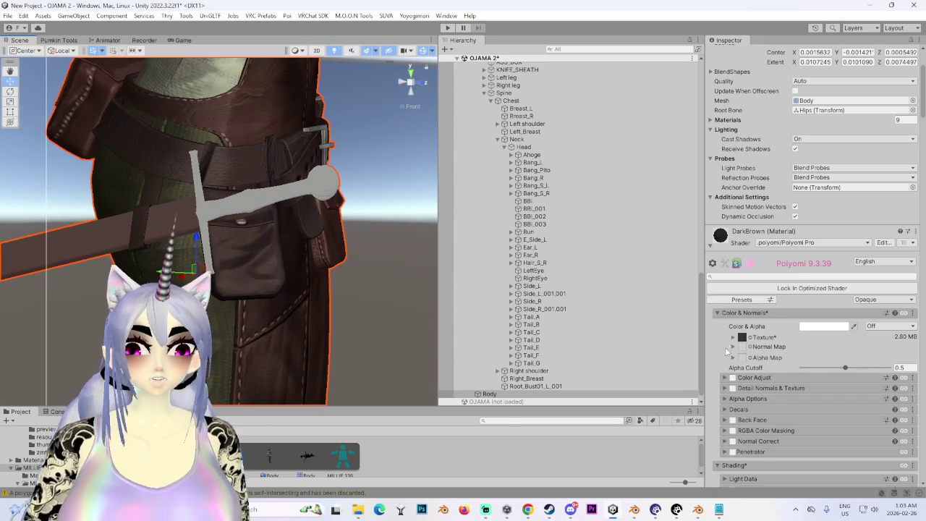
Locate the BODY_ALBEDO texture in the .fbm folder and open its context menu
scroll(727, 352, down, 2)
scroll(727, 340, down, 2)
scroll(726, 329, down, 4)
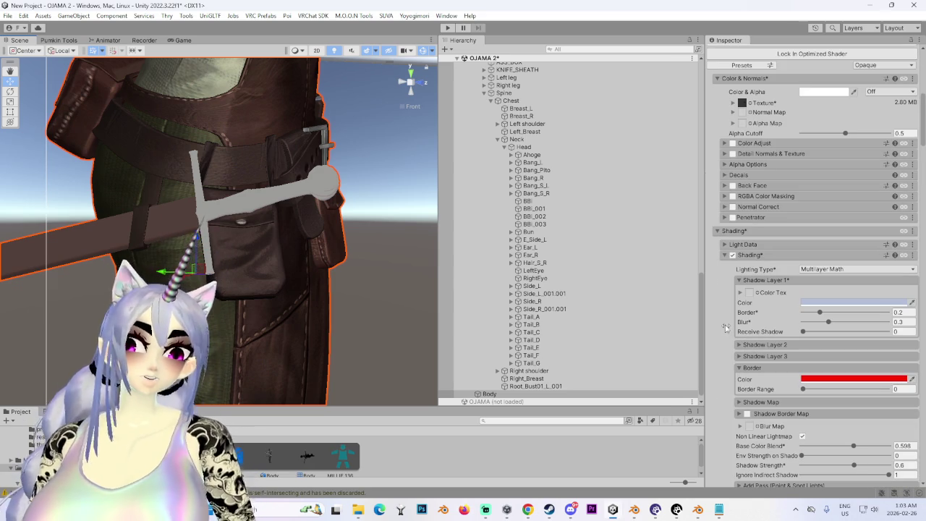
scroll(726, 336, down, 4)
scroll(727, 348, down, 8)
scroll(728, 362, down, 6)
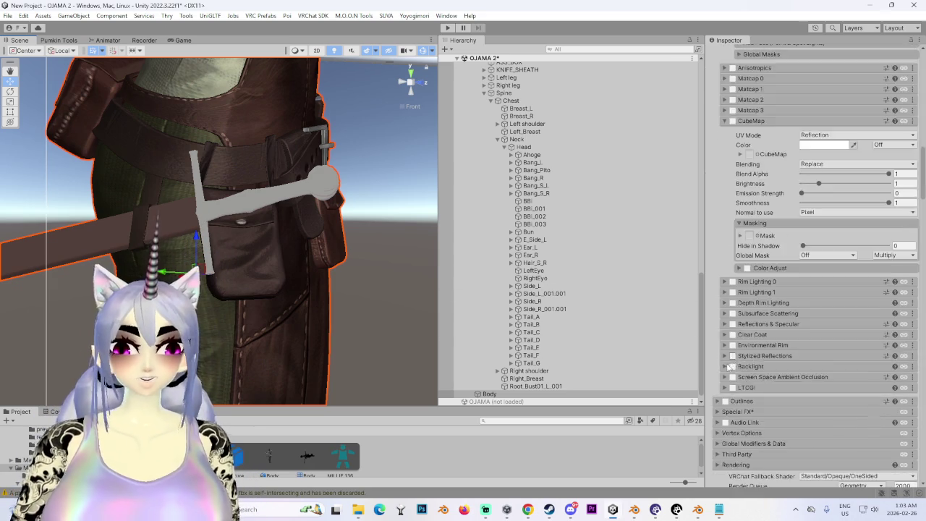
scroll(727, 366, down, 4)
scroll(725, 367, down, 4)
scroll(724, 367, down, 3)
scroll(722, 368, down, 6)
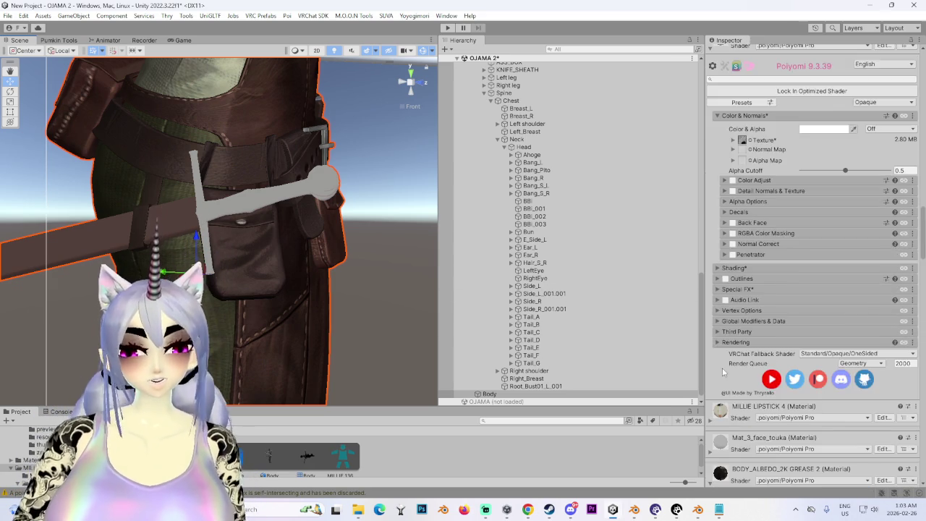
scroll(719, 373, down, 4)
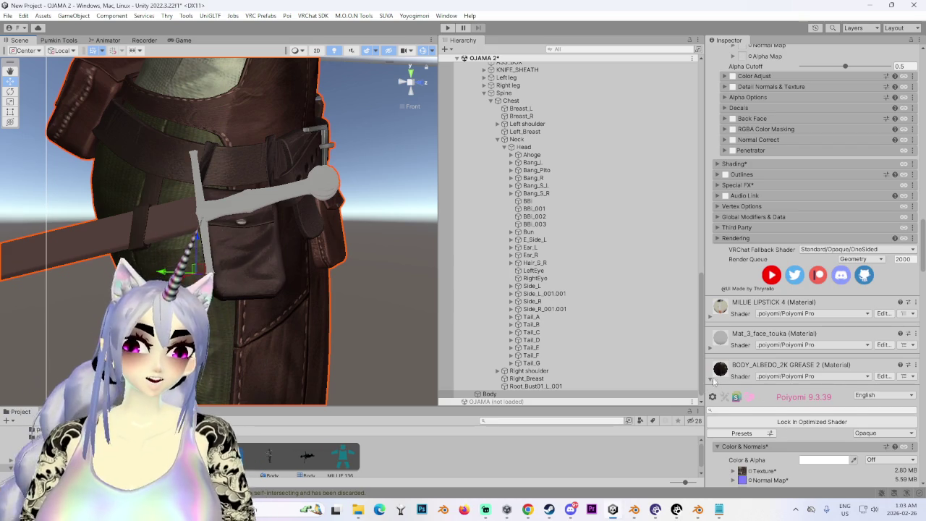
scroll(735, 342, down, 3)
click(738, 393)
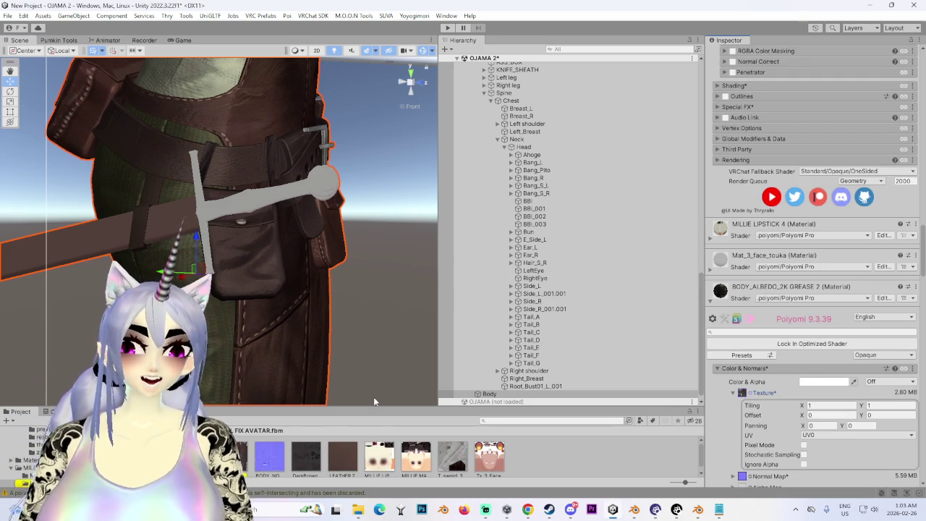
right_click(243, 454)
click(454, 454)
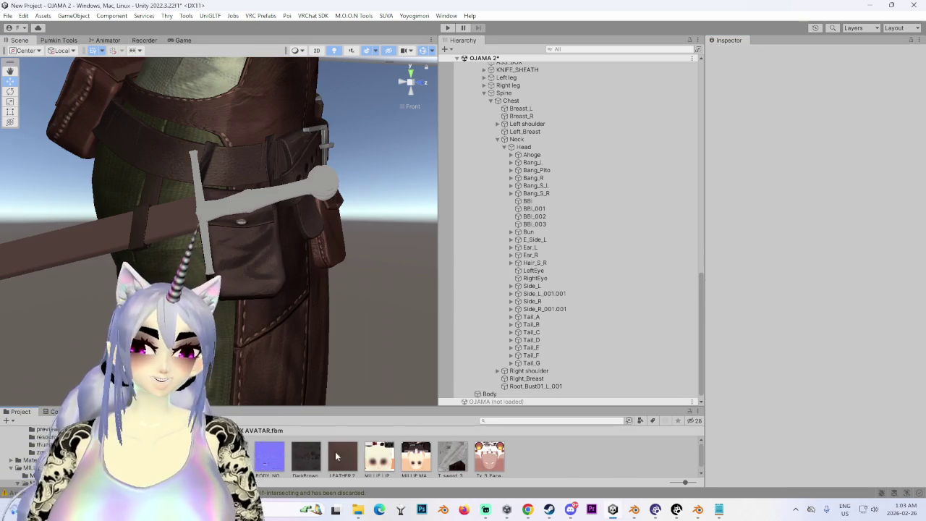
right_click(239, 455)
Review the Google results on separating a Blender mesh by material, then switch to Blender
key(Escape)
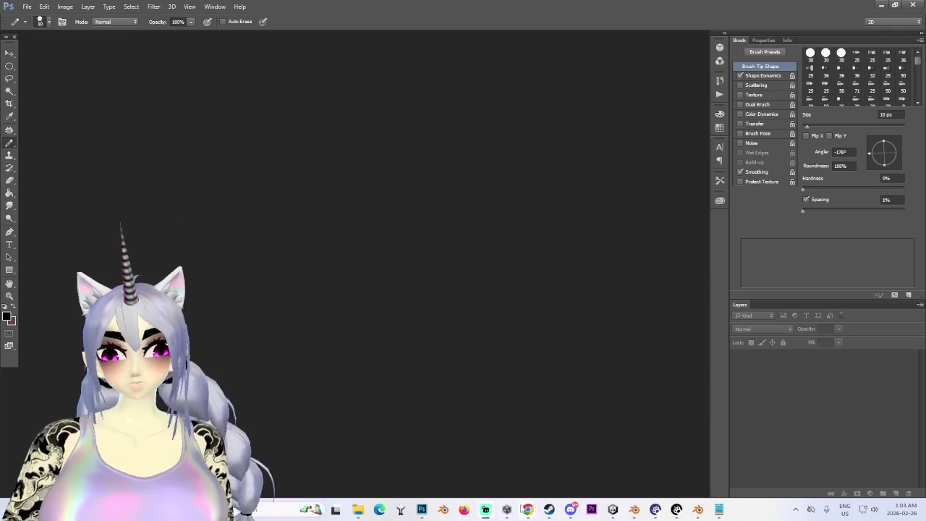
click(544, 475)
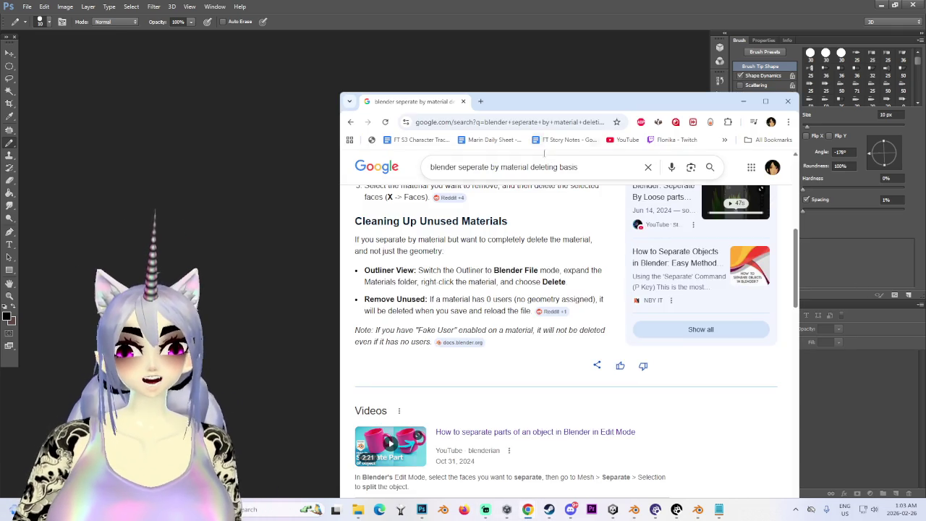
click(528, 507)
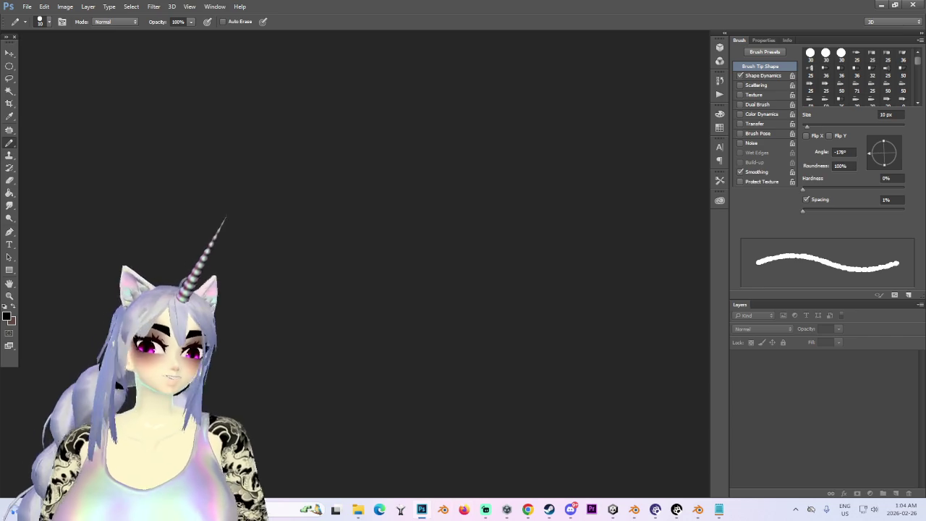
mouse_move(697, 510)
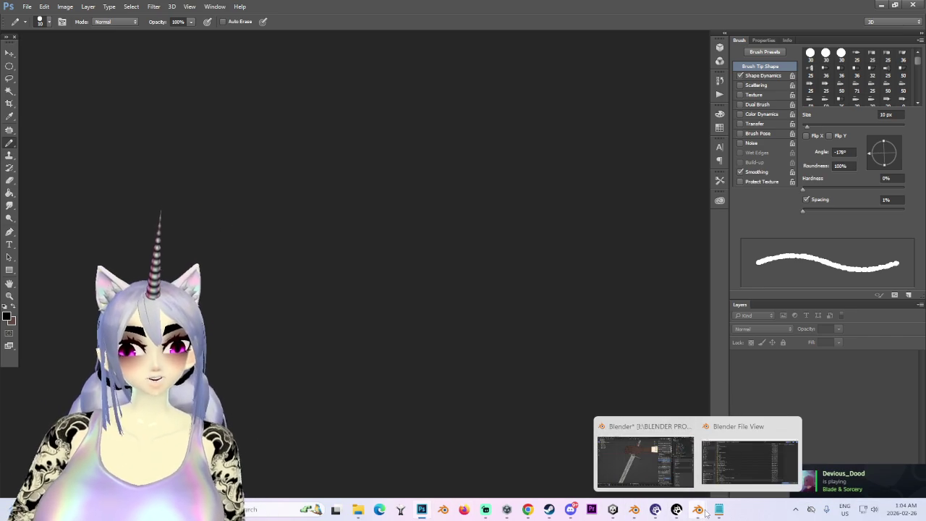
click(642, 464)
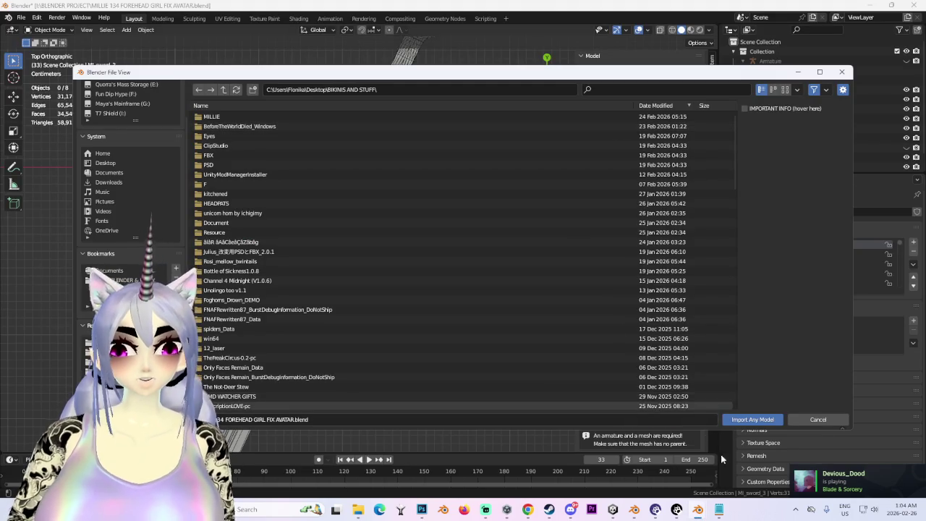
click(817, 421)
mouse_move(489, 215)
middle_down()
mouse_move(314, 282)
mouse_move(427, 256)
mouse_move(553, 71)
middle_up()
click(347, 270)
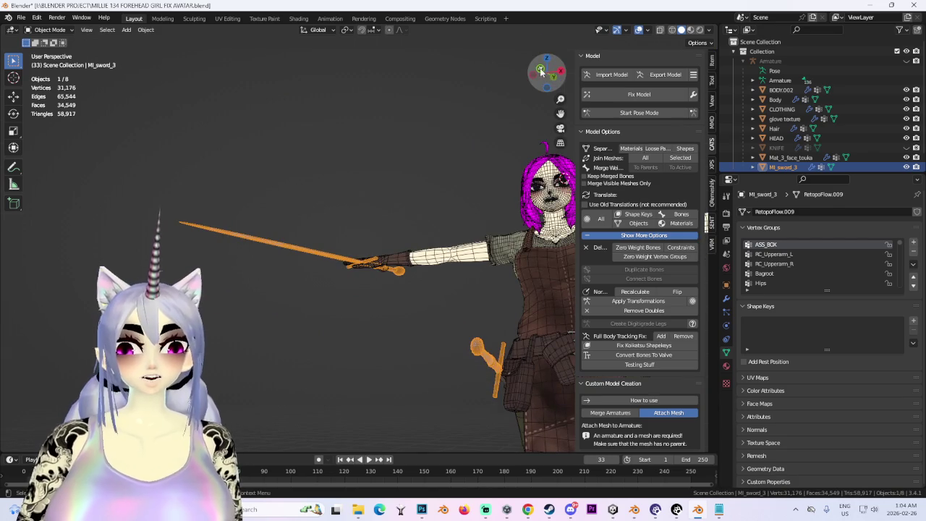
click(540, 69)
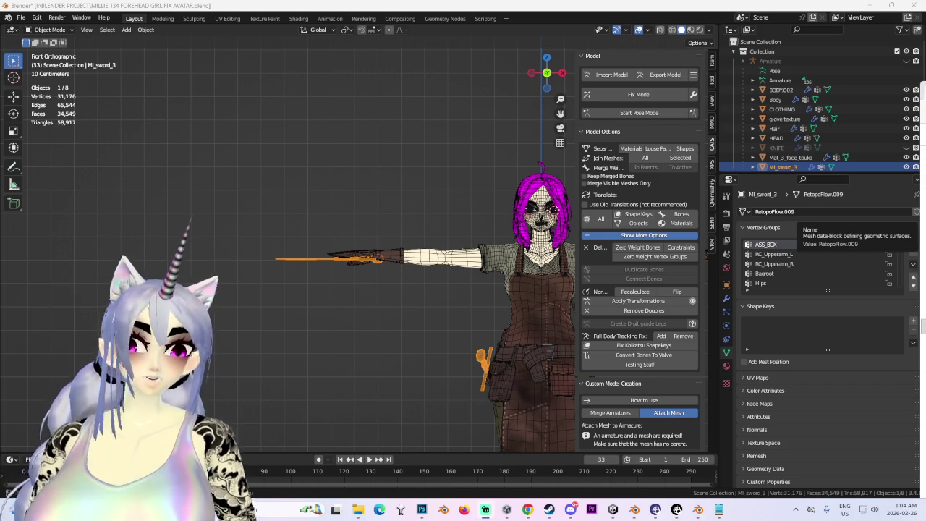
scroll(555, 215, up, 3)
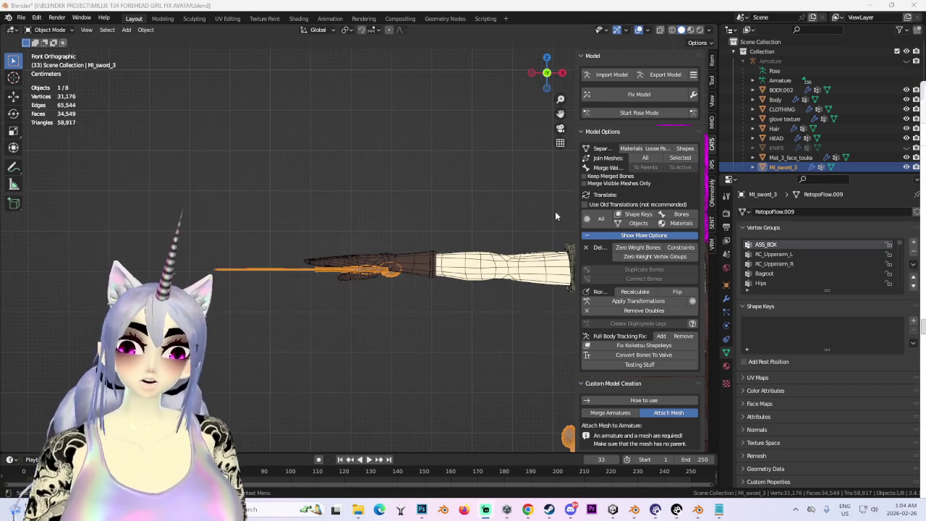
mouse_move(433, 226)
middle_down()
mouse_move(417, 309)
mouse_move(319, 288)
mouse_move(436, 237)
mouse_move(360, 247)
mouse_move(366, 188)
mouse_move(341, 166)
middle_up()
scroll(436, 237, up, 3)
Import SM_sword_3.FBX via Any Model (CATS) from Desktop\BIKINIS AND STUFF
click(21, 17)
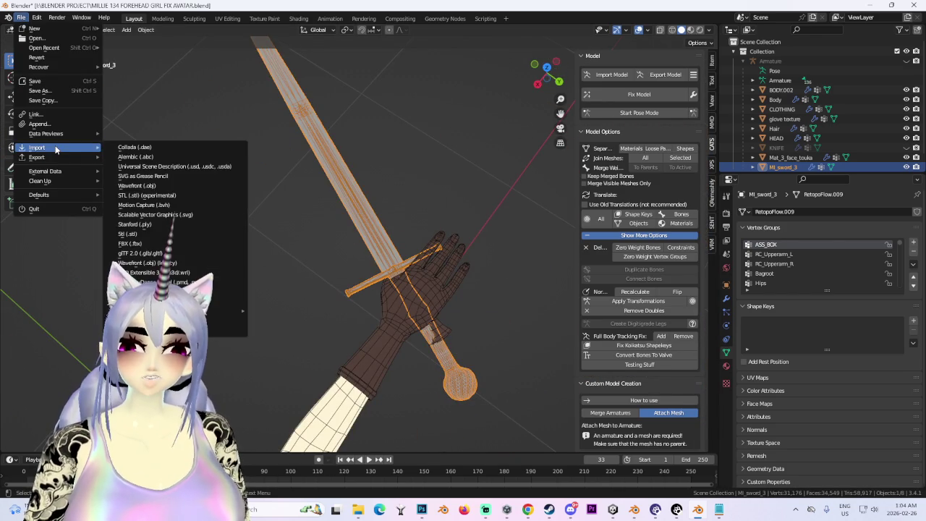
click(611, 75)
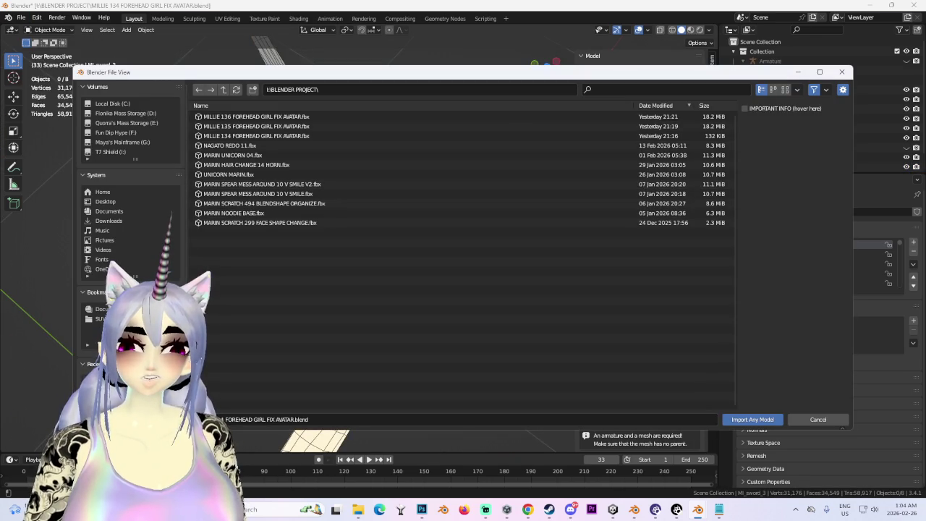
scroll(130, 188, down, 2)
click(102, 366)
click(102, 345)
click(101, 355)
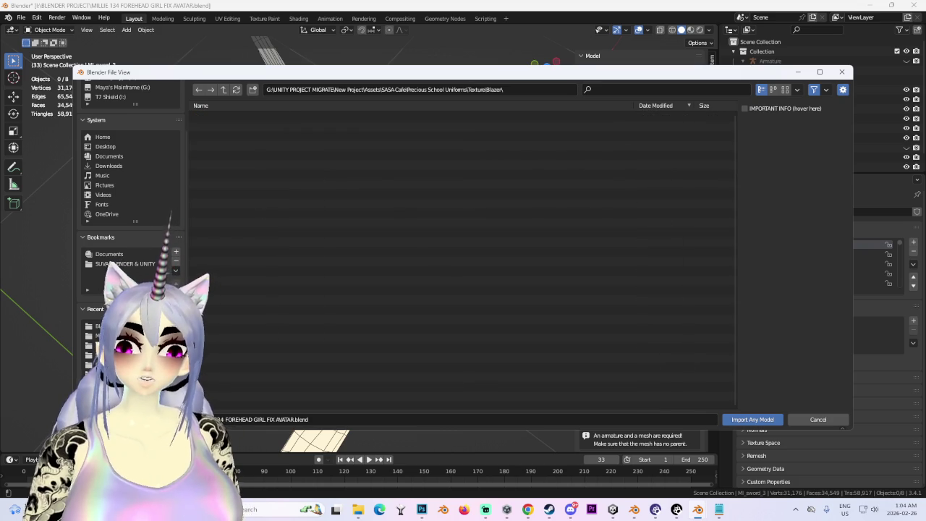
click(101, 365)
scroll(306, 376, down, 5)
scroll(304, 360, down, 5)
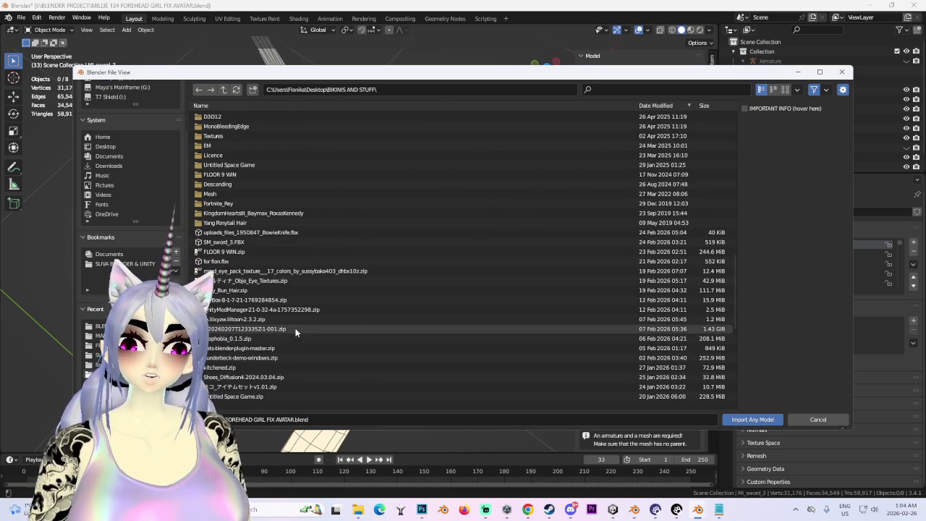
scroll(253, 326, down, 3)
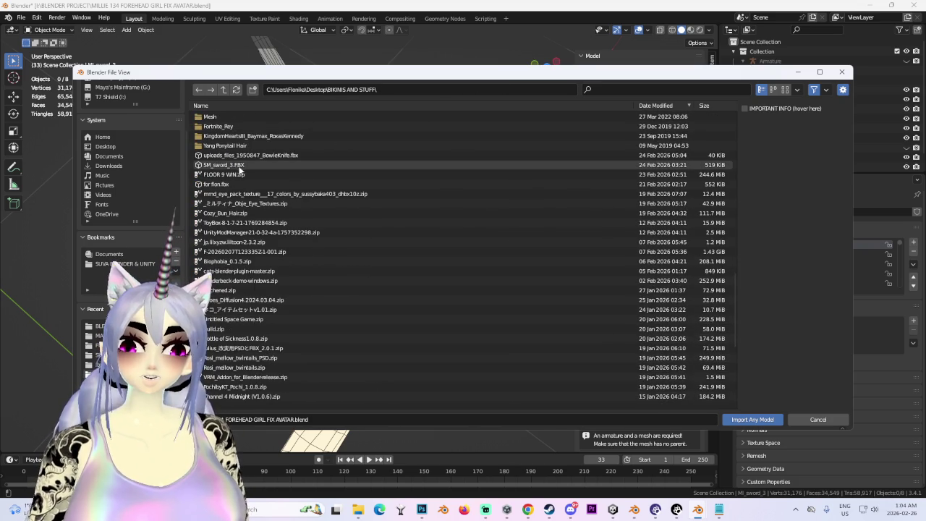
double_click(247, 165)
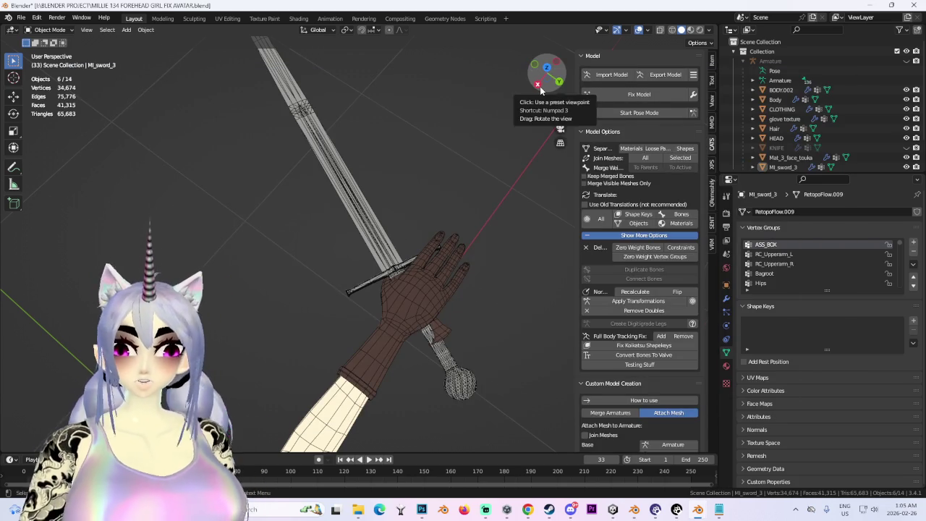
Bring the imported sword into view beside the avatar's legs and select it
click(556, 62)
shift+middle_drag(458, 269, 361, 67)
scroll(296, 219, down, 3)
mouse_move(295, 219)
shift+middle_down()
mouse_move(376, 225)
mouse_move(327, 274)
shift+middle_up()
click(405, 279)
mouse_move(456, 259)
middle_down()
mouse_move(341, 304)
mouse_move(506, 218)
middle_up()
scroll(789, 123, down, 3)
scroll(804, 133, down, 2)
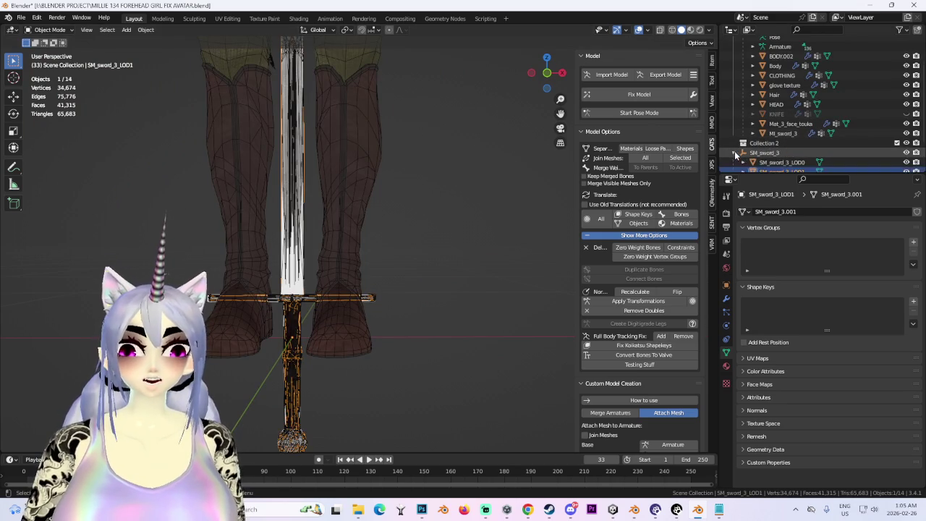
scroll(820, 143, down, 2)
Select SM_sword_3_LOD0 and undo the accidental move of the sword copy
click(804, 124)
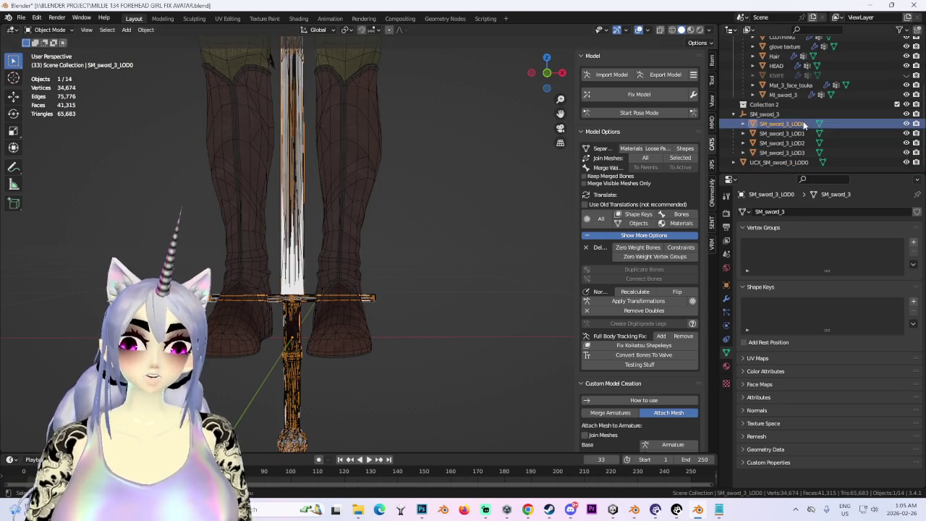
click(524, 281)
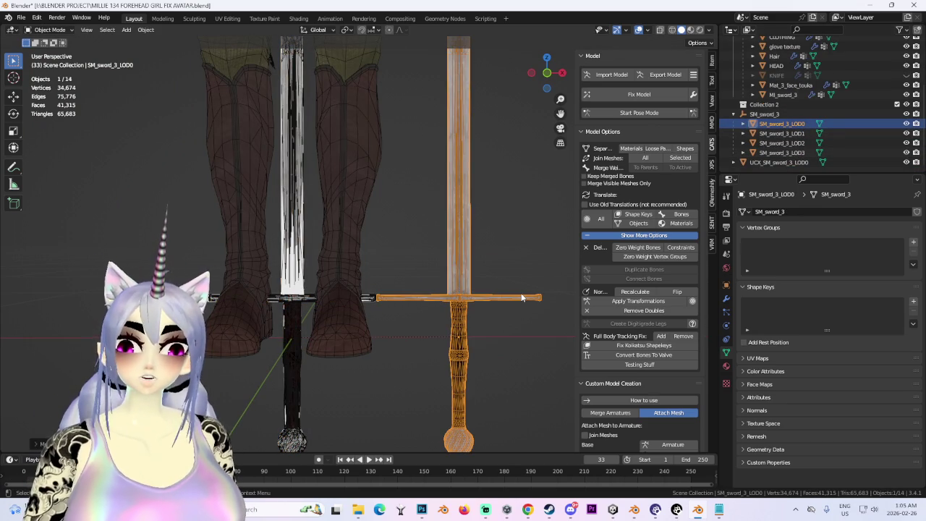
key(ctrl+z)
key(ctrl+z)
key(ctrl+z)
key(ctrl+z)
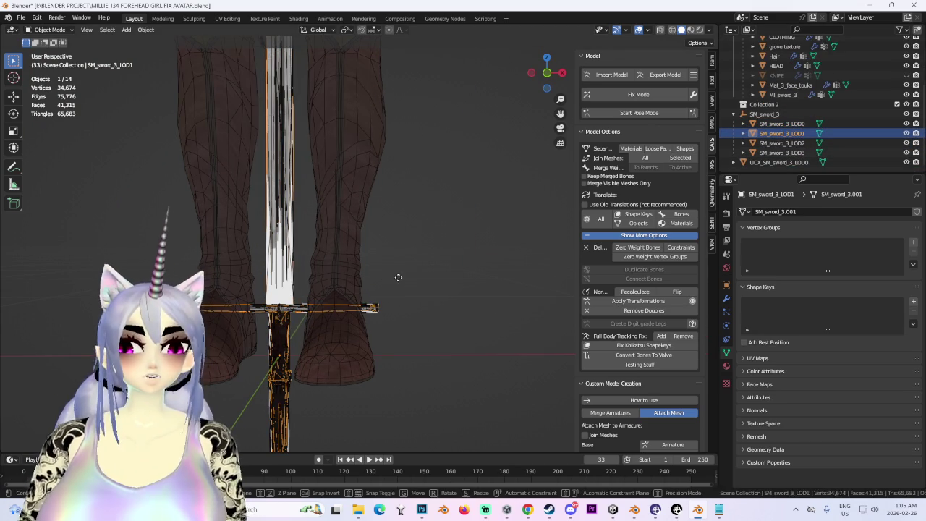
key(ctrl+shift+z)
key(ctrl+shift+z)
key(ctrl+shift+z)
key(ctrl+z)
key(ctrl+z)
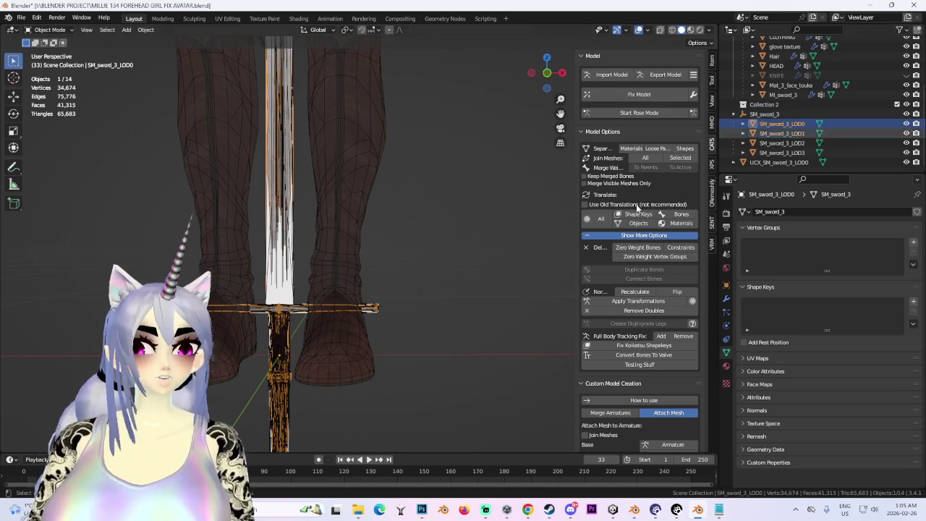
key(ctrl+shift+z)
scroll(495, 324, up, 3)
scroll(473, 289, down, 2)
mouse_move(473, 290)
middle_down()
mouse_move(378, 297)
mouse_move(492, 294)
middle_up()
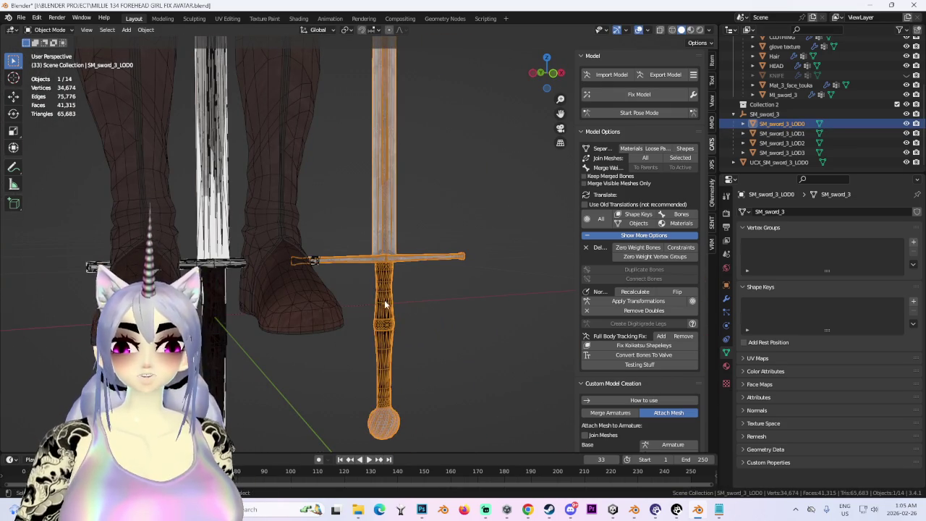
key(ctrl+z)
middle_drag(381, 304, 422, 286)
Delete SM_sword_3_LOD1–LOD3 with Delete Hierarchy, then delete the UCX collision object
click(782, 133)
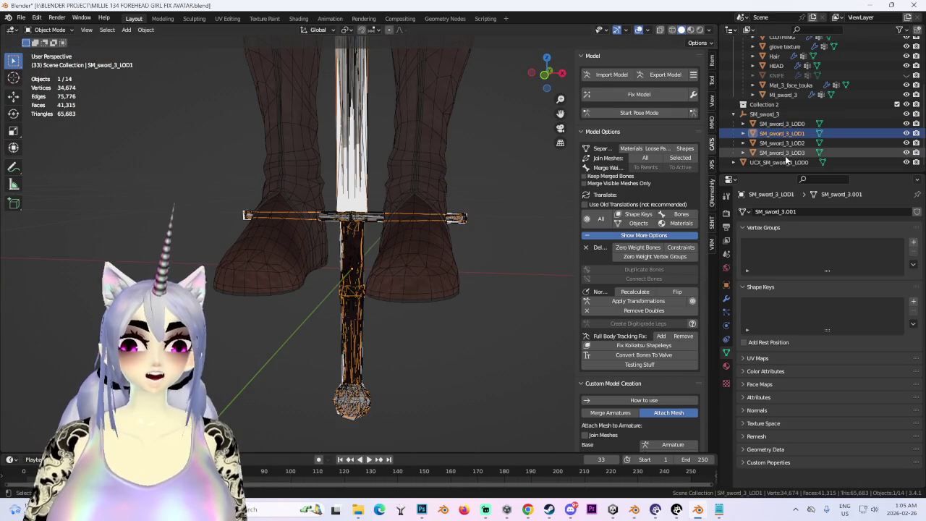
shift+click(787, 152)
right_click(787, 154)
click(755, 186)
right_click(794, 143)
click(795, 168)
click(793, 161)
right_click(789, 163)
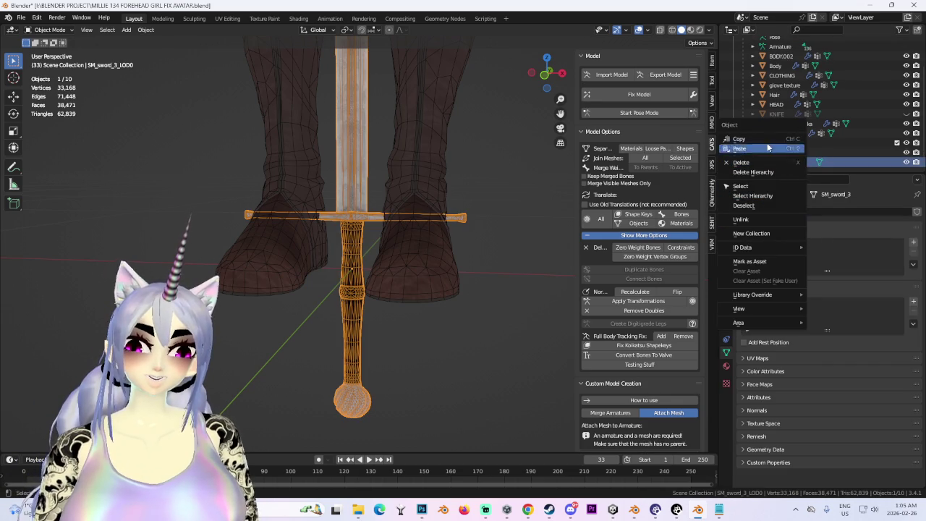
Set the imported sword's origin to its geometry
scroll(352, 242, down, 3)
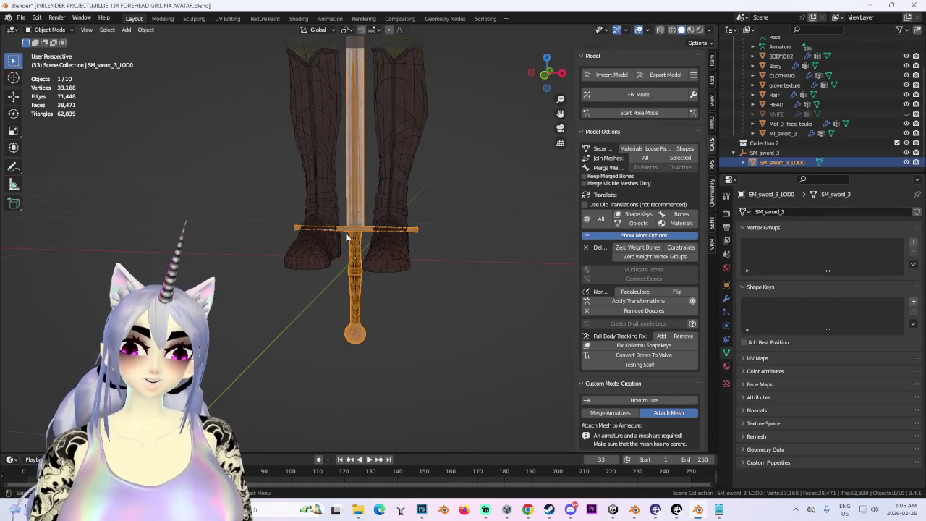
right_click(346, 233)
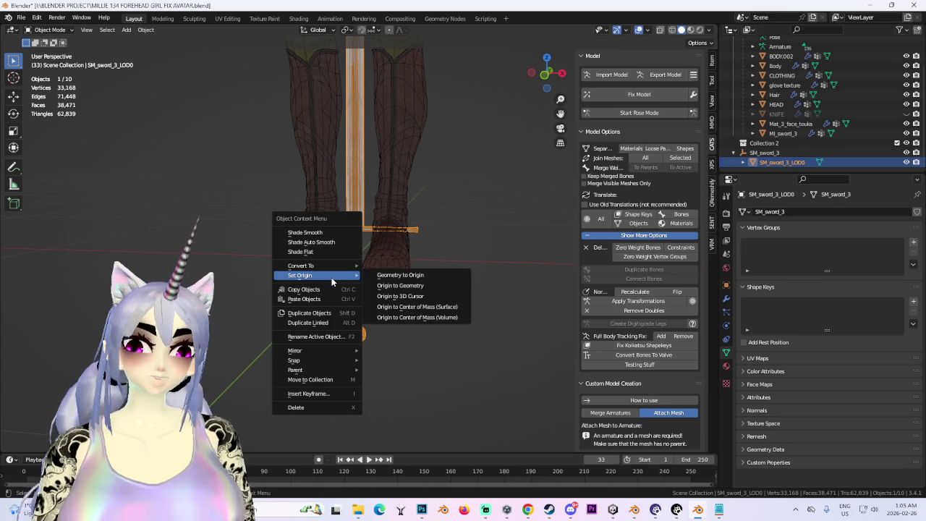
mouse_move(311, 275)
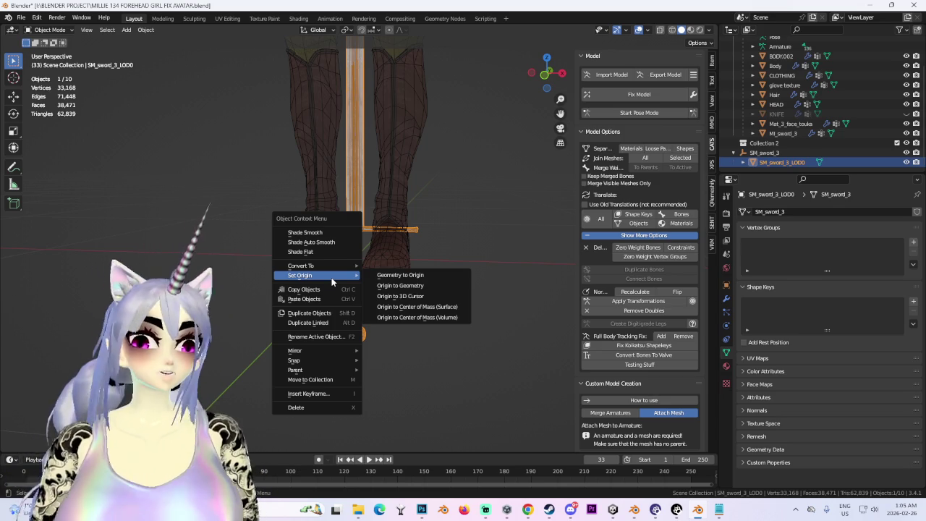
click(430, 289)
scroll(414, 258, up, 3)
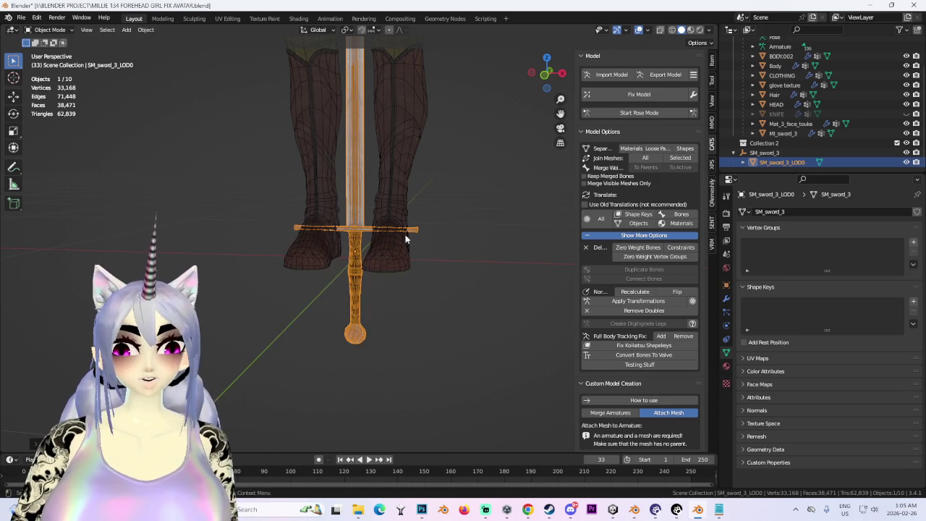
scroll(405, 231, up, 4)
Unparent the sword keeping its transform, then delete the empty SM_sword_3 parent
click(768, 152)
right_click(767, 152)
click(756, 152)
key(ctrl+z)
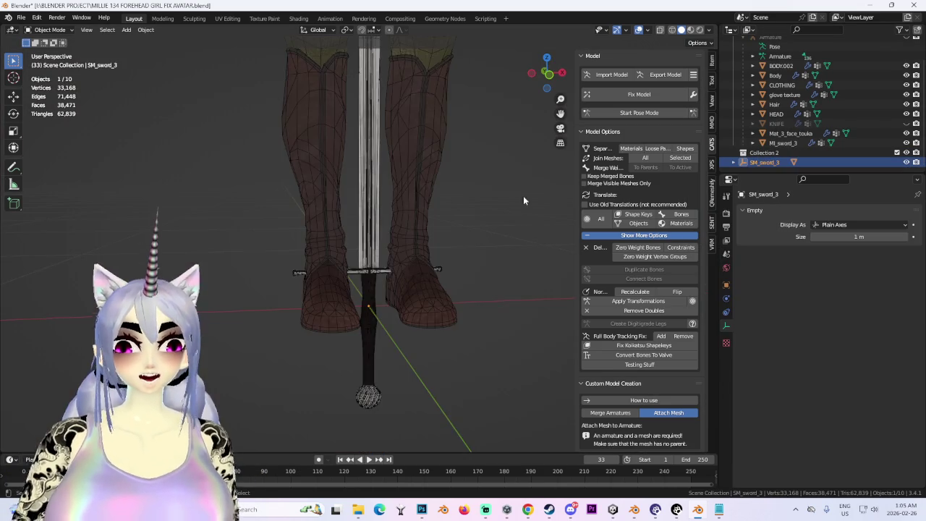
middle_drag(450, 243, 487, 245)
click(344, 261)
right_click(345, 261)
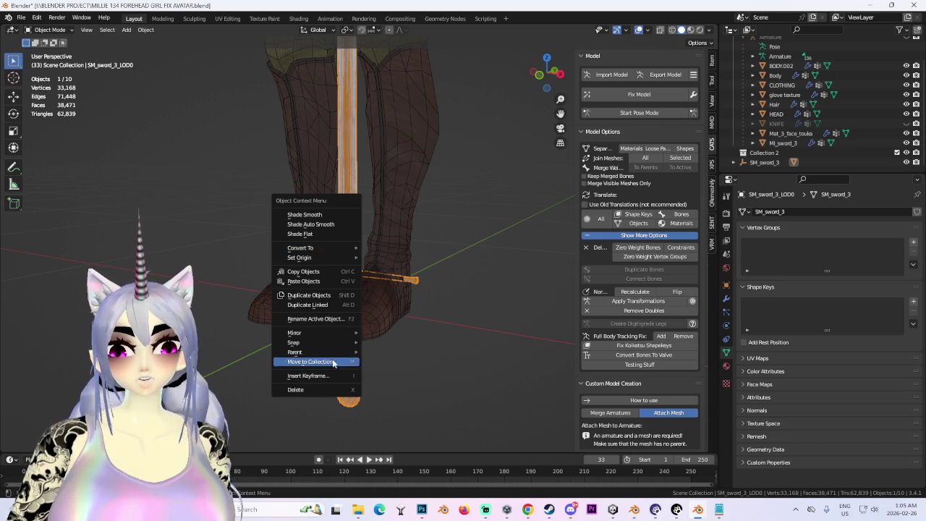
mouse_move(315, 351)
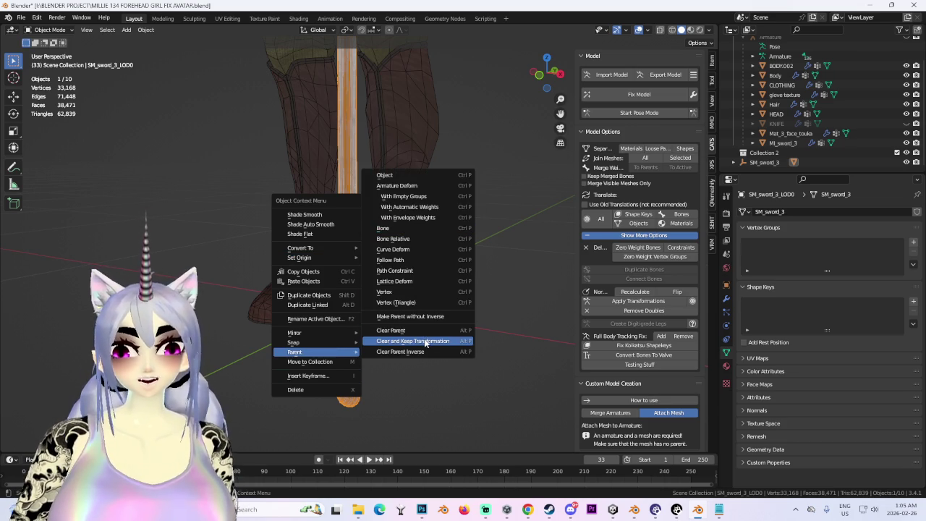
click(425, 343)
right_click(780, 163)
click(780, 164)
Select the old sword in the avatar's hand and enter Edit Mode
click(367, 246)
scroll(367, 246, up, 3)
middle_drag(367, 246, 449, 310)
scroll(449, 310, down, 5)
click(205, 105)
mouse_move(206, 105)
middle_down()
mouse_move(280, 165)
mouse_move(339, 171)
middle_up()
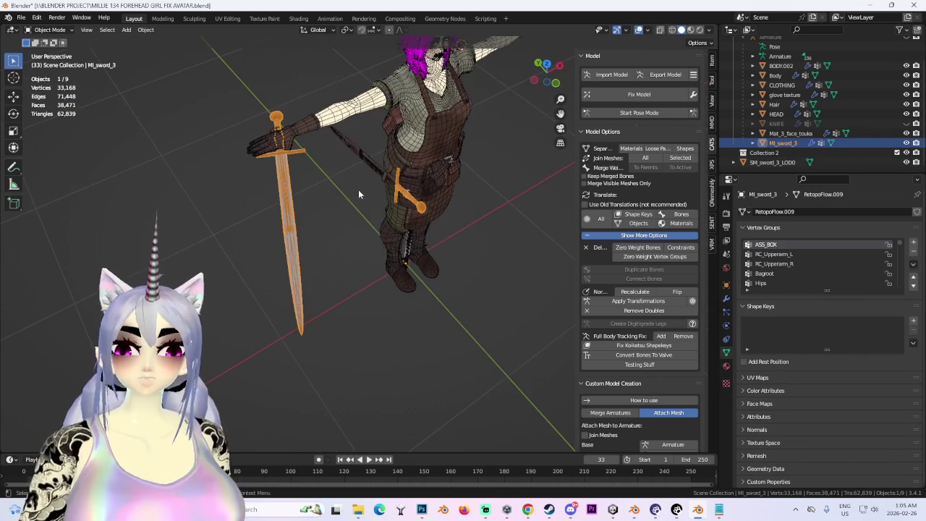
click(63, 31)
click(50, 54)
Separate the old sword's vertices into their own object, MI_sword_3.001
mouse_move(310, 200)
middle_down()
mouse_move(482, 219)
mouse_move(409, 238)
mouse_move(656, 44)
middle_up()
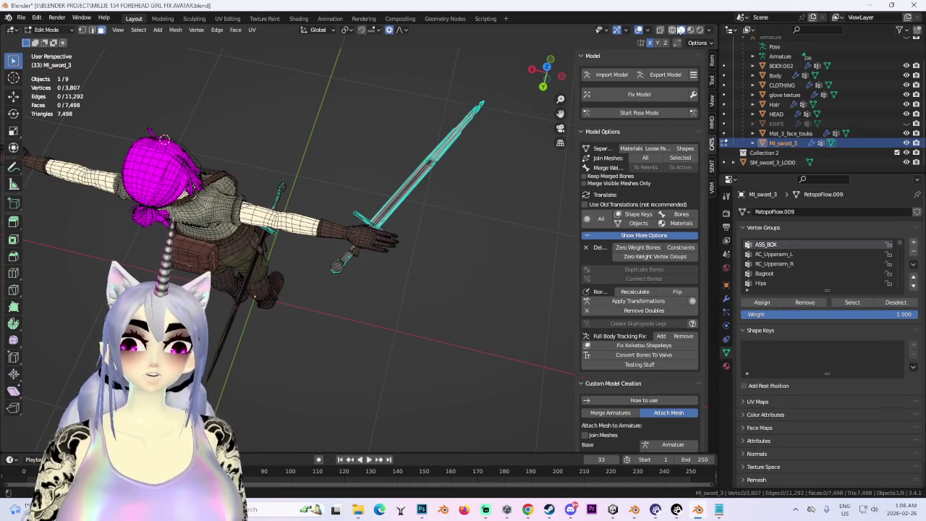
click(671, 29)
click(319, 30)
mouse_move(449, 188)
middle_down()
mouse_move(482, 215)
mouse_move(490, 198)
middle_up()
key(p)
click(500, 206)
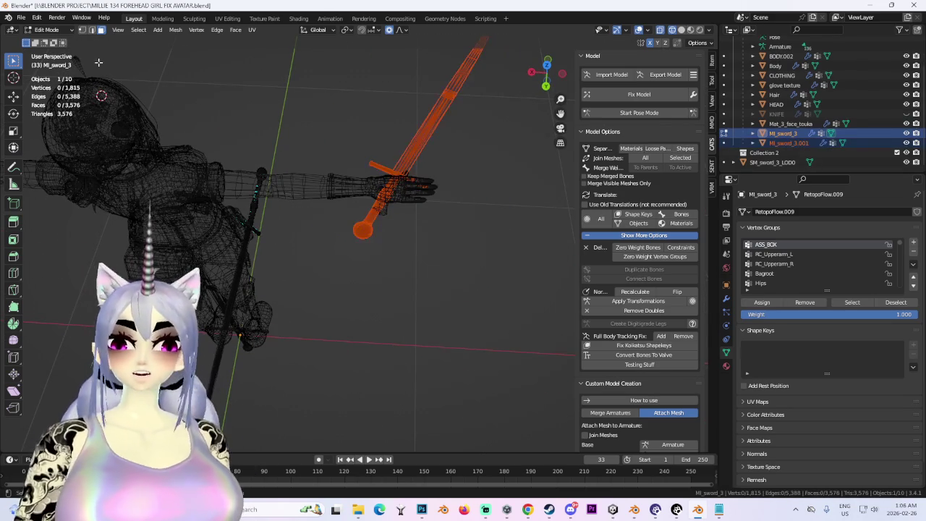
click(53, 29)
click(51, 41)
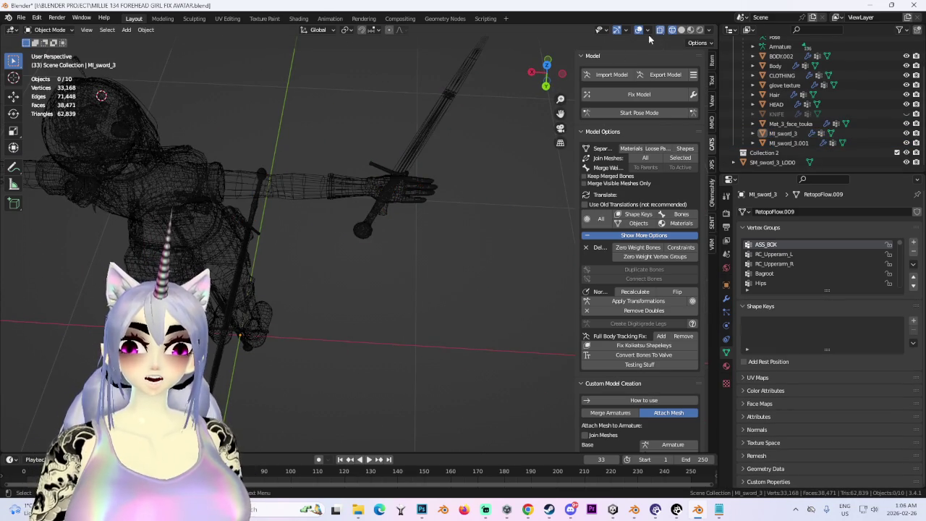
click(454, 98)
click(681, 30)
click(548, 61)
In Edit Mode, select all of MI_sword_3.001's mesh and rotate it 90° upright
click(52, 29)
click(50, 53)
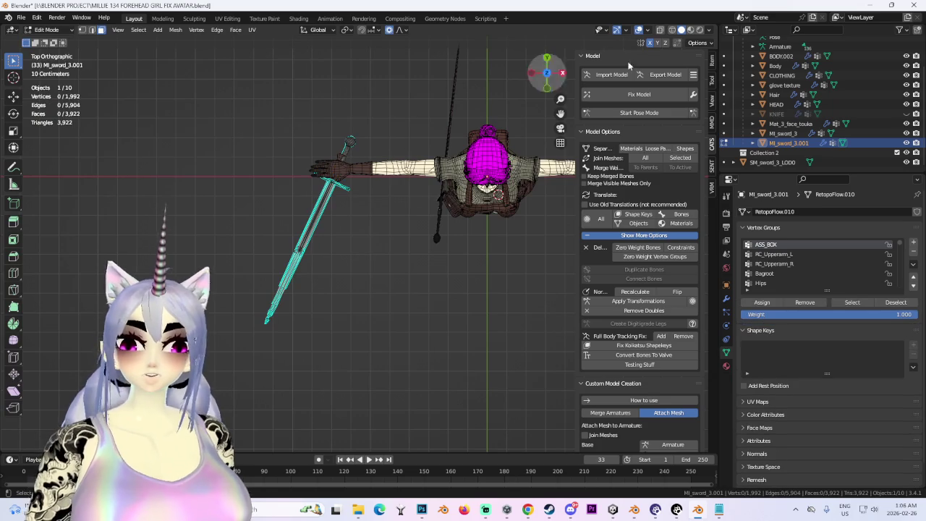
click(673, 31)
key(a)
scroll(365, 233, up, 2)
text(r)
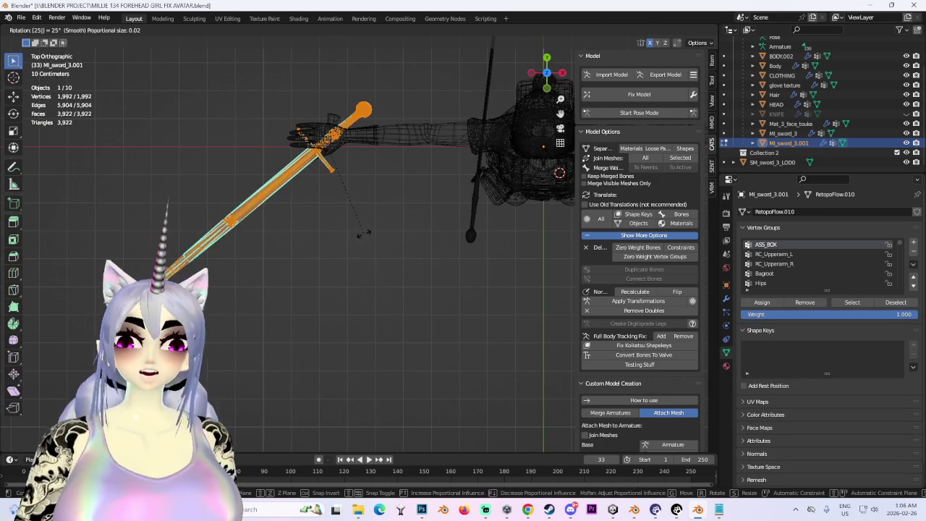
text(-2)
key(Escape)
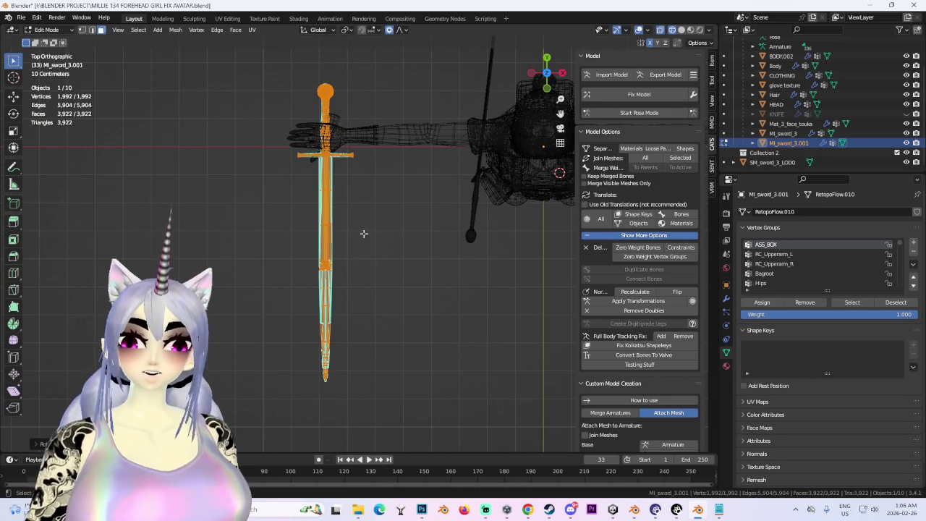
click(531, 73)
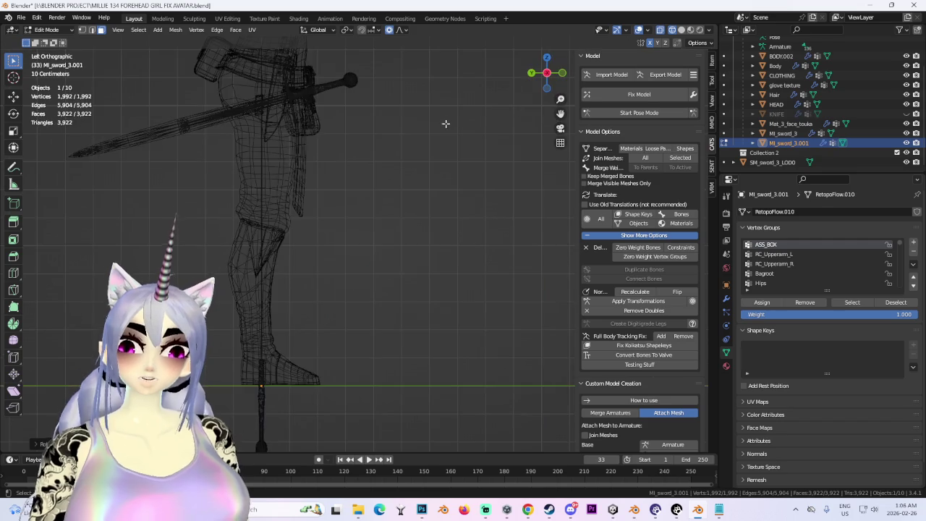
scroll(434, 217, down, 2)
text(r-90)
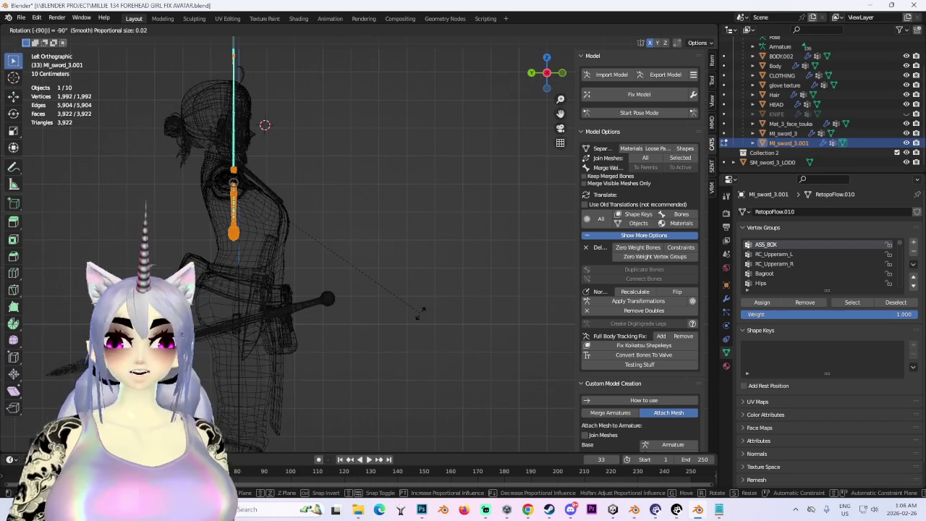
key(Return)
Move the sword mesh vertically with G+Z and sideways with G+X
shift+middle_drag(421, 313, 376, 230)
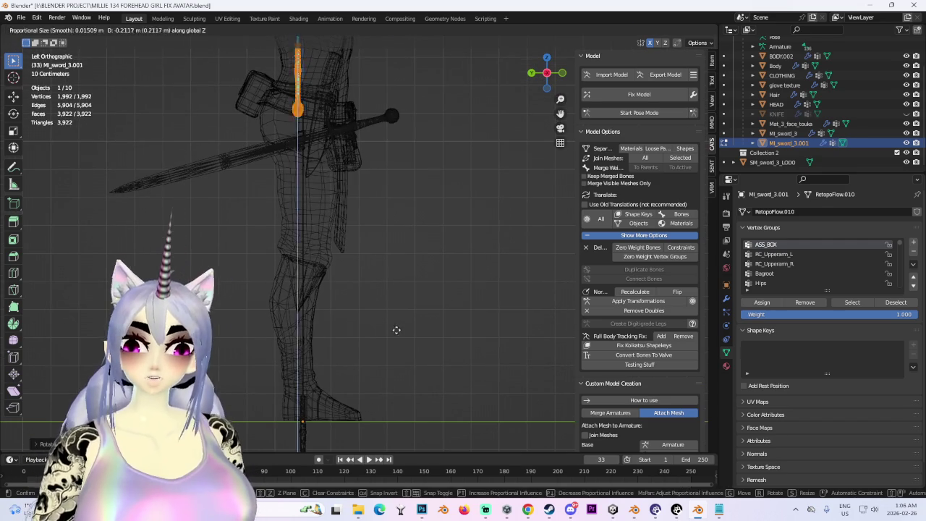
shift+middle_drag(409, 364, 374, 142)
key(g)
key(z)
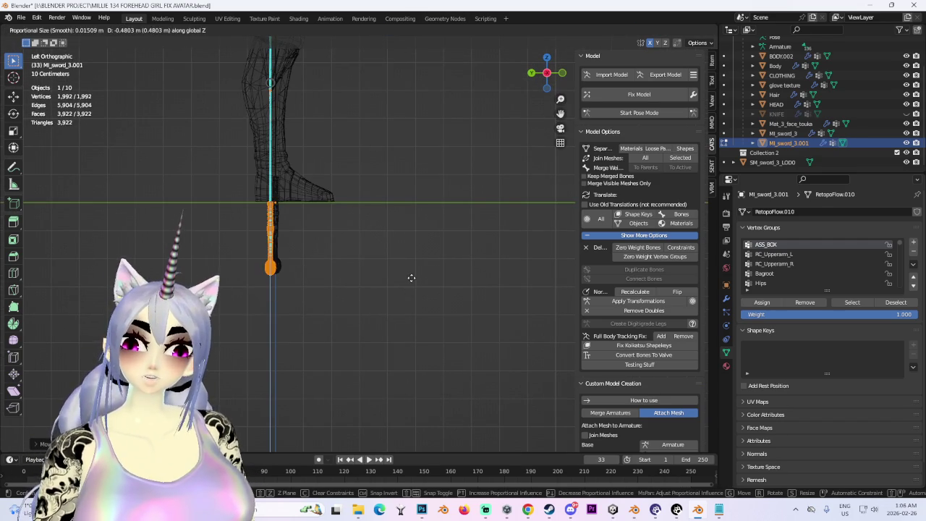
click(411, 278)
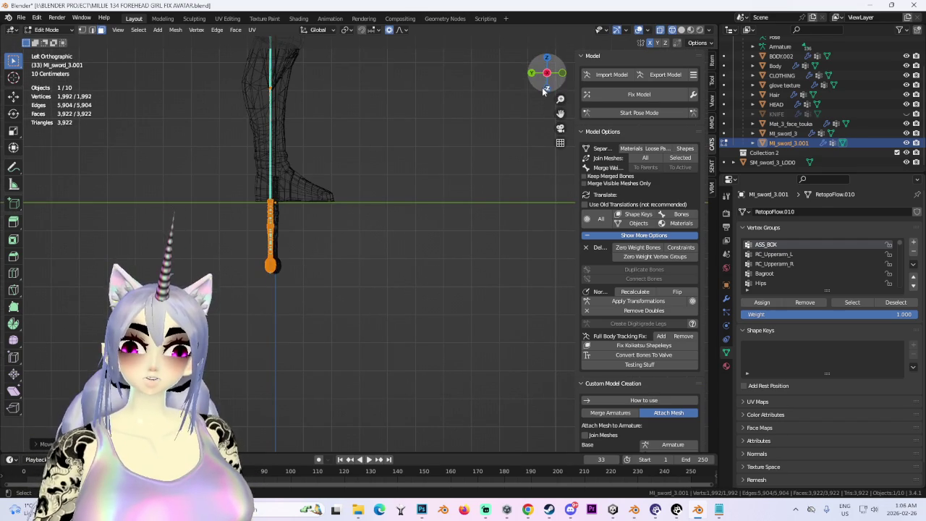
click(545, 88)
key(g)
key(x)
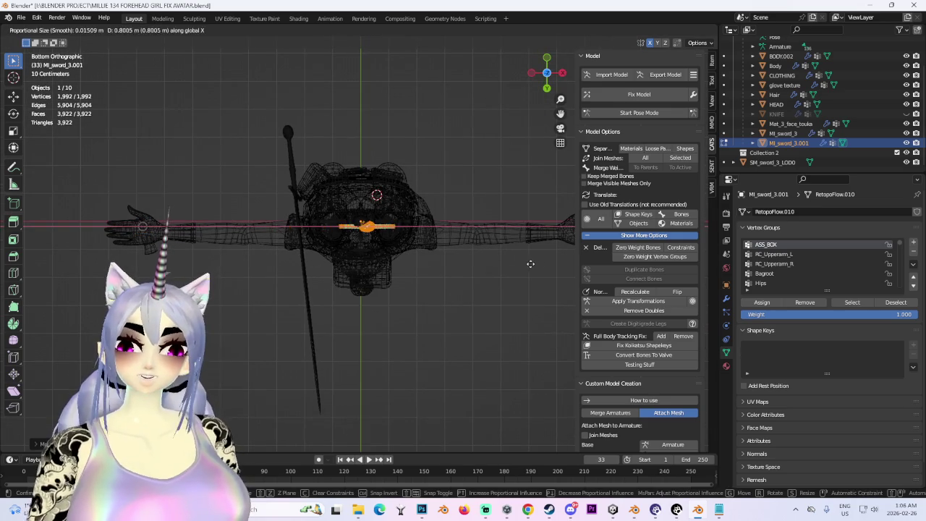
click(304, 262)
scroll(362, 217, up, 3)
middle_drag(383, 165, 681, 110)
Set the mesh's Median X, Y and Z to 0 in the N panel
text(0)
key(Return)
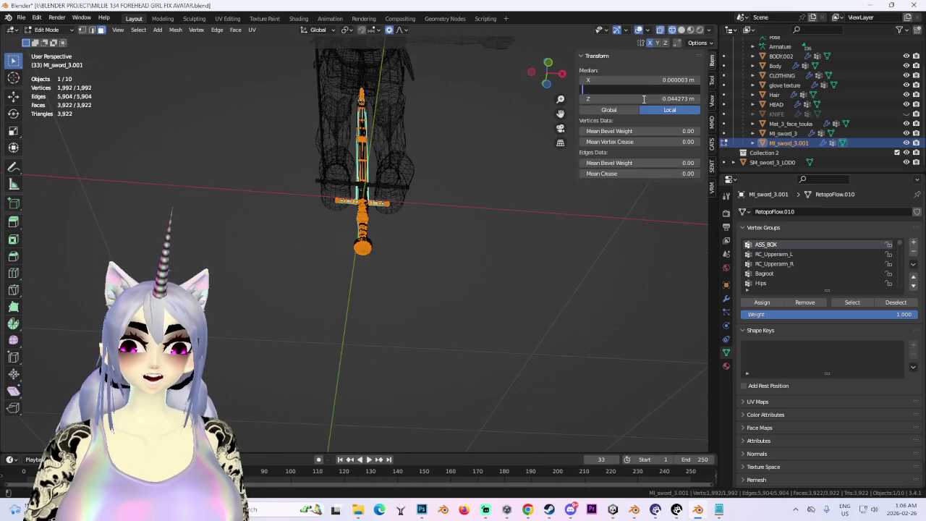
text(0)
key(Return)
text(0)
key(Return)
mouse_move(346, 211)
middle_down()
mouse_move(447, 258)
mouse_move(494, 113)
middle_up()
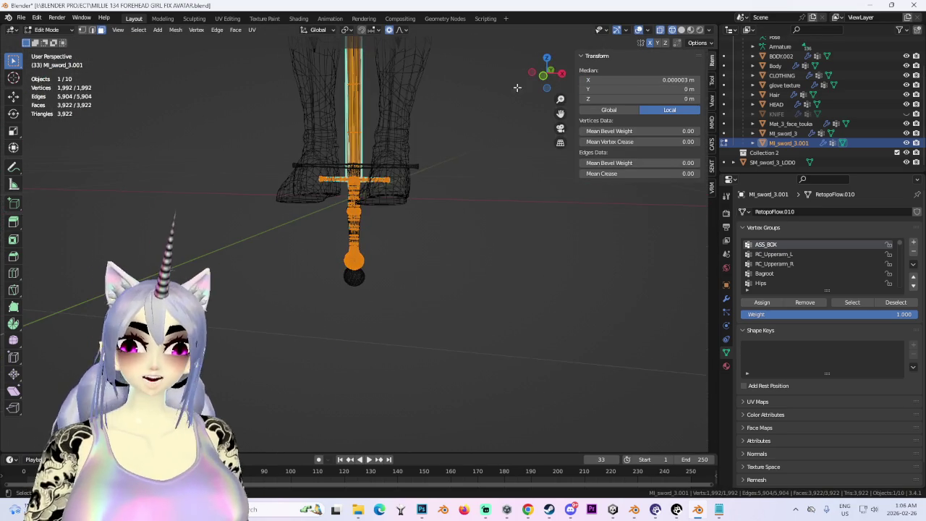
click(544, 75)
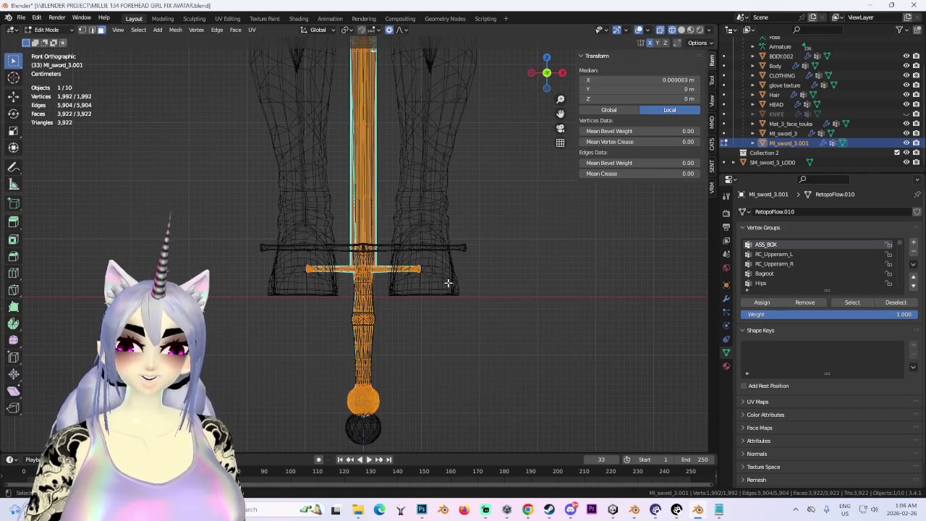
Return to Object Mode and select the imported SM_sword_3_LOD0
shift+middle_drag(449, 284, 475, 260)
click(363, 359)
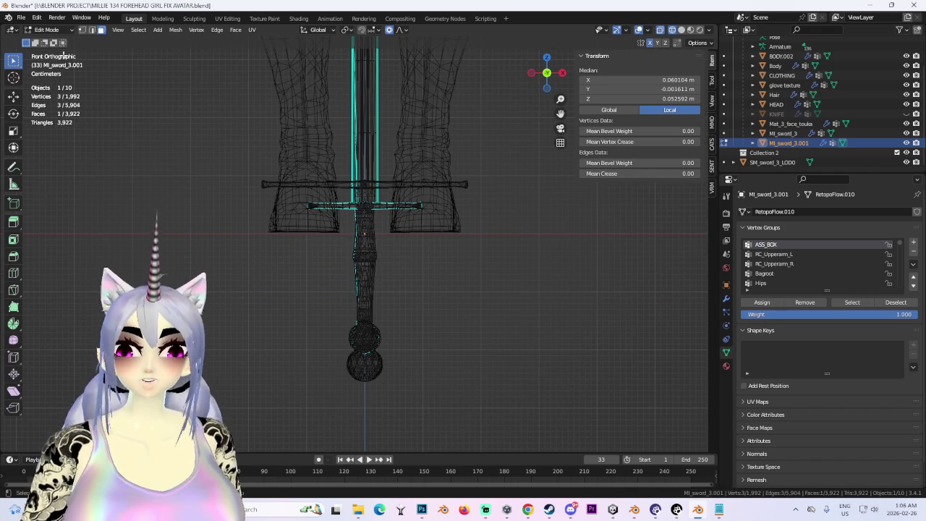
click(47, 30)
click(47, 42)
click(389, 189)
scroll(432, 283, up, 2)
scroll(448, 264, down, 1)
scroll(458, 245, down, 4)
Raise SM_sword_3_LOD0 along Z with two G+Z moves
key(g)
key(z)
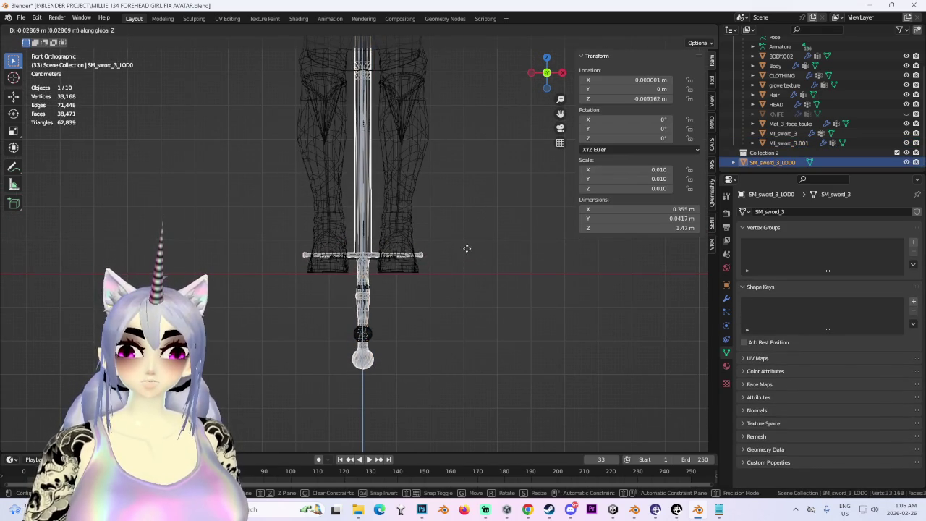
click(466, 249)
scroll(452, 311, up, 2)
scroll(440, 337, up, 3)
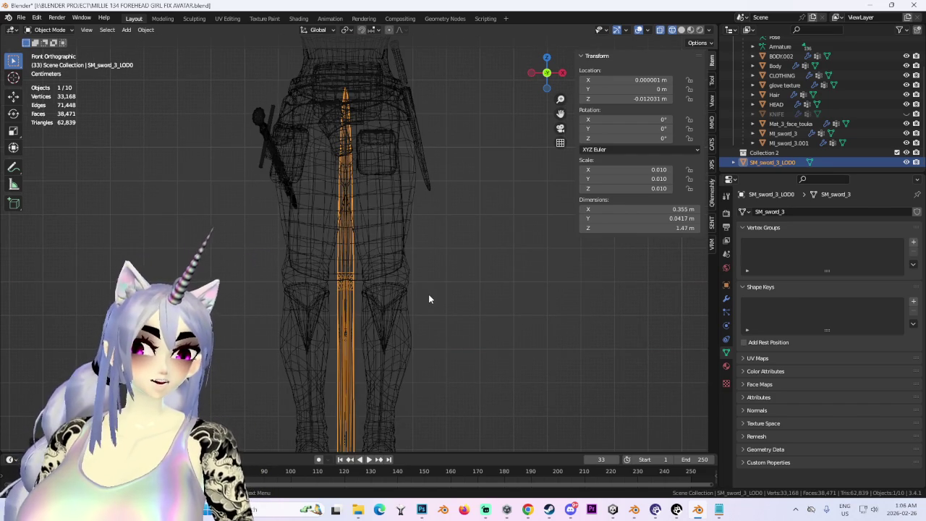
scroll(421, 244, down, 3)
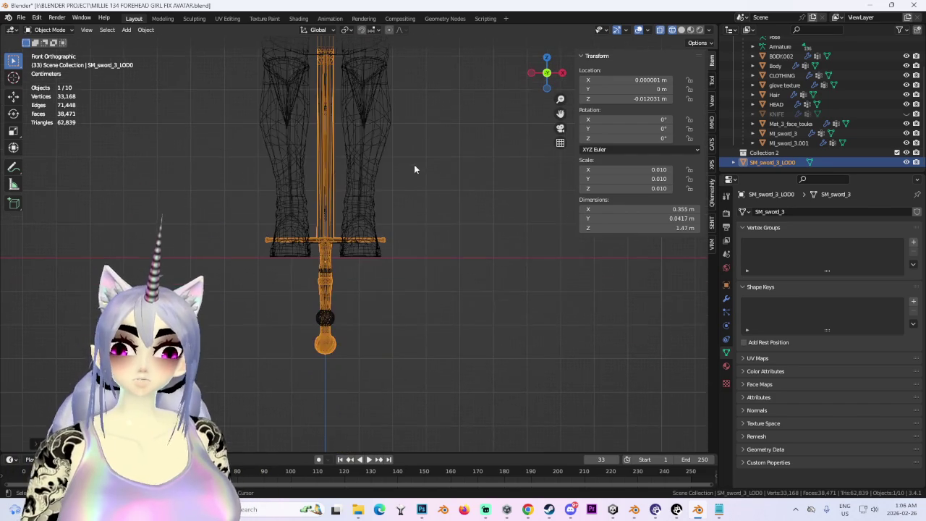
scroll(411, 288, up, 2)
key(g)
key(z)
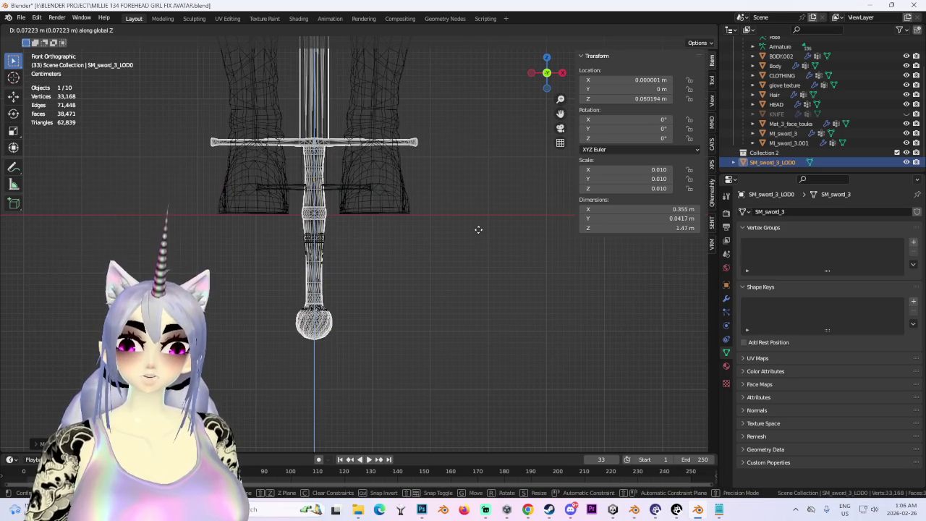
click(475, 233)
shift+middle_drag(448, 262, 508, 254)
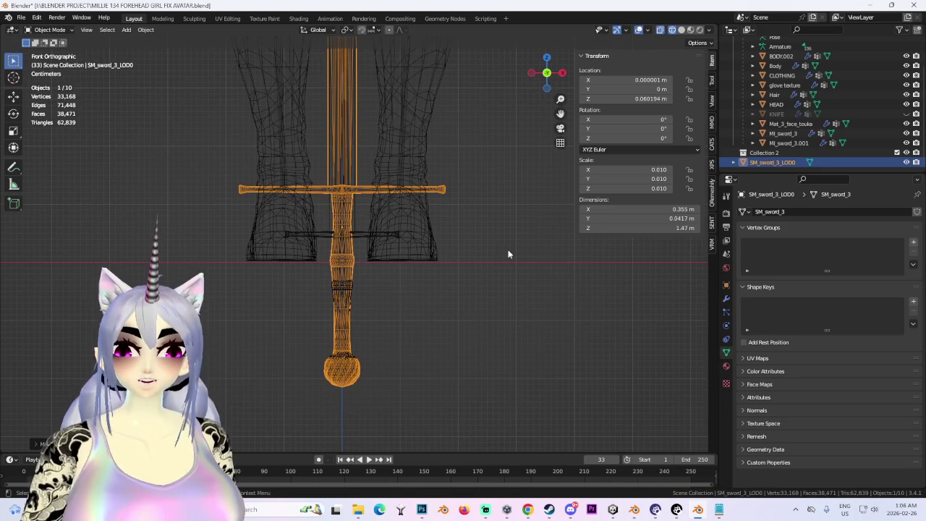
In Edit Mode, shift the sword mesh vertically with proportional falloff
click(49, 30)
click(45, 48)
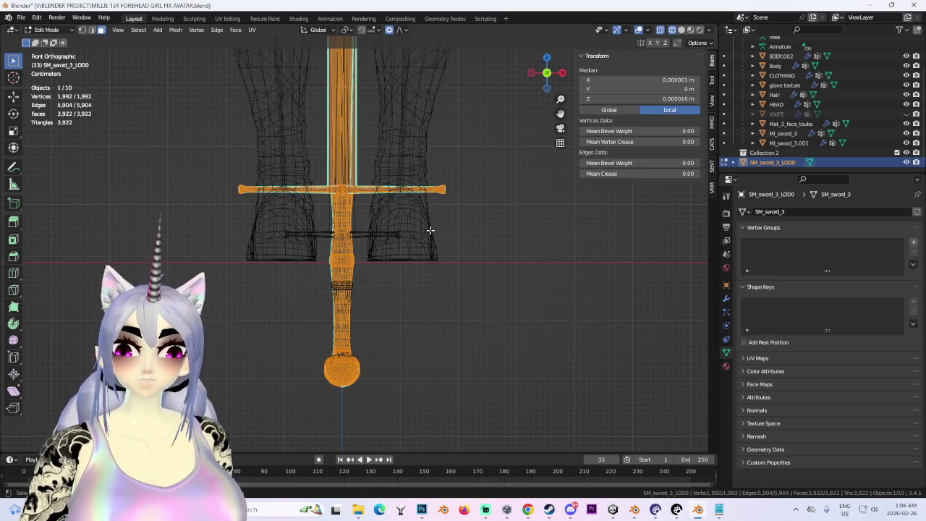
key(g)
key(z)
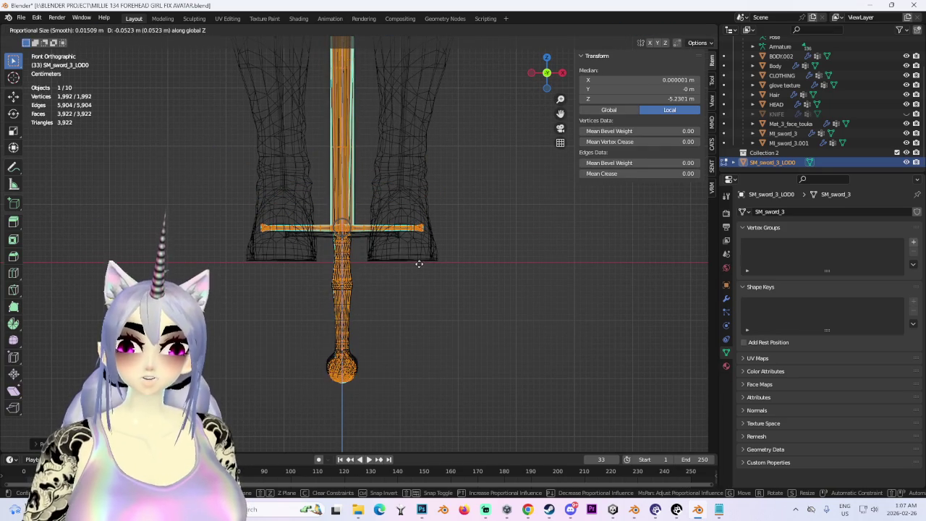
click(421, 262)
scroll(416, 251, up, 3)
scroll(397, 279, up, 2)
Rescale the pommel and move it along Z to line up with the old sword's
key(s)
right_click(510, 201)
scroll(492, 260, down, 3)
key(s)
click(517, 281)
key(g)
key(z)
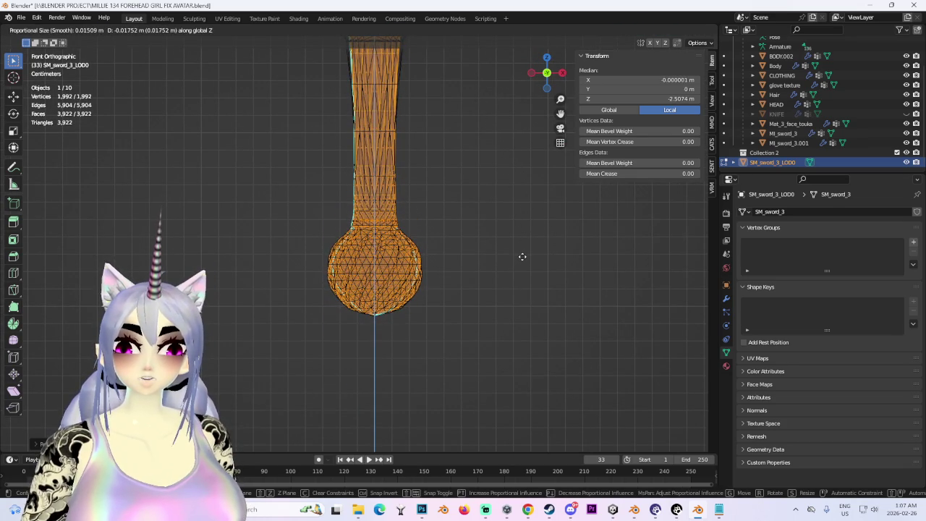
click(522, 256)
scroll(499, 256, down, 2)
scroll(430, 261, up, 3)
scroll(386, 295, up, 3)
scroll(423, 186, up, 3)
scroll(425, 239, down, 3)
scroll(413, 275, down, 3)
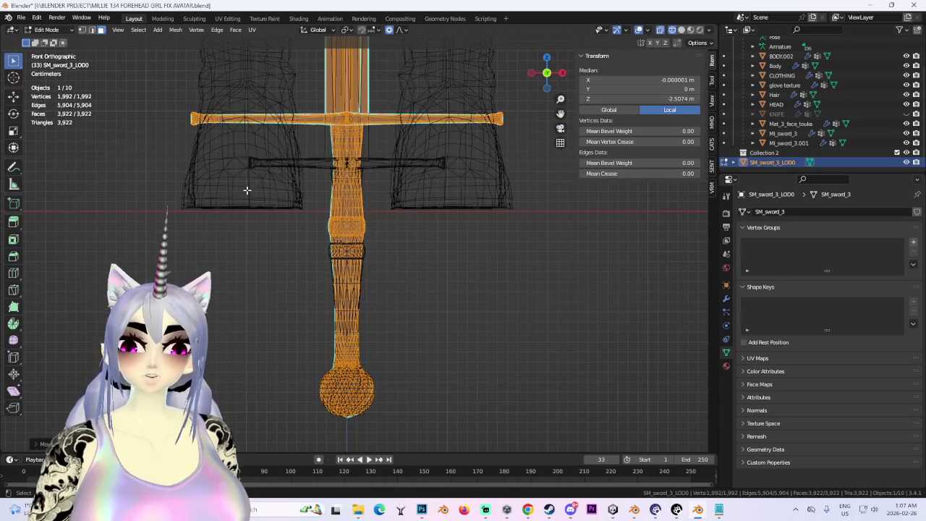
Separate the new sword's grip into its own object and return to Object Mode
drag(267, 191, 462, 300)
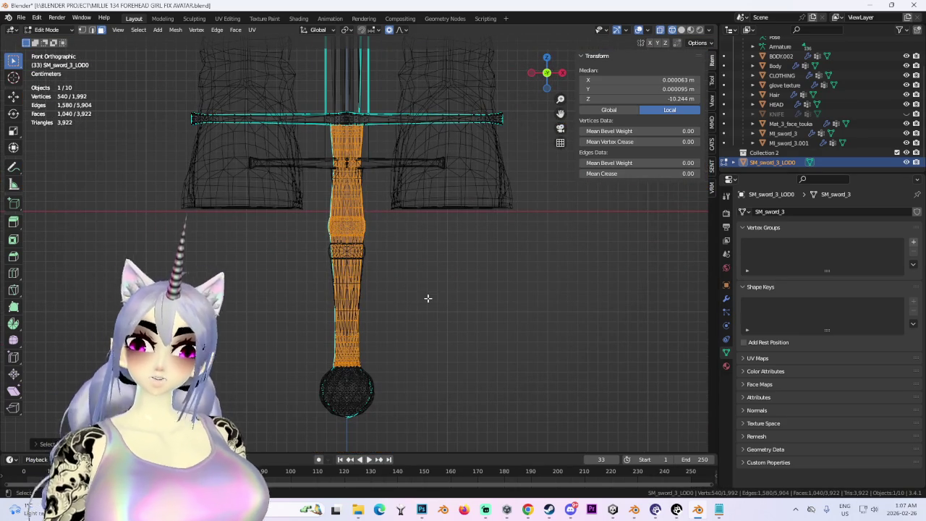
key(p)
click(428, 295)
click(47, 29)
click(43, 18)
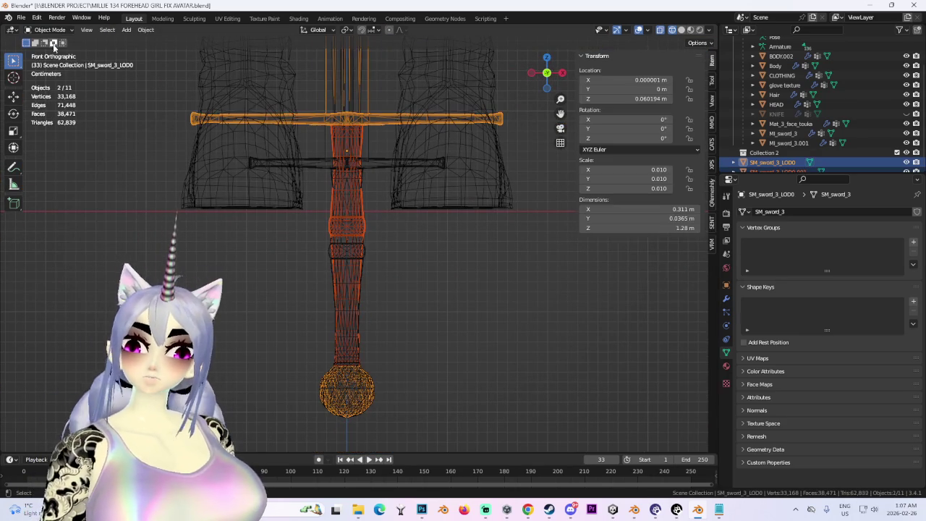
Select the sword's crossguard vertices in Edit Mode and split them off as a separate object
click(296, 118)
click(314, 119)
click(47, 30)
click(45, 55)
drag(135, 106, 290, 165)
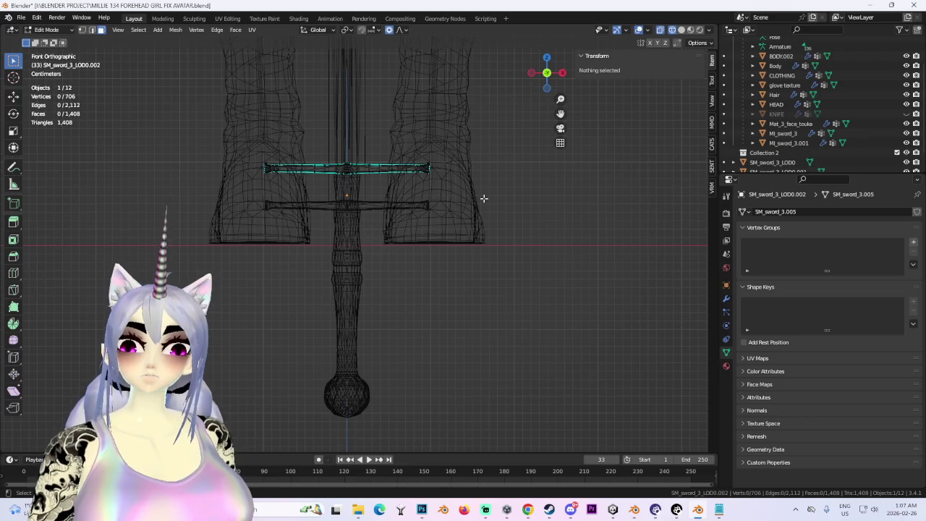
key(a)
key(g)
click(348, 185)
Move the crossguard along Z with proportional falloff
scroll(347, 203, up, 6)
key(g)
key(z)
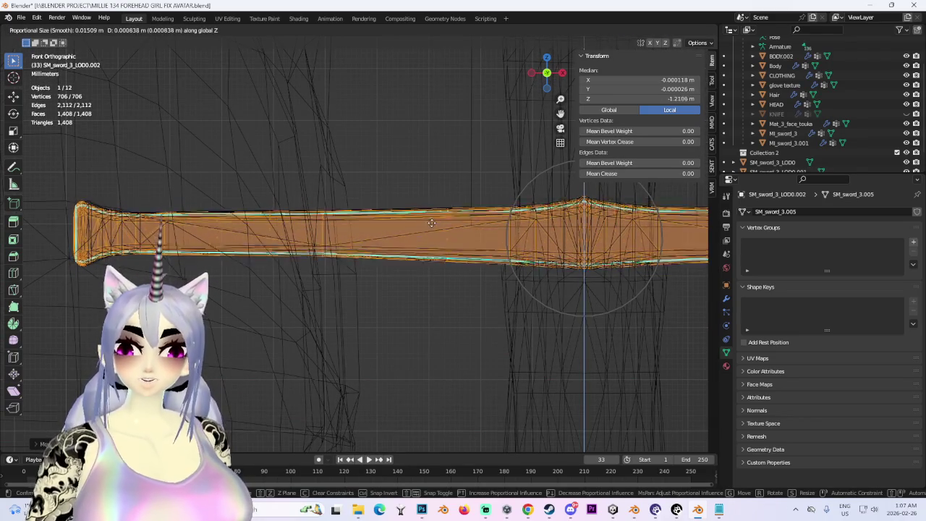
shift+middle_drag(432, 220, 283, 176)
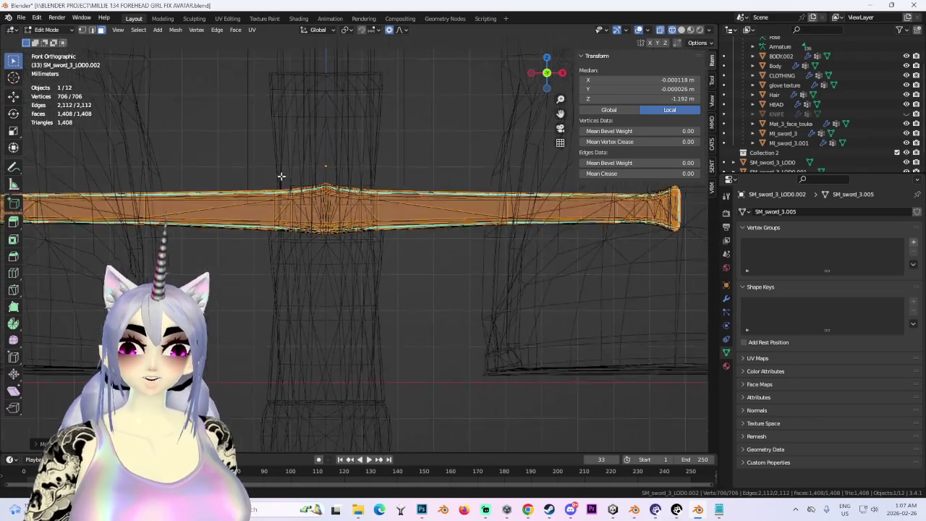
click(365, 188)
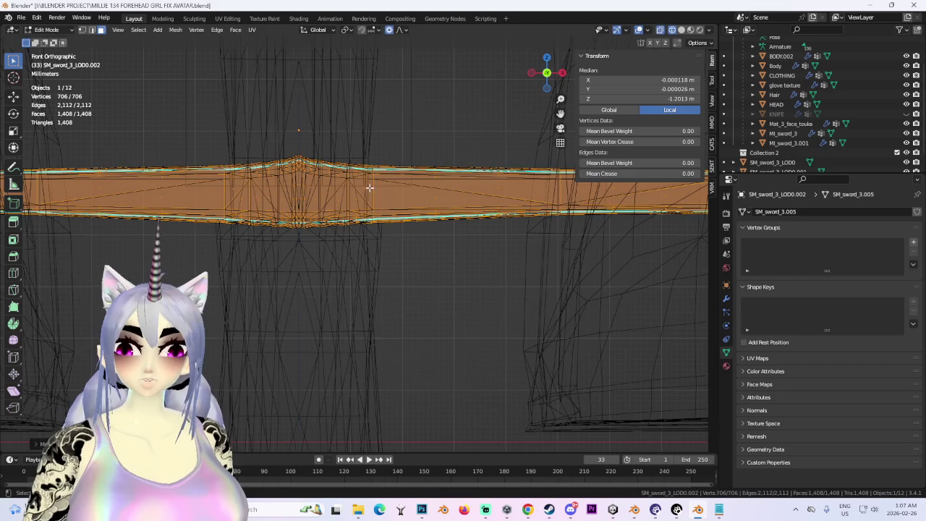
scroll(361, 188, down, 4)
scroll(428, 216, up, 3)
scroll(358, 306, up, 2)
mouse_move(357, 306)
shift+middle_down()
mouse_move(478, 290)
mouse_move(566, 256)
shift+middle_up()
scroll(498, 278, down, 1)
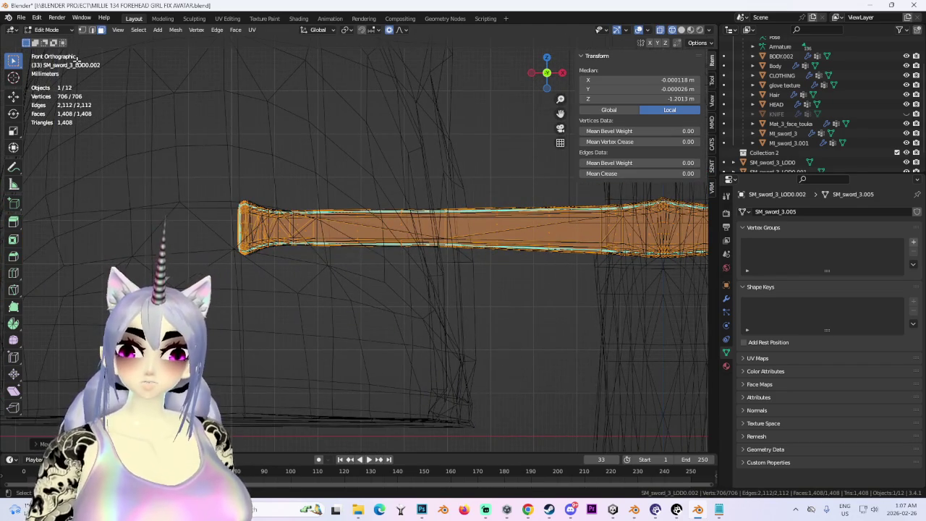
click(65, 34)
scroll(445, 182, down, 2)
scroll(554, 215, up, 1)
Scale the crossguard ends along X with smooth falloff to fit the old sword's guard
key(s)
key(x)
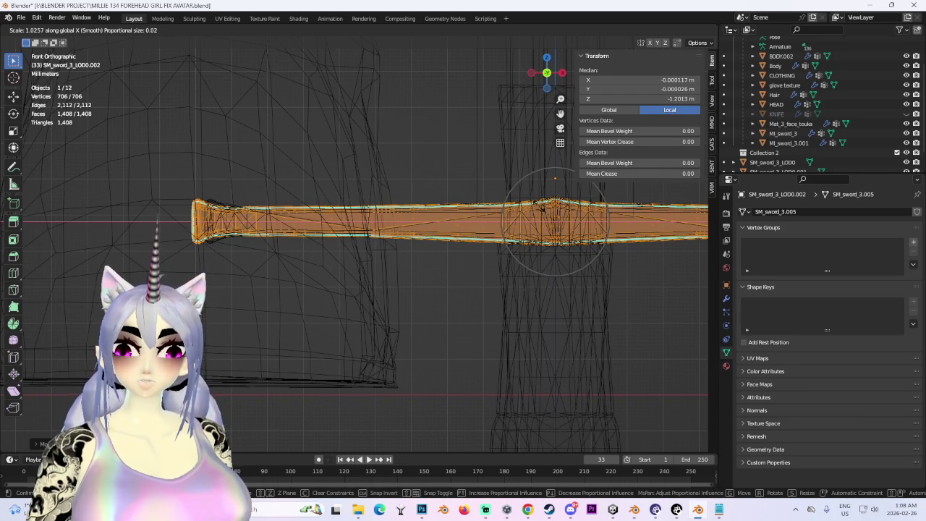
scroll(258, 181, up, 5)
scroll(468, 209, up, 3)
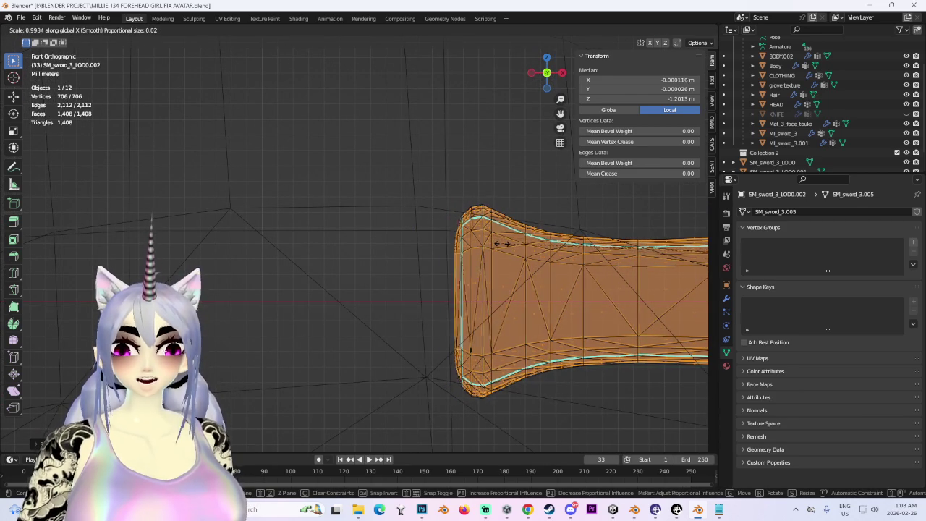
click(500, 245)
scroll(492, 239, down, 2)
scroll(492, 232, down, 2)
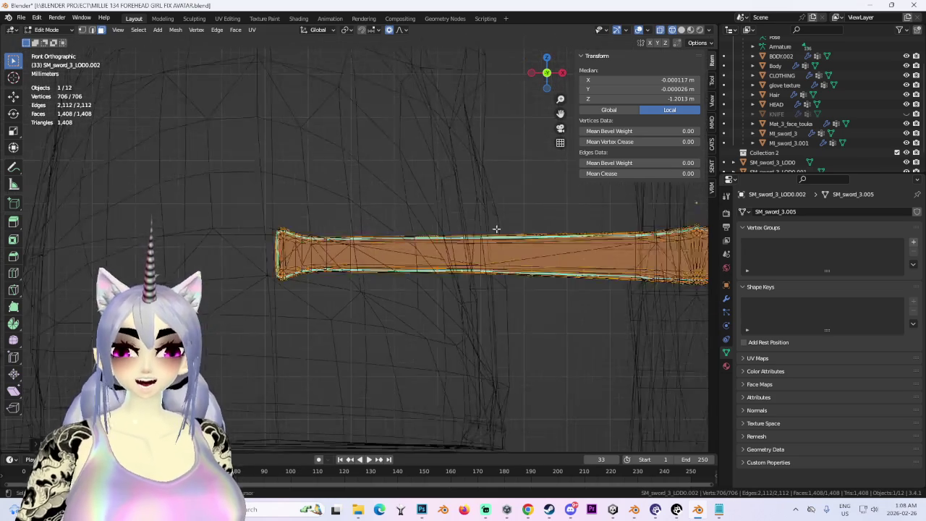
scroll(492, 232, down, 2)
scroll(361, 273, down, 2)
scroll(361, 273, down, 2)
scroll(303, 194, up, 2)
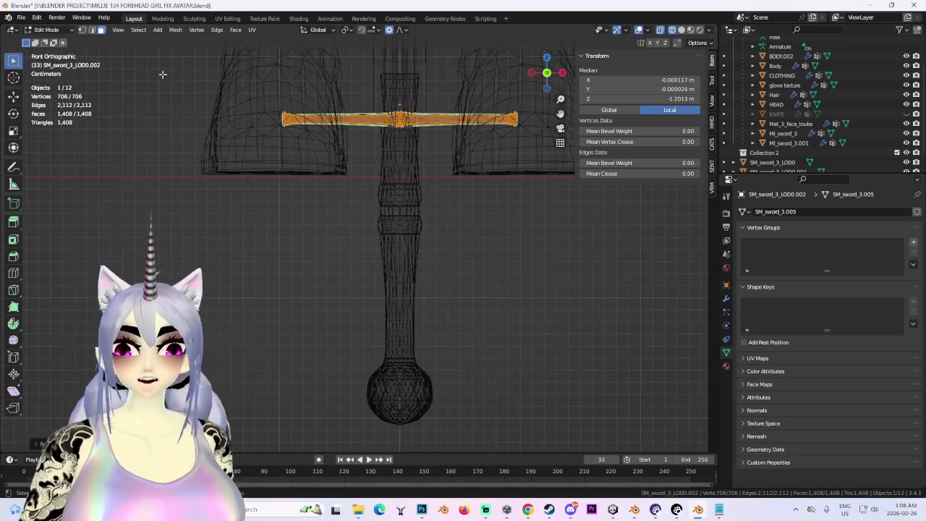
Select the split-off grip object SM_sword_3_LOD0.001 and enter Edit Mode on it
click(49, 29)
click(47, 36)
click(396, 199)
click(65, 32)
key(a)
click(482, 233)
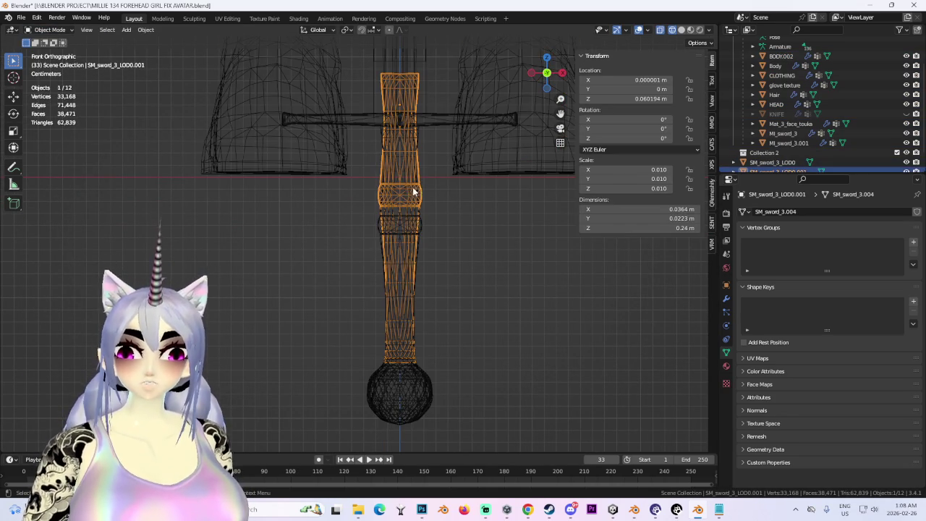
click(412, 192)
click(50, 29)
click(51, 30)
click(50, 30)
click(47, 55)
Stretch the whole grip mesh along Z and shift it vertically with smooth falloff
key(a)
key(g)
key(z)
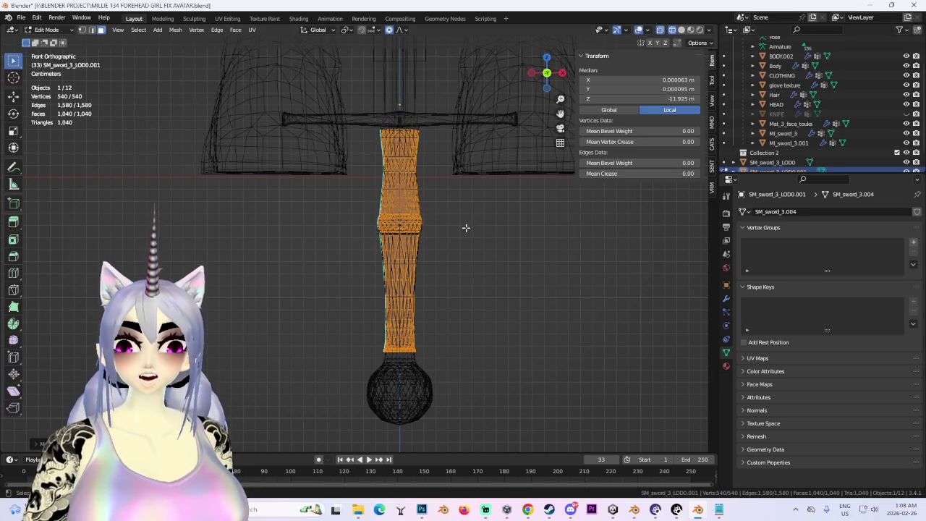
key(Escape)
key(s)
key(z)
click(481, 226)
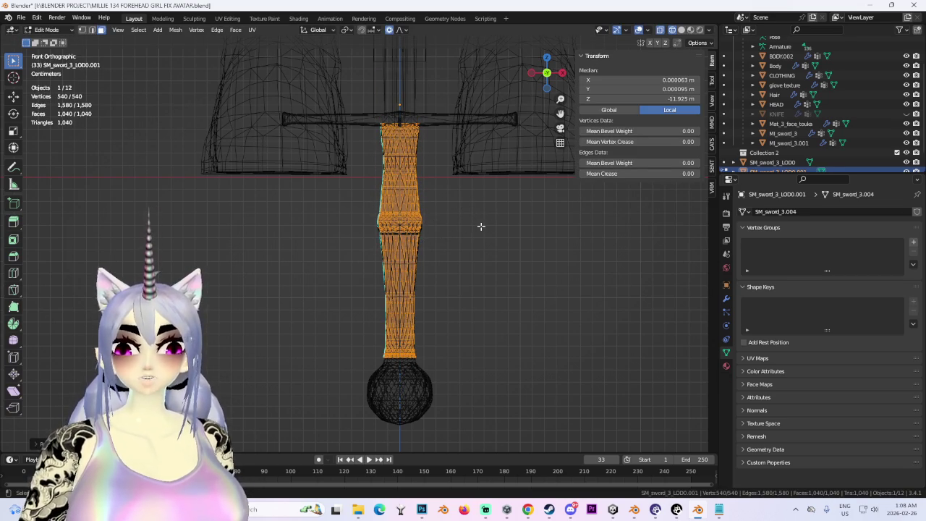
scroll(481, 227, up, 2)
key(g)
key(z)
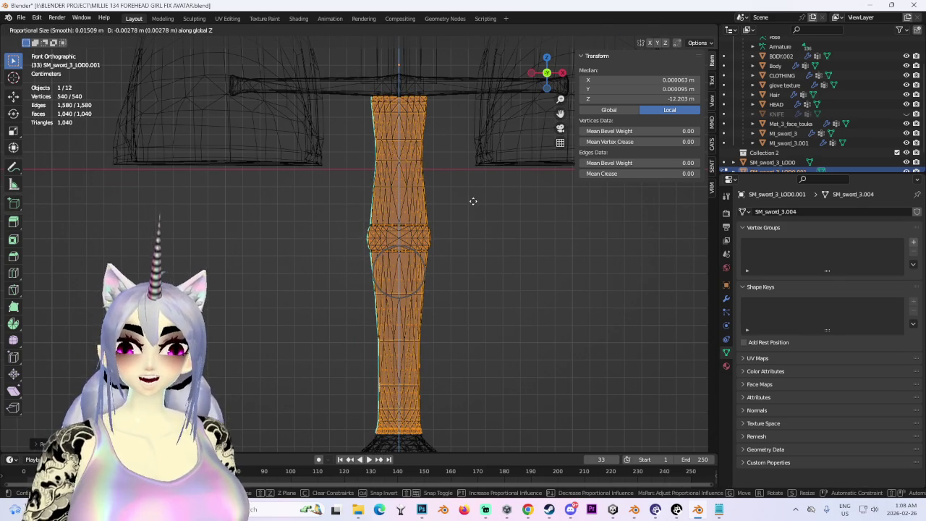
click(473, 201)
Stretch the grip further along Z to 0.196 m tall, then return to Object Mode
scroll(441, 268, up, 1)
scroll(432, 207, up, 3)
scroll(455, 250, up, 2)
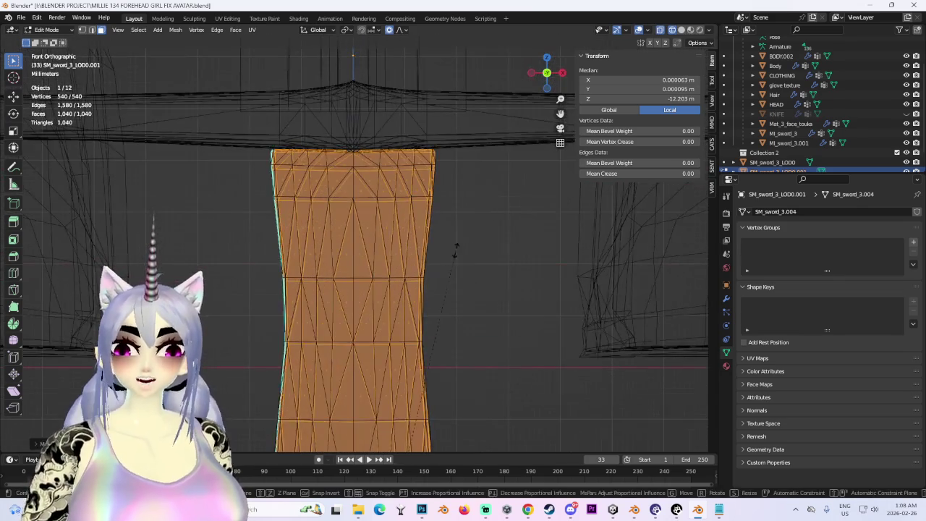
key(s)
key(z)
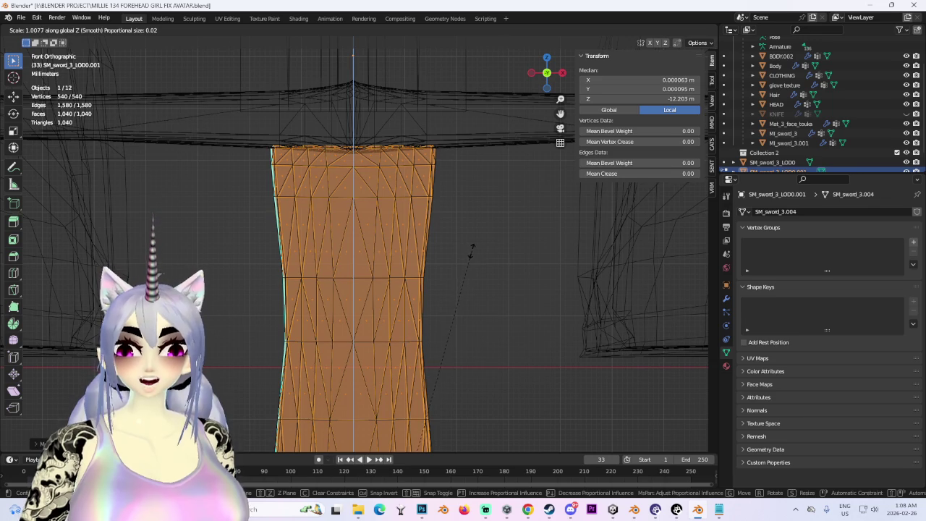
click(474, 246)
scroll(486, 335, down, 3)
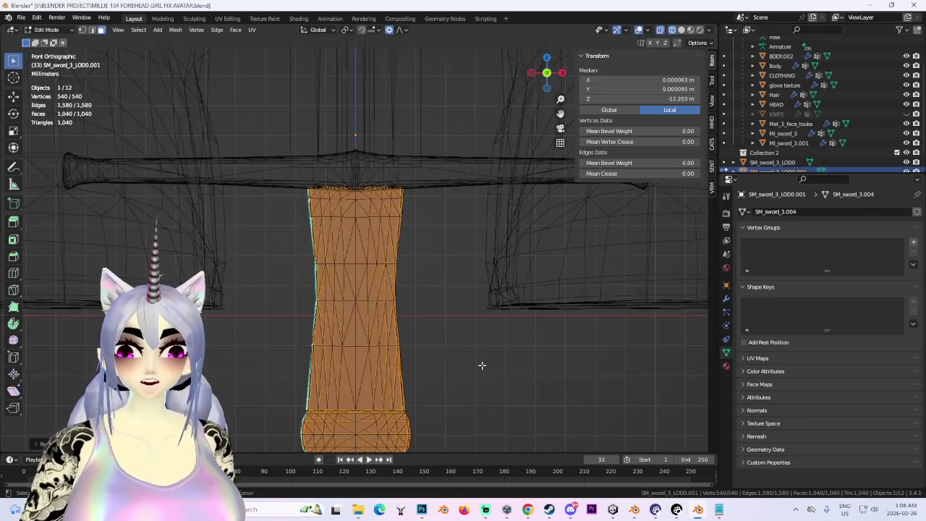
scroll(458, 256, down, 2)
scroll(434, 263, down, 2)
key(KP_5)
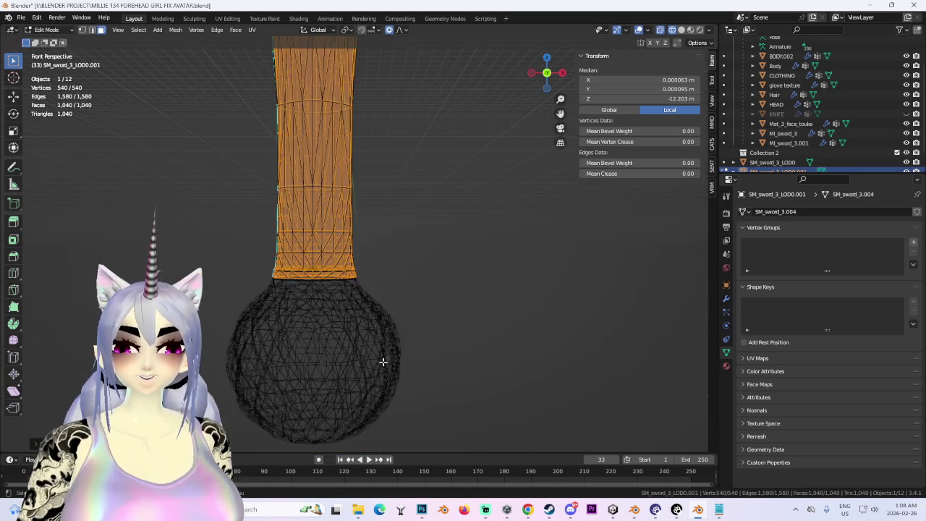
click(55, 31)
click(58, 43)
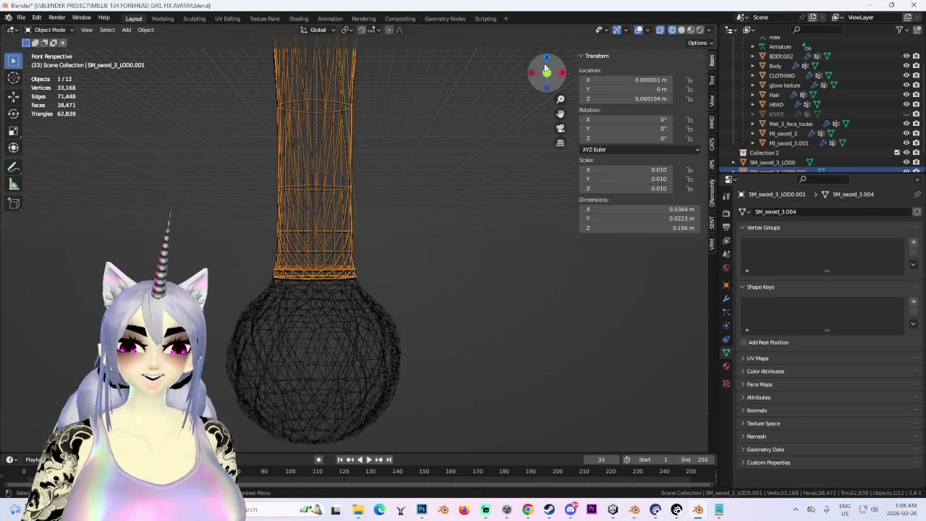
View from behind, check the old MI_sword_3 objects, then select SM_sword_3_LOD0
click(548, 73)
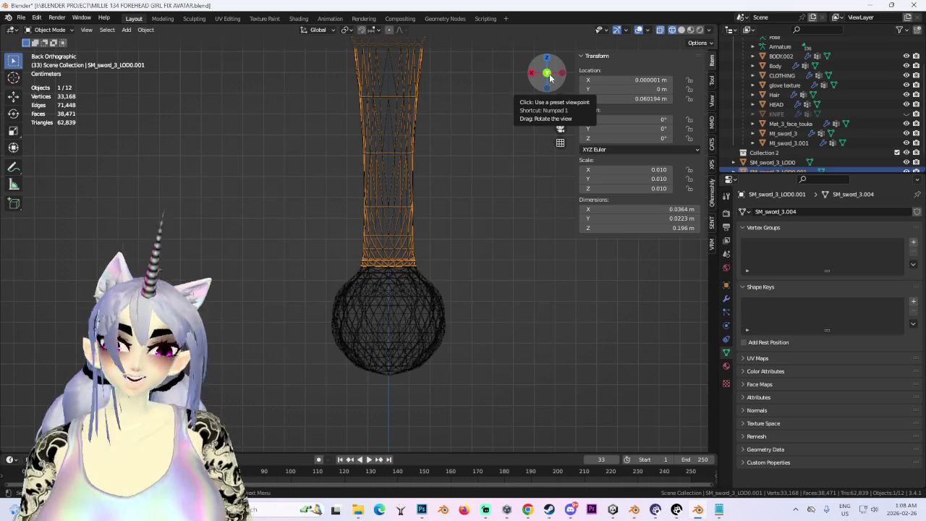
click(424, 331)
scroll(435, 290, down, 2)
scroll(453, 223, down, 3)
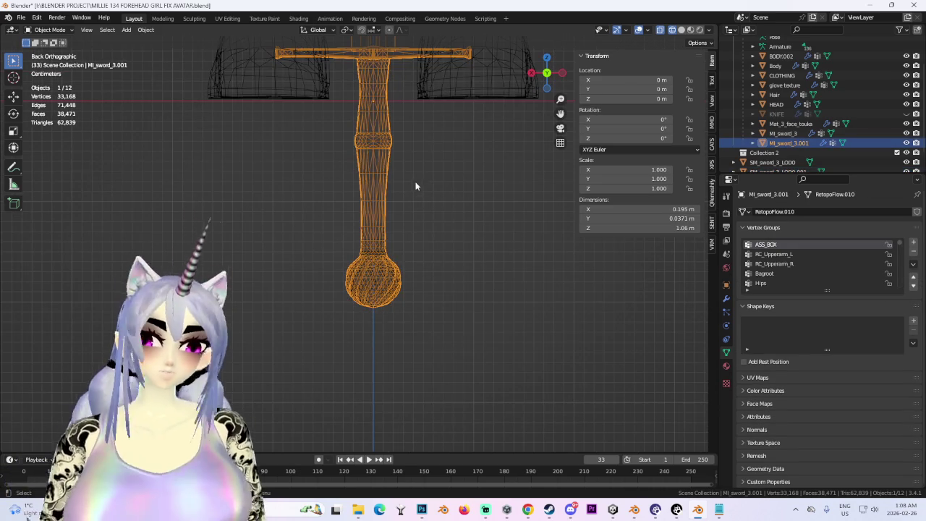
scroll(454, 223, down, 2)
click(789, 133)
scroll(391, 181, down, 2)
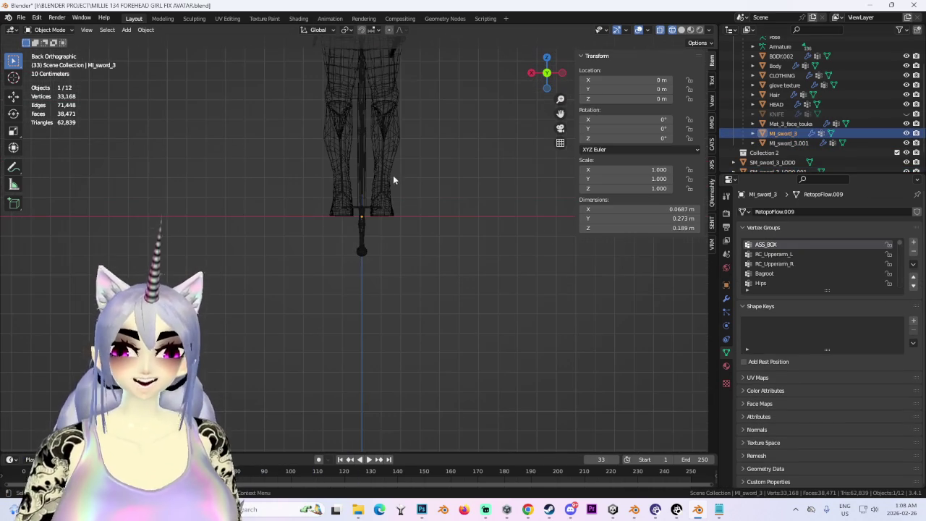
click(809, 143)
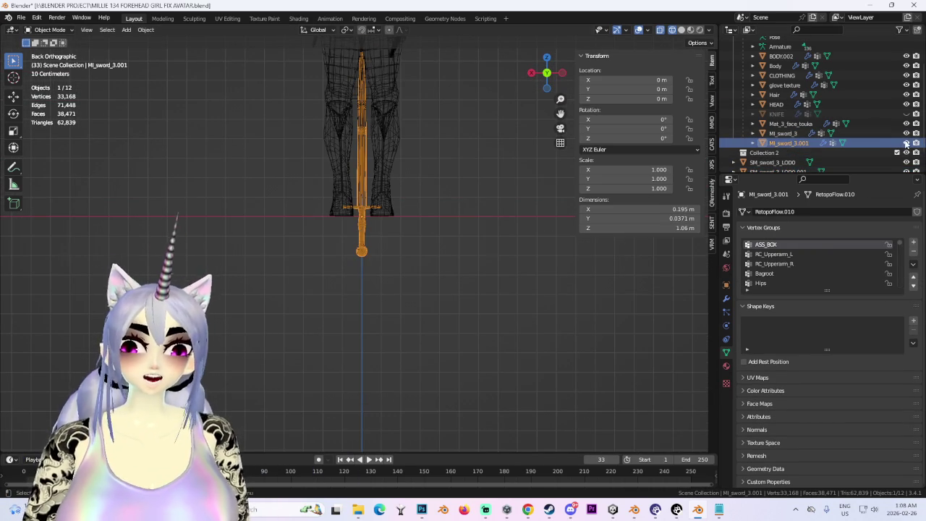
scroll(392, 183, up, 3)
click(377, 103)
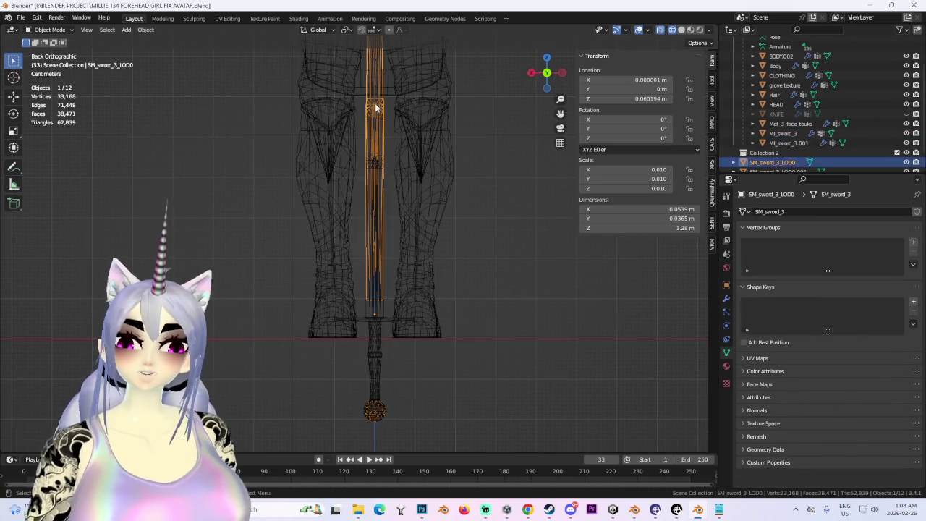
scroll(414, 235, down, 1)
Separate the new sword's blade from its hilt as its own object
click(71, 29)
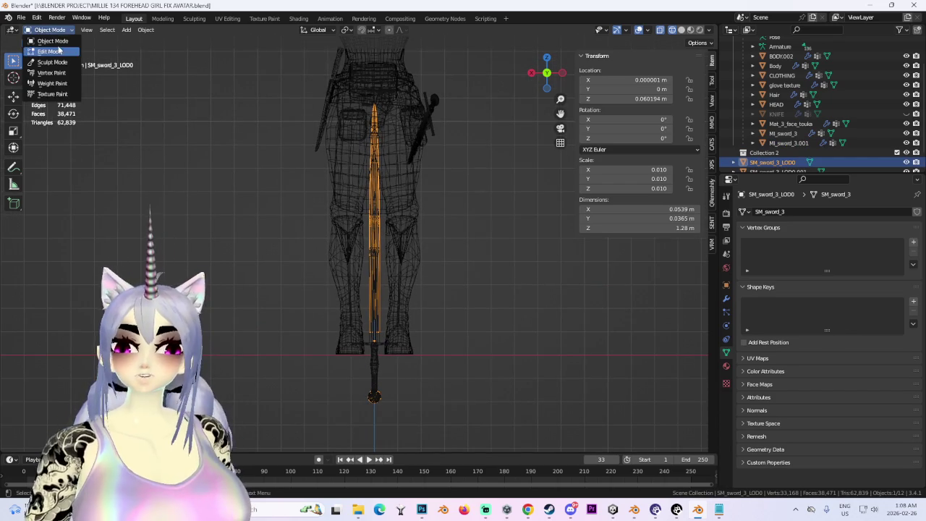
click(43, 45)
key(a)
scroll(516, 266, up, 3)
scroll(510, 275, down, 2)
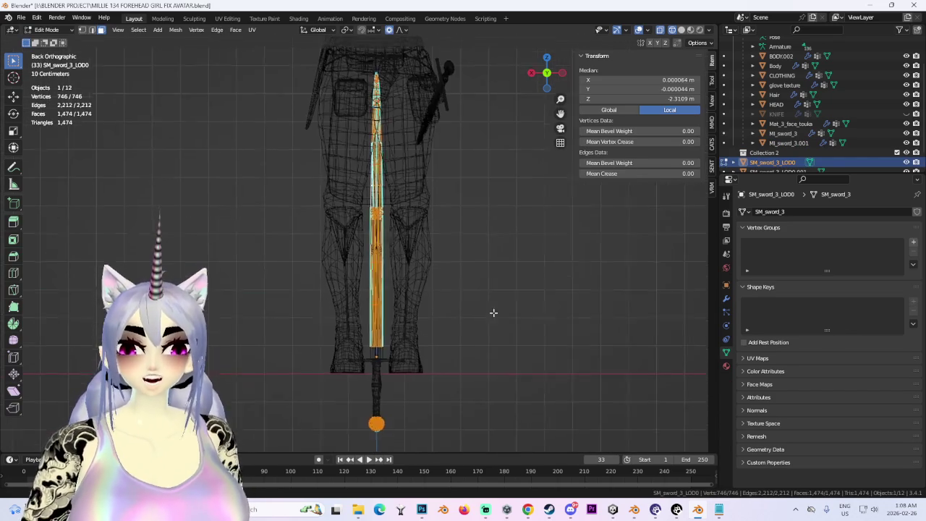
scroll(499, 253, down, 2)
ctrl+drag(427, 365, 353, 232)
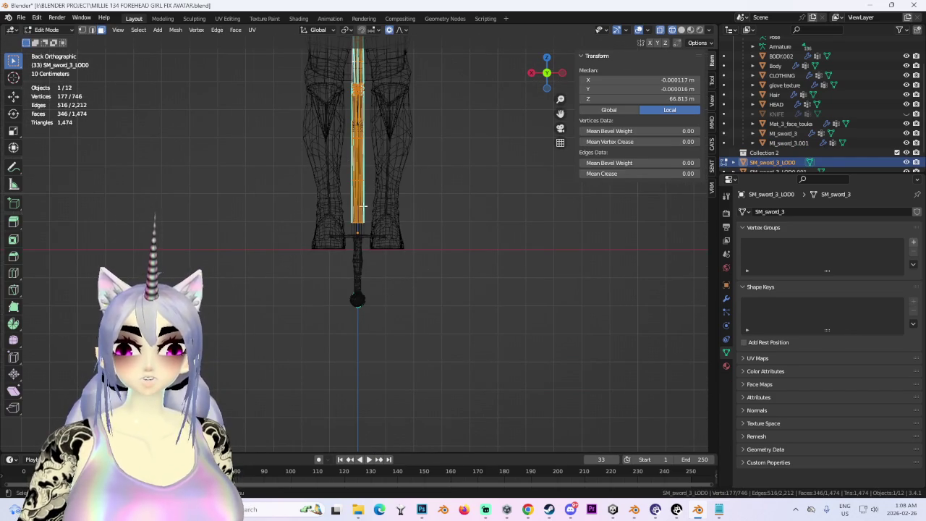
scroll(433, 208, up, 1)
key(p)
click(423, 227)
click(40, 29)
click(45, 42)
Lower the separated blade SM_sword_3_LOD0.003 along Z in Edit Mode
click(367, 178)
scroll(399, 342, up, 1)
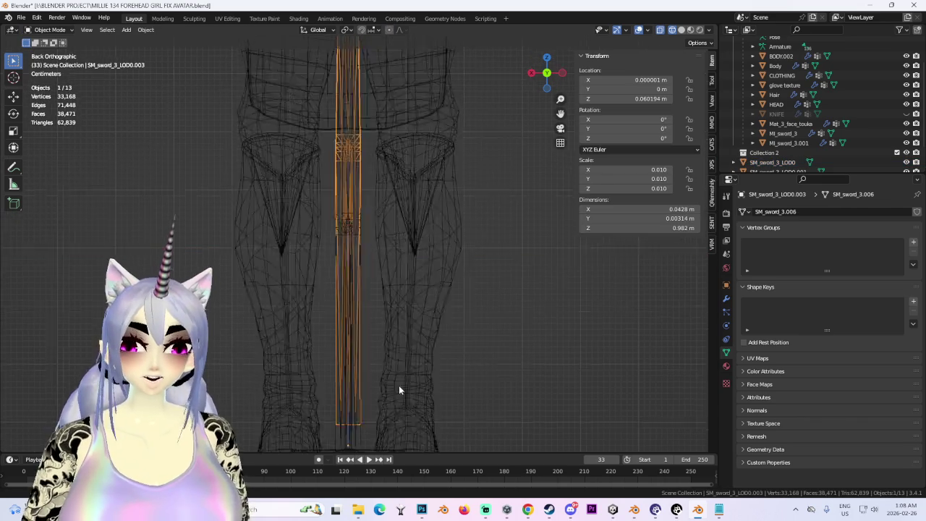
scroll(401, 304, down, 2)
scroll(363, 196, up, 1)
click(50, 30)
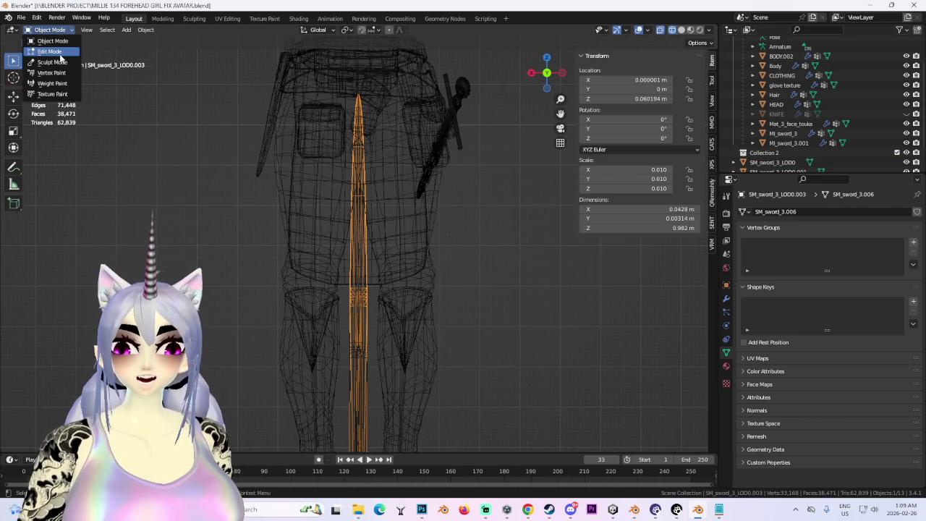
click(40, 50)
shift+scroll(464, 141, down, 3)
key(a)
scroll(470, 152, up, 1)
key(g)
key(z)
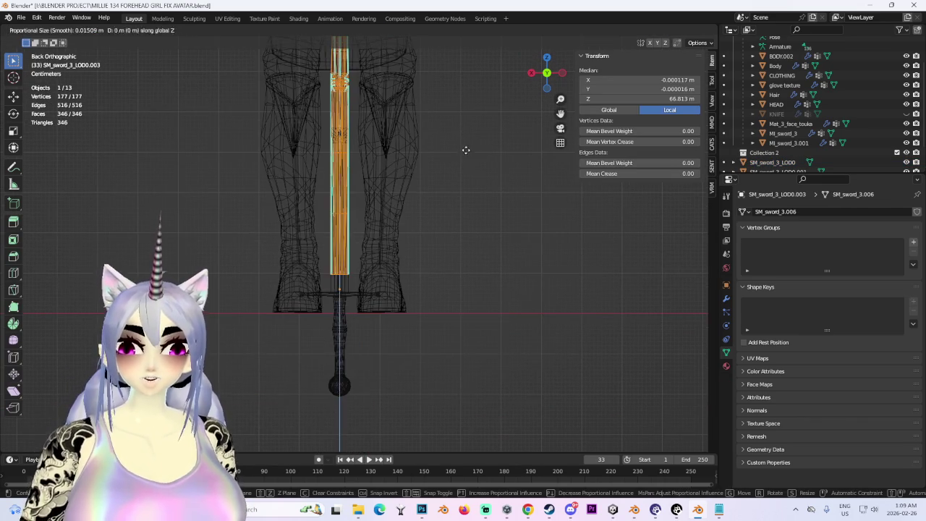
click(471, 162)
scroll(435, 217, down, 2)
scroll(434, 217, up, 1)
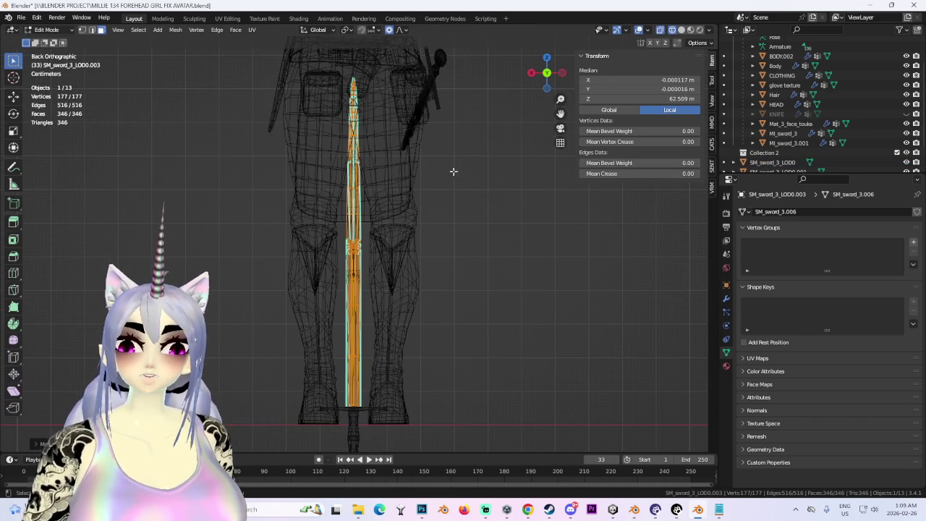
Shorten the blade along Z to about 0.73 of its length and return to Object Mode
key(s)
key(z)
click(428, 192)
scroll(429, 214, up, 2)
scroll(429, 214, down, 3)
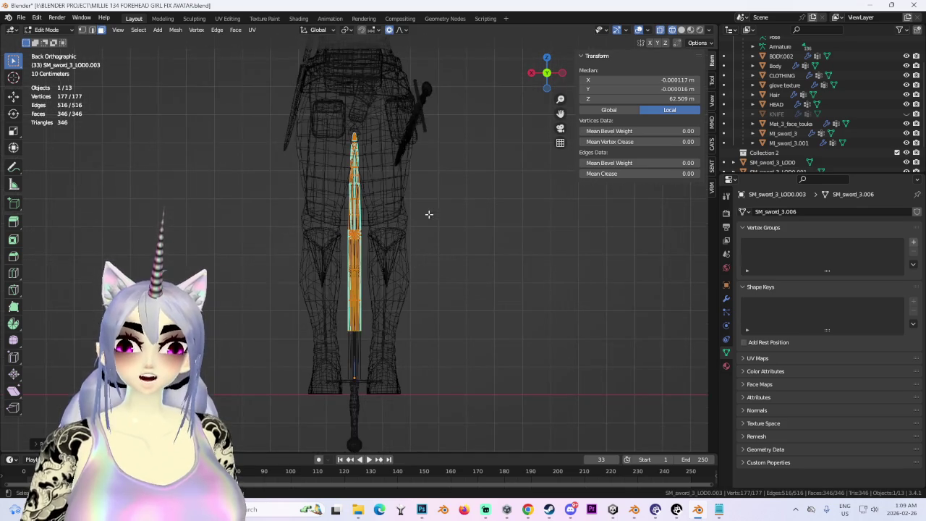
click(47, 29)
click(51, 39)
click(397, 175)
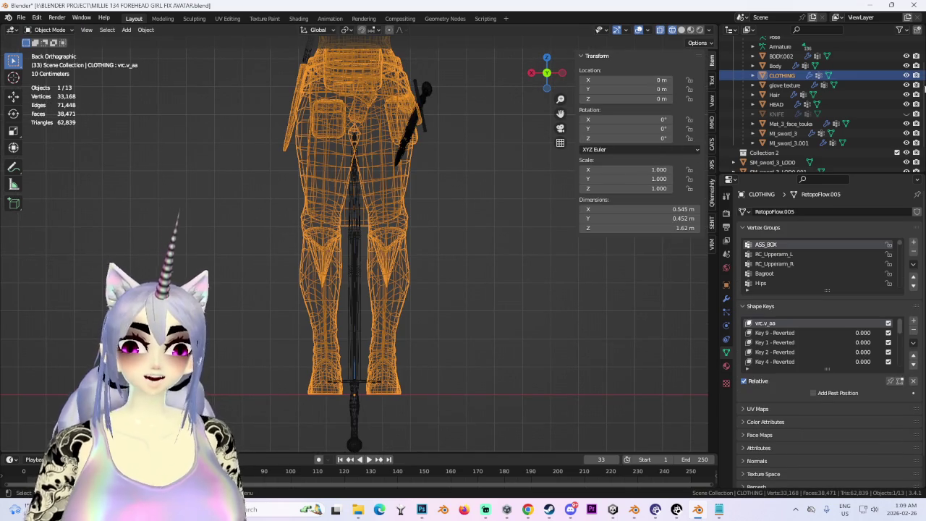
Hide the CLOTHING mesh and lower the shortened blade along Z to meet the crossguard
click(906, 76)
click(357, 217)
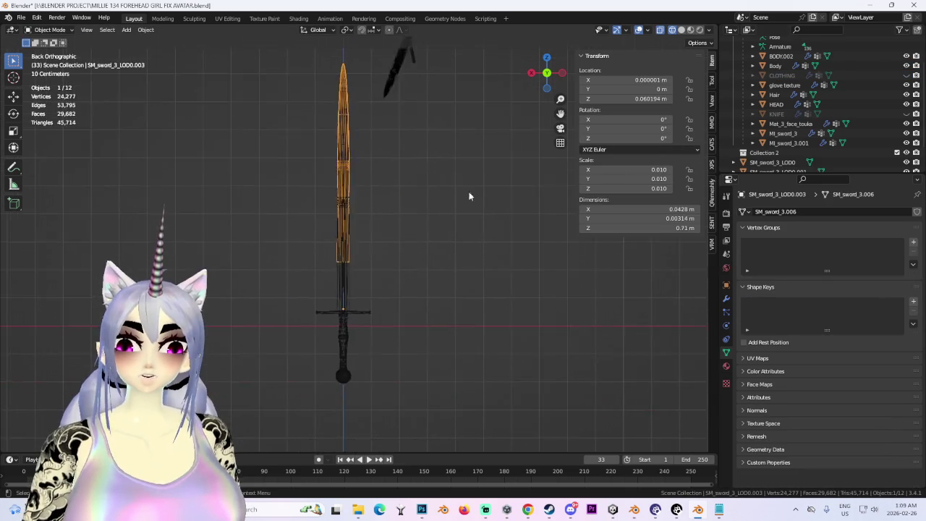
key(g)
click(499, 272)
scroll(477, 253, down, 2)
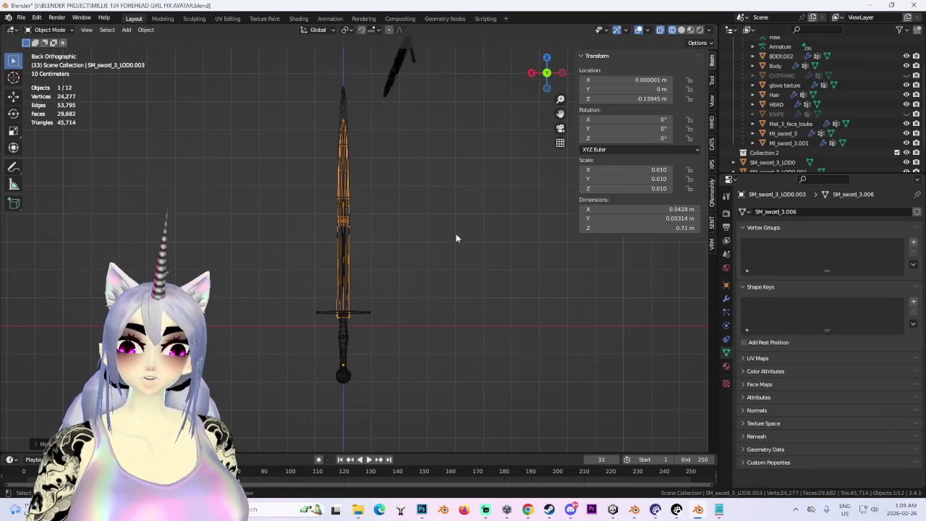
scroll(448, 256, up, 2)
key(g)
key(z)
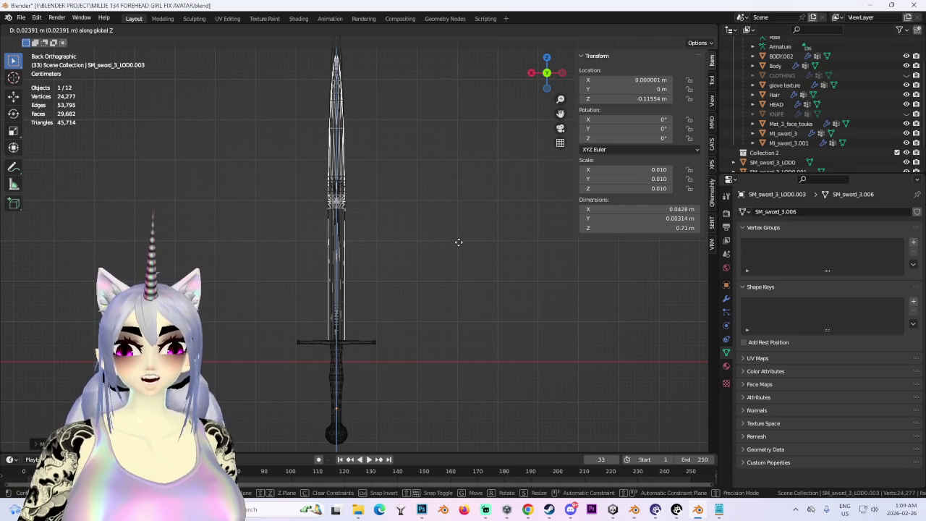
click(459, 242)
Hide the old sword MI_sword_3.001
mouse_move(460, 242)
middle_down()
mouse_move(439, 306)
mouse_move(352, 167)
middle_up()
click(352, 167)
mouse_move(445, 328)
middle_down()
mouse_move(515, 275)
mouse_move(396, 306)
middle_up()
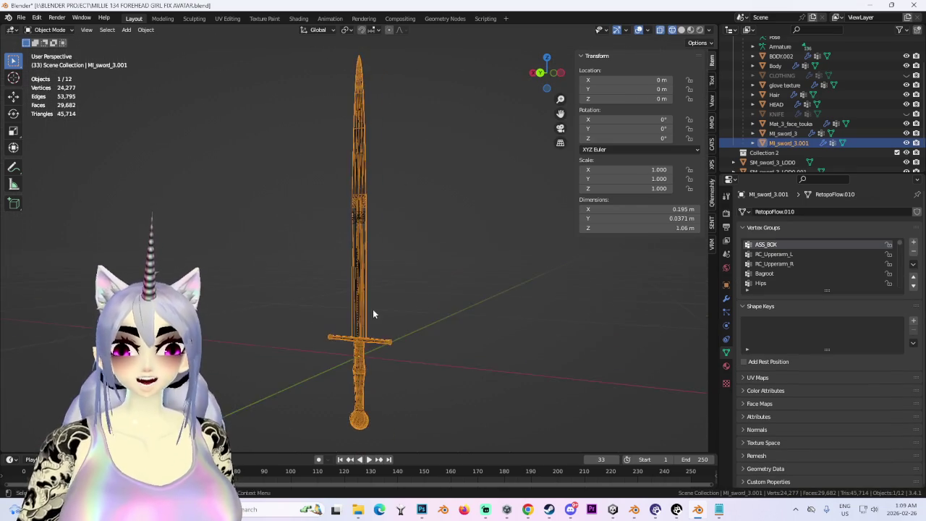
scroll(397, 306, up, 3)
click(907, 143)
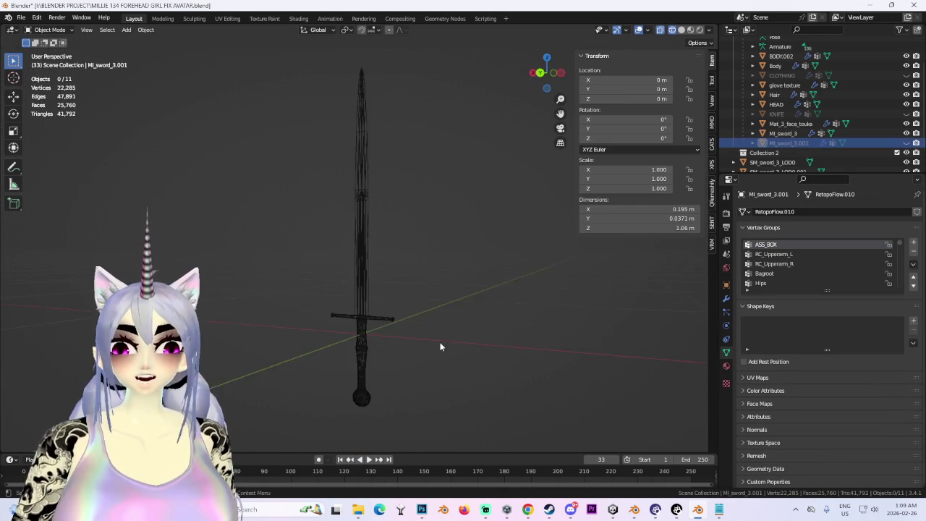
Switch to solid shading and view the new sword from directly behind
middle_drag(455, 347, 360, 289)
click(362, 288)
click(683, 30)
mouse_move(477, 248)
middle_down()
mouse_move(477, 275)
mouse_move(507, 303)
mouse_move(487, 301)
middle_up()
click(477, 275)
click(379, 217)
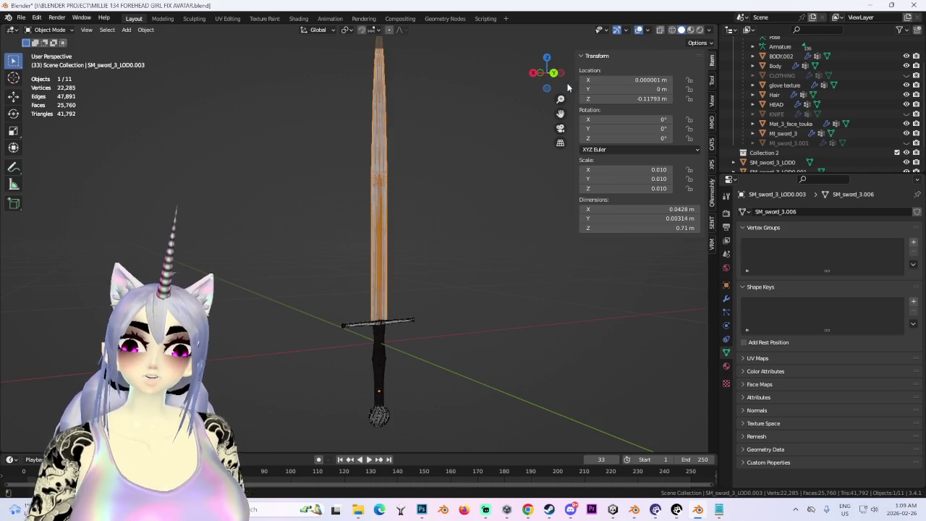
click(554, 72)
Inspect the sword with viewport overlays hidden, then turn overlays back on
click(640, 31)
mouse_move(530, 162)
middle_down()
mouse_move(457, 234)
mouse_move(402, 257)
middle_up()
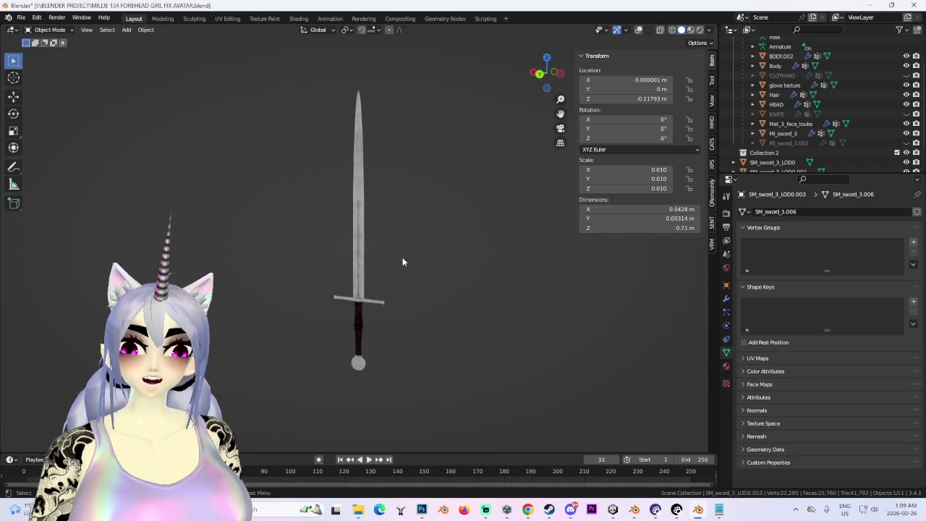
scroll(433, 273, up, 2)
middle_drag(374, 370, 376, 270)
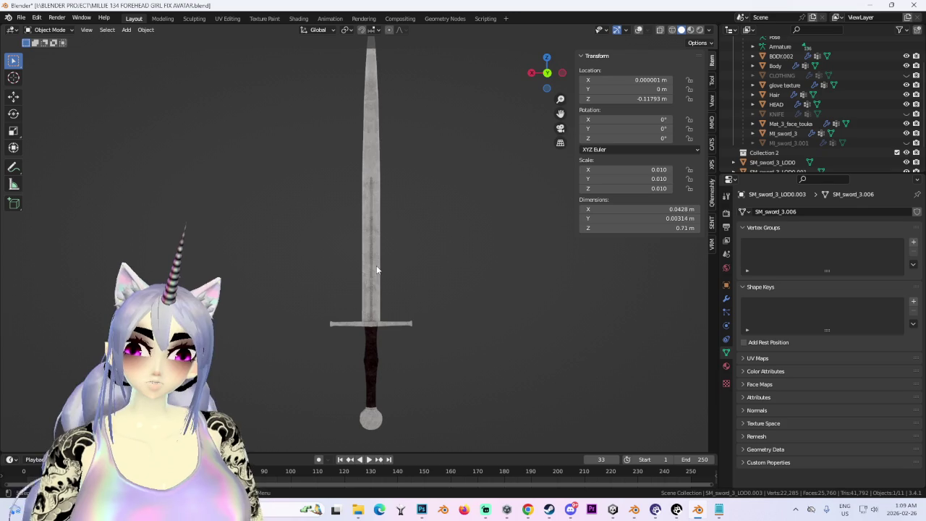
click(548, 73)
key(shift+alt+z)
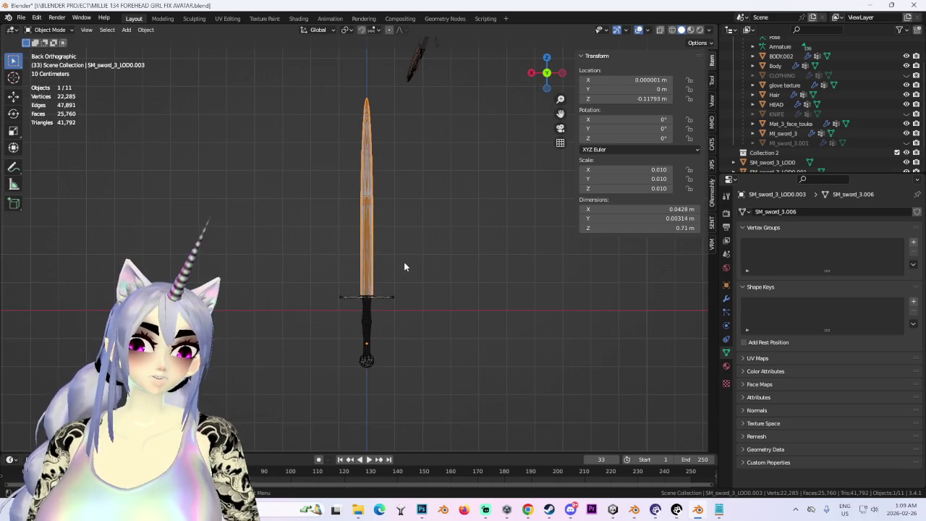
Inspect the sword pieces from the front, toggling overlays to check the blade
scroll(376, 261, up, 2)
click(398, 313)
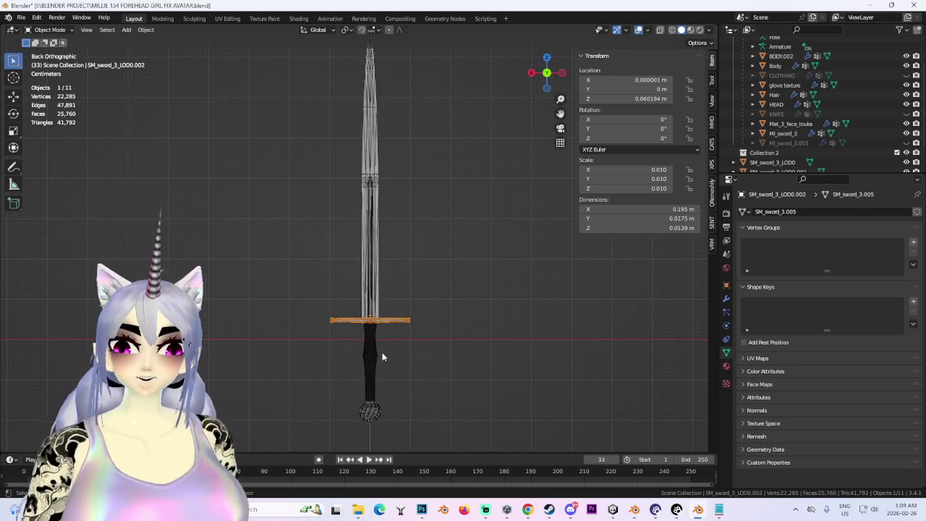
shift+click(372, 250)
shift+click(379, 411)
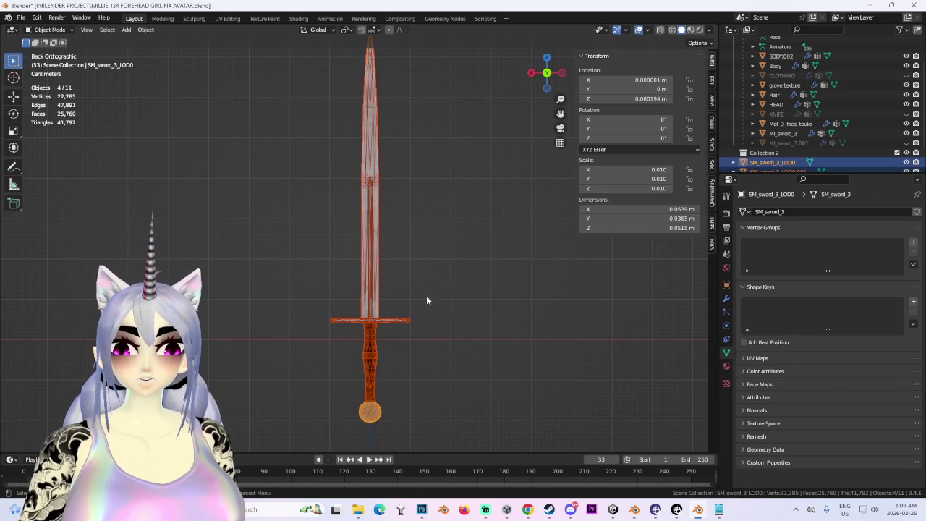
click(639, 31)
mouse_move(432, 284)
middle_down()
mouse_move(455, 293)
mouse_move(321, 227)
middle_up()
click(352, 204)
shift+scroll(352, 205, down, 3)
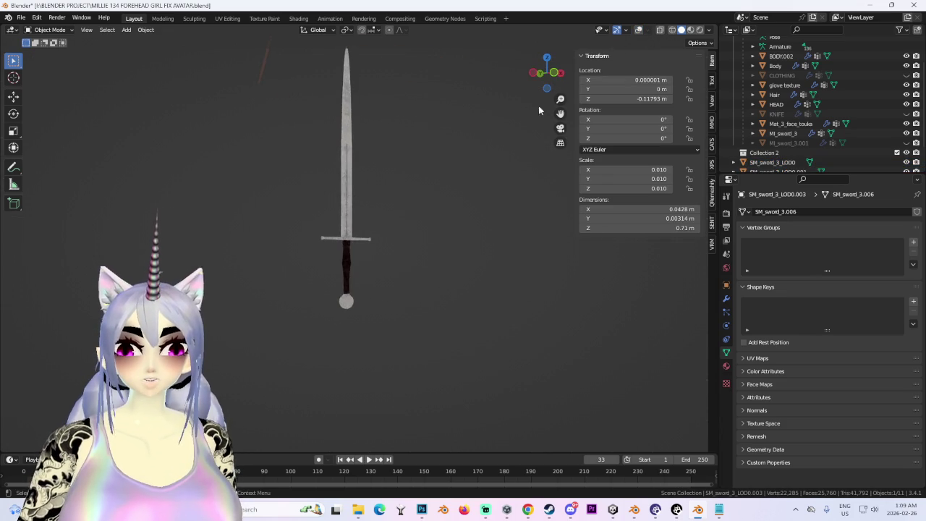
click(560, 72)
click(639, 30)
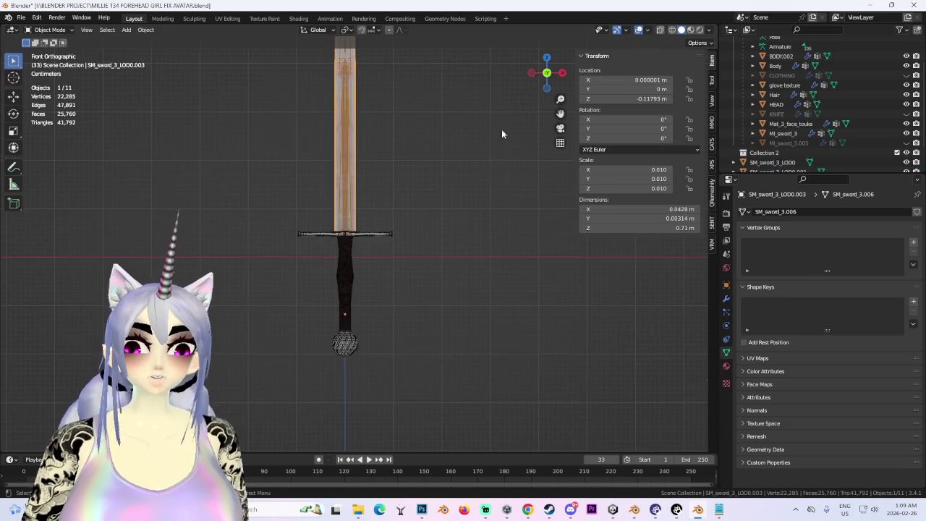
Join the crossguard, handle, pommel and blade into one object with Ctrl+J
click(373, 227)
shift+click(342, 272)
shift+click(355, 390)
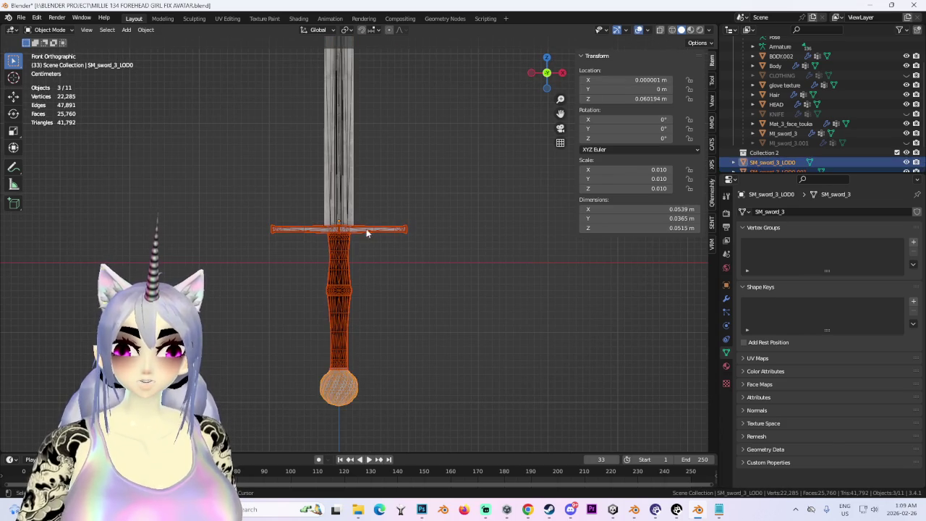
shift+click(355, 179)
scroll(353, 212, down, 2)
key(ctrl+j)
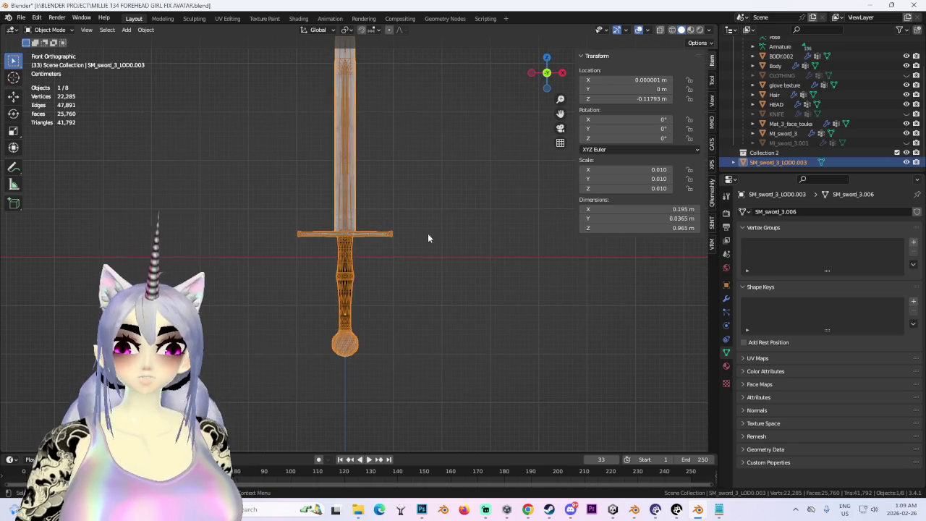
Apply All Transforms to the joined sword so location is 0 and scale 1
scroll(449, 219, up, 2)
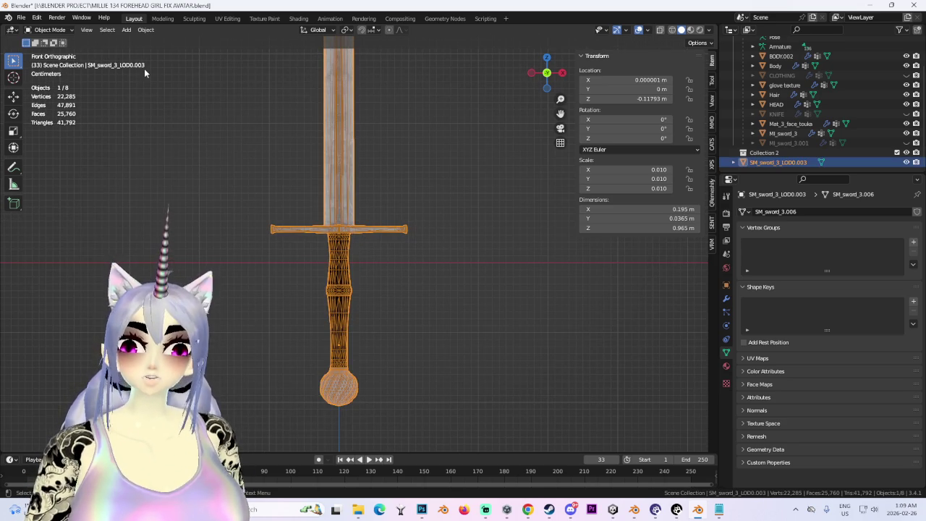
click(147, 29)
click(271, 109)
click(564, 71)
middle_drag(410, 176, 535, 85)
click(557, 74)
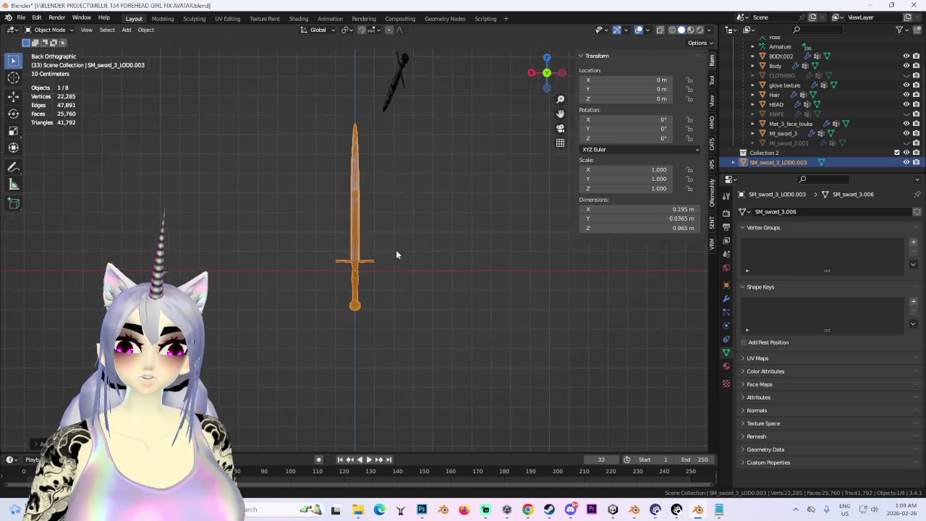
Orbit around the joined sword from angled and back views toward the avatar
middle_drag(465, 208, 436, 212)
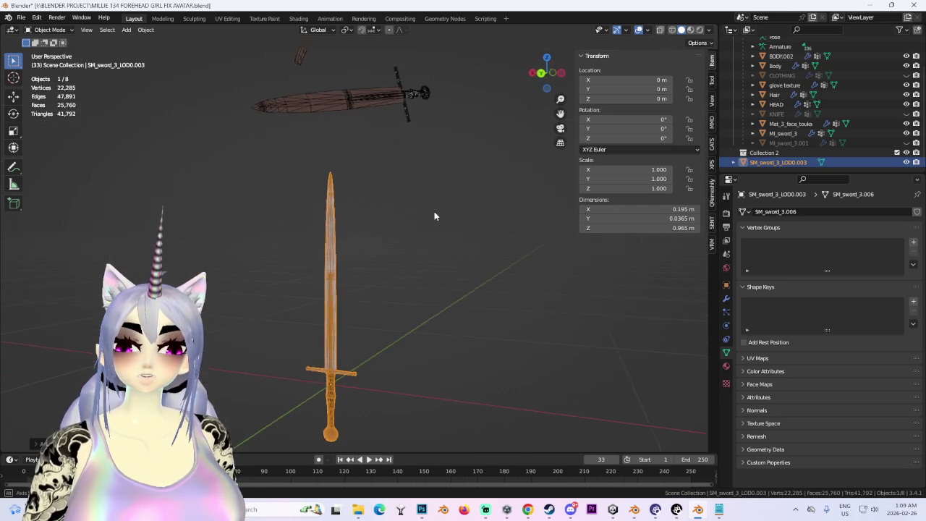
click(542, 73)
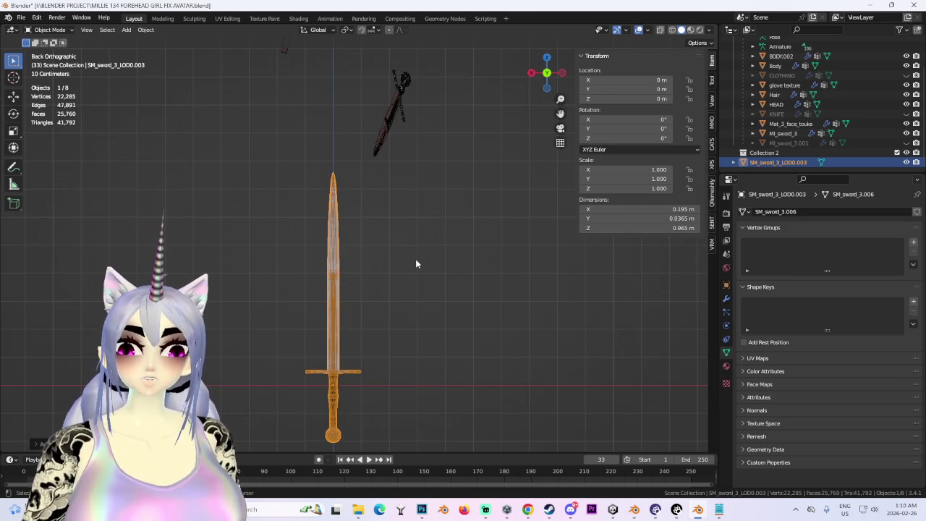
mouse_move(415, 264)
middle_down()
mouse_move(379, 262)
mouse_move(415, 269)
mouse_move(444, 258)
mouse_move(395, 250)
mouse_move(548, 58)
middle_up()
click(561, 74)
scroll(386, 160, down, 3)
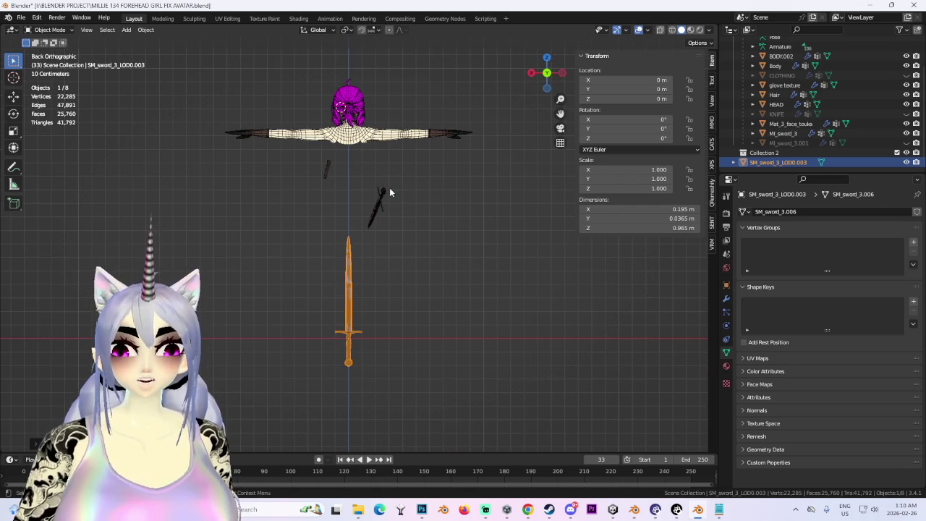
mouse_move(408, 181)
middle_down()
mouse_move(293, 173)
mouse_move(374, 201)
mouse_move(470, 186)
mouse_move(419, 279)
mouse_move(500, 279)
middle_up()
click(390, 193)
scroll(420, 279, up, 3)
Hide overlays and unhide the CLOTHING mesh to see the dressed avatar beside the sword
click(639, 30)
click(906, 75)
mouse_move(422, 253)
middle_down()
mouse_move(405, 233)
mouse_move(491, 361)
mouse_move(435, 287)
middle_up()
click(372, 362)
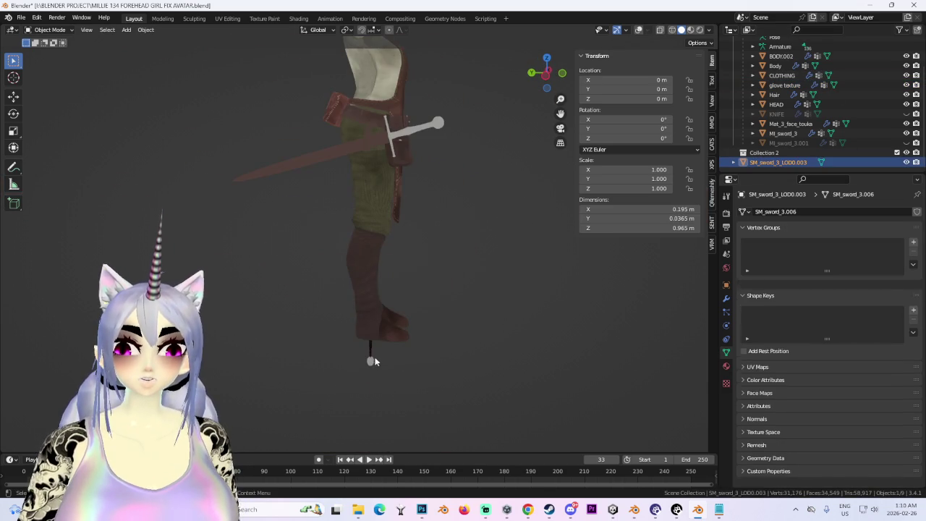
Move the sword sideways along X to the left of the avatar
middle_drag(371, 362, 398, 251)
key(g)
key(z)
click(445, 293)
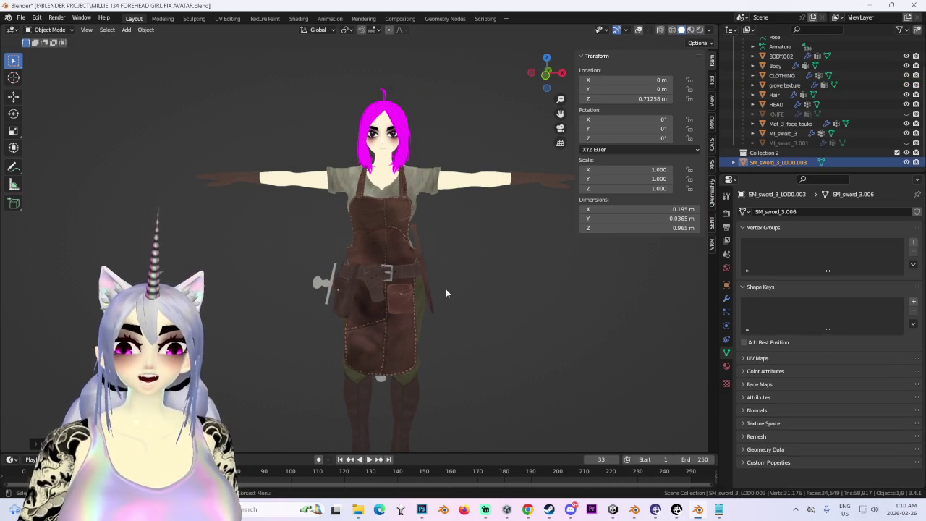
key(ctrl+z)
key(g)
key(z)
key(x)
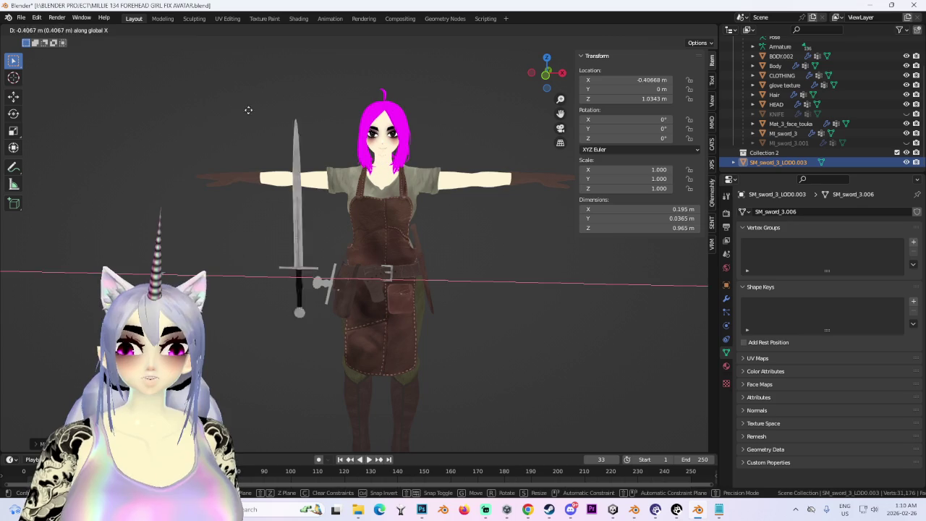
click(260, 101)
mouse_move(271, 169)
middle_down()
mouse_move(357, 251)
mouse_move(445, 265)
middle_up()
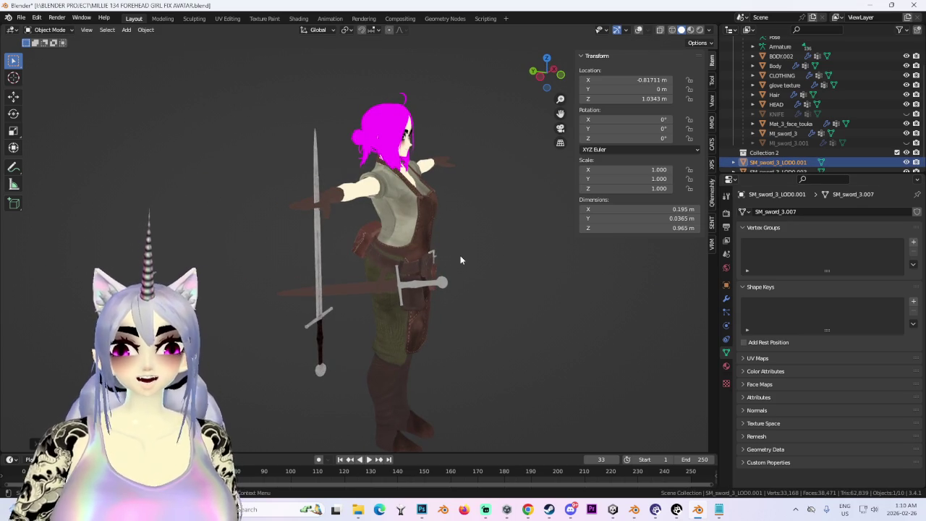
click(536, 72)
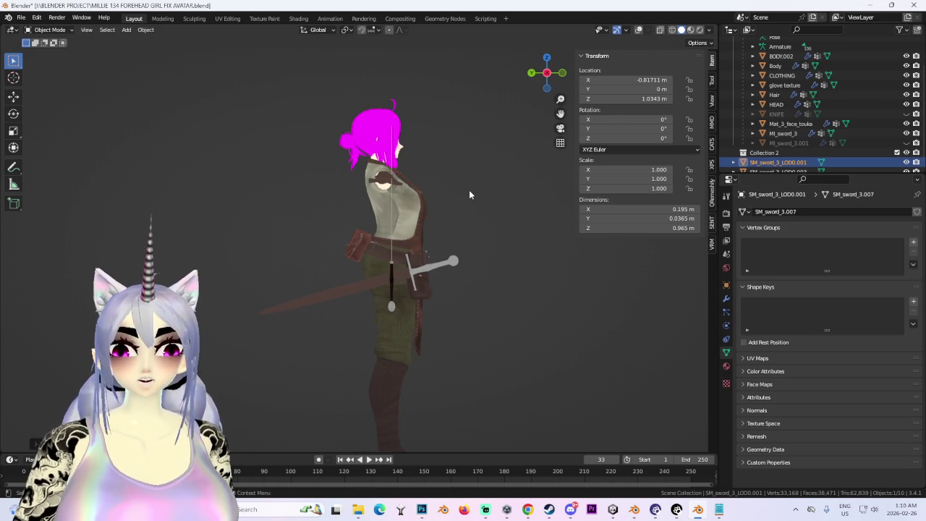
Rotate the sword -90° about X and -90° about Y so it lies horizontal
text(r)
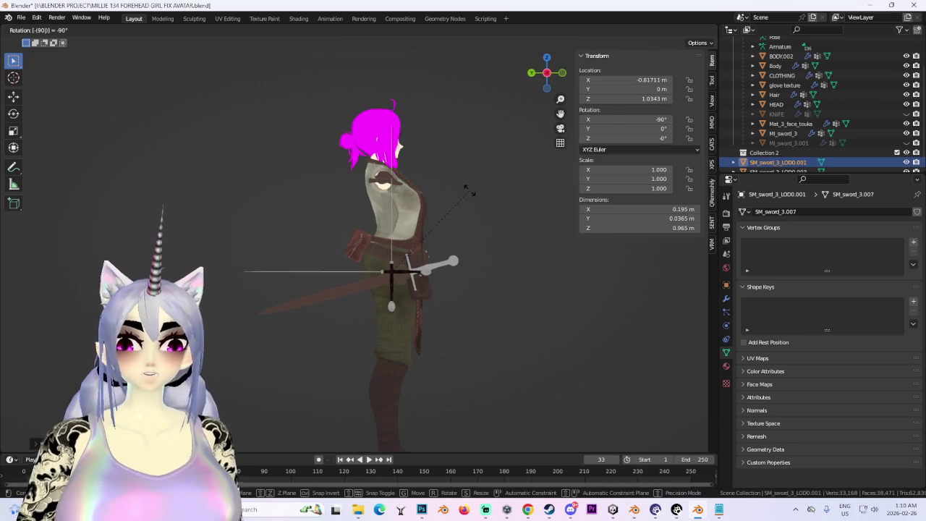
text(x-90)
key(Return)
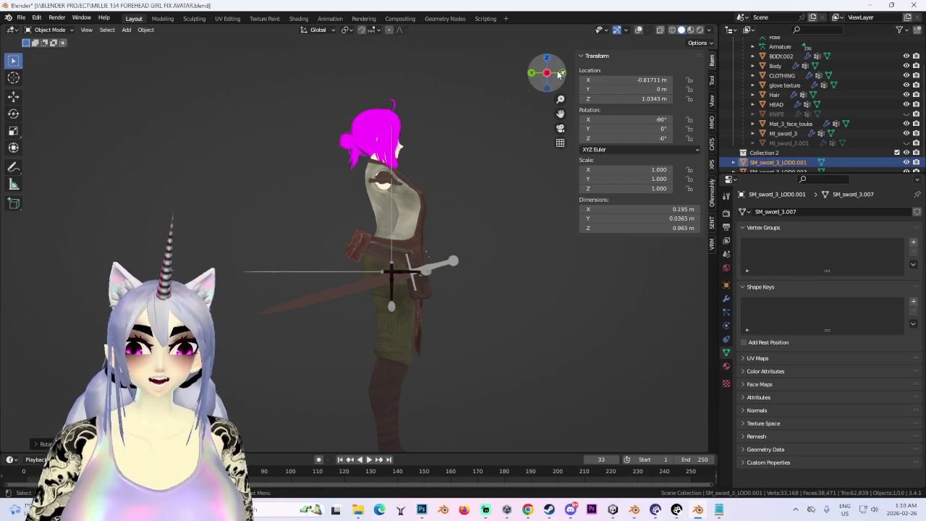
click(562, 73)
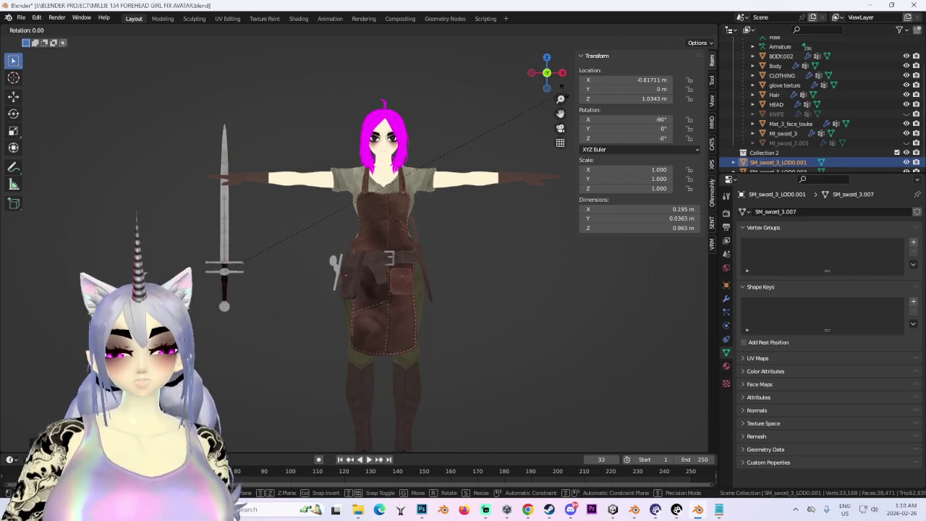
text(ry-90)
key(Return)
Switch the viewport to wireframe, briefly entering Edit Mode and returning to Object Mode
mouse_move(565, 96)
middle_down()
mouse_move(348, 269)
mouse_move(345, 230)
mouse_move(467, 229)
mouse_move(474, 239)
middle_up()
scroll(474, 240, up, 3)
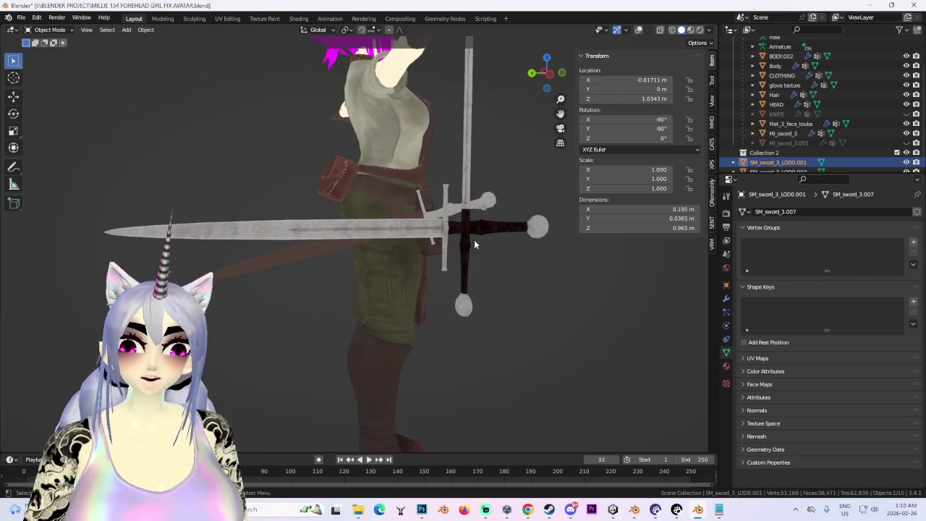
click(549, 75)
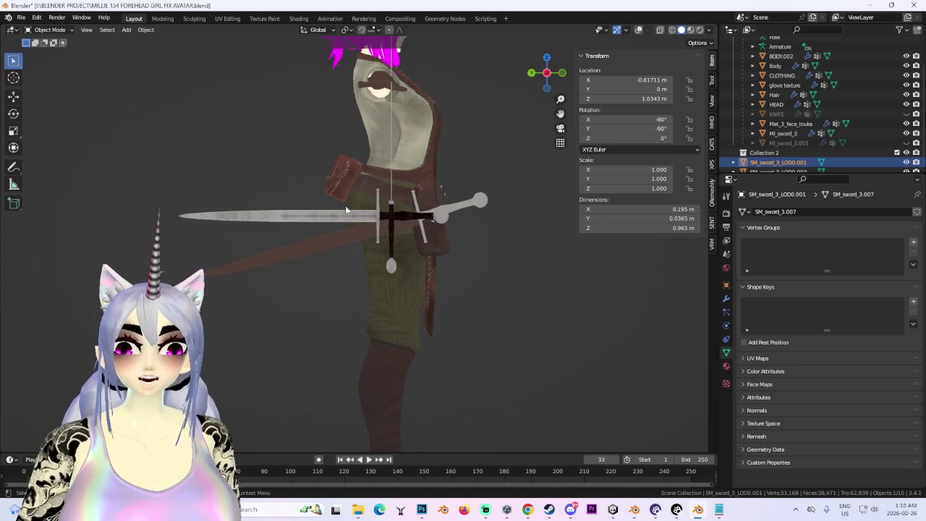
scroll(355, 199, up, 1)
click(48, 30)
click(45, 53)
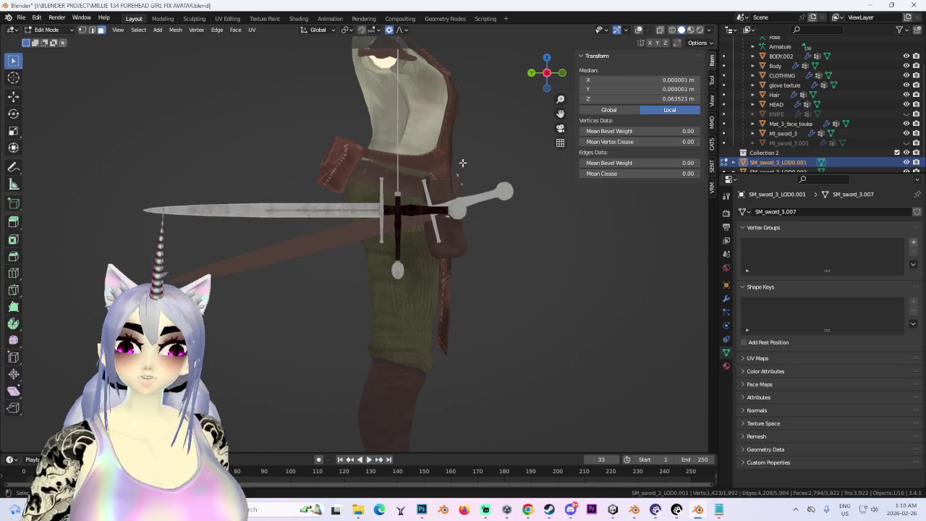
click(659, 30)
middle_drag(384, 217, 367, 263)
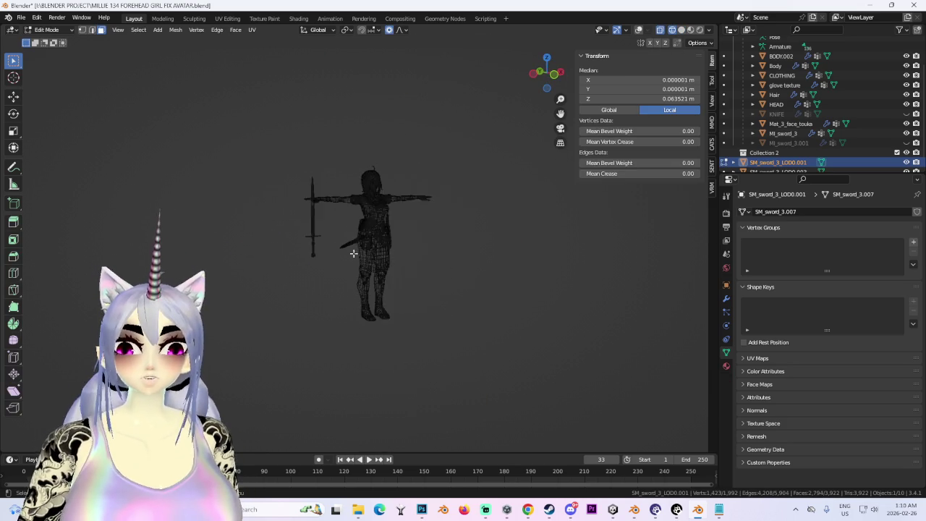
scroll(367, 263, up, 2)
scroll(367, 263, up, 1)
click(48, 30)
click(45, 41)
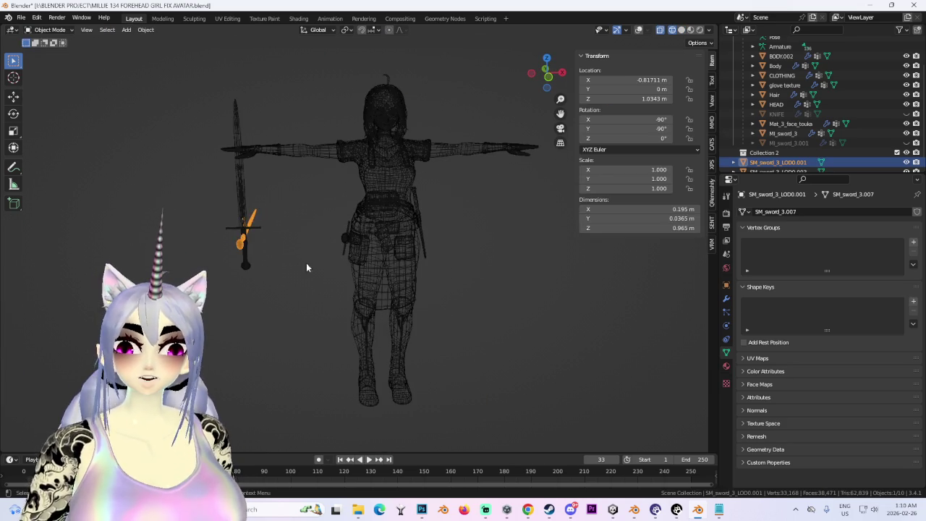
scroll(247, 242, up, 1)
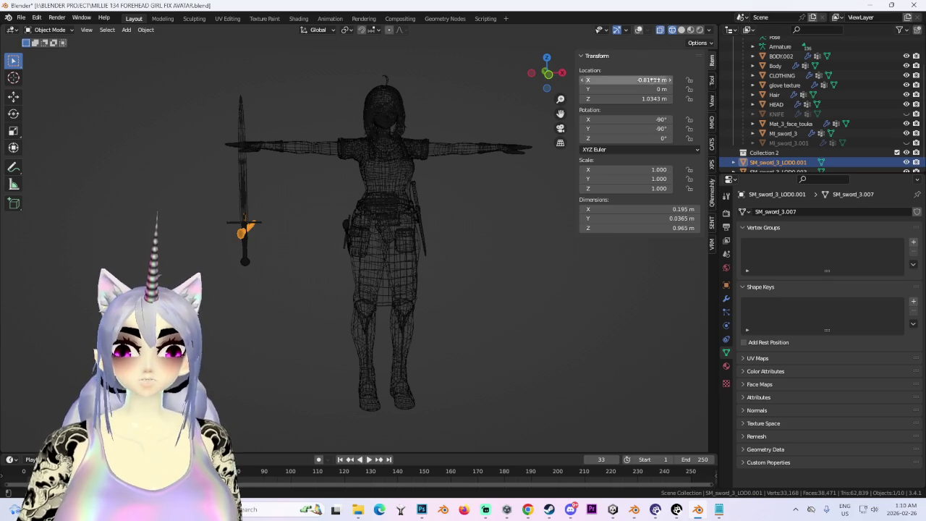
Set the sword's Location X to 0, centring it at the avatar's waist
double_click(654, 80)
text(0)
key(Return)
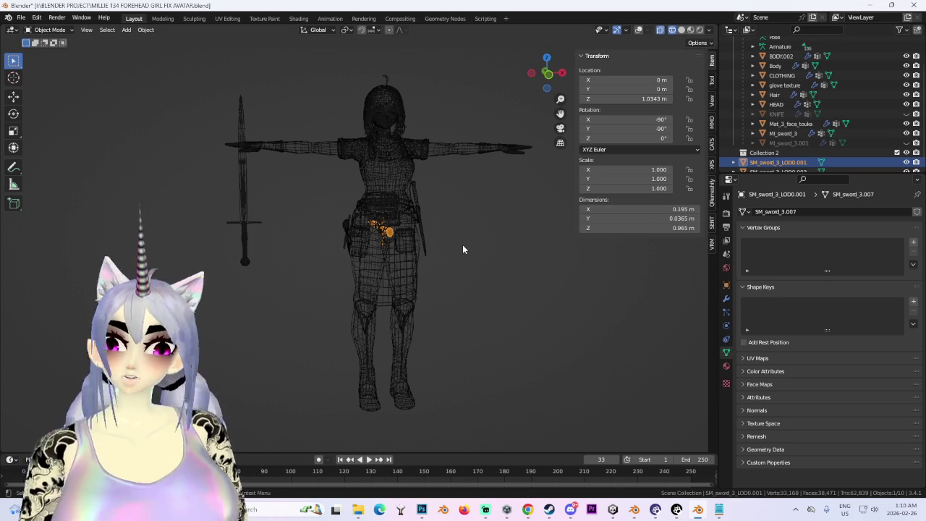
middle_drag(464, 248, 514, 251)
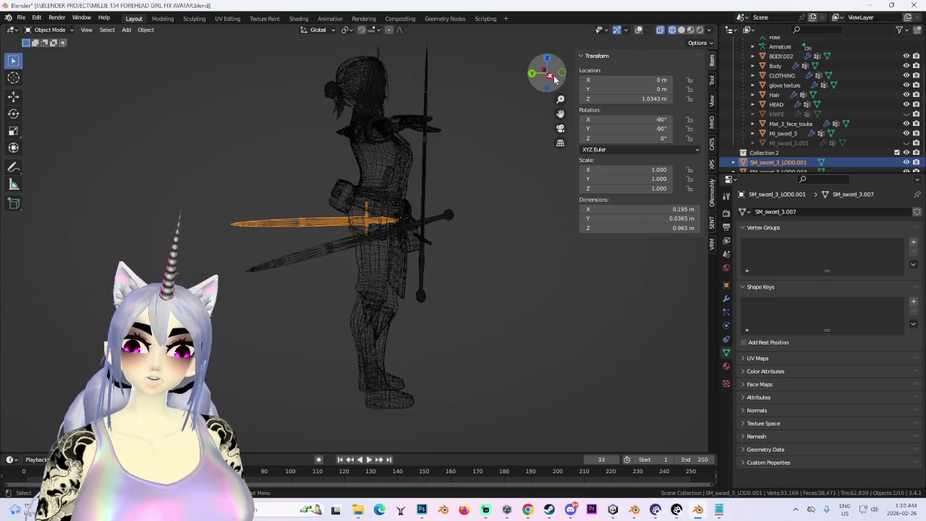
scroll(434, 296, down, 2)
scroll(434, 295, up, 4)
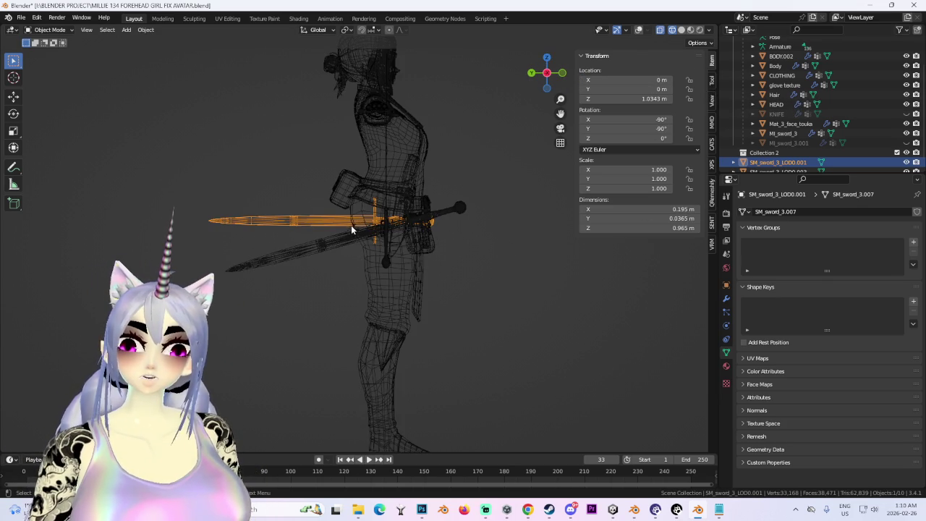
click(355, 231)
click(386, 232)
key(KP_1)
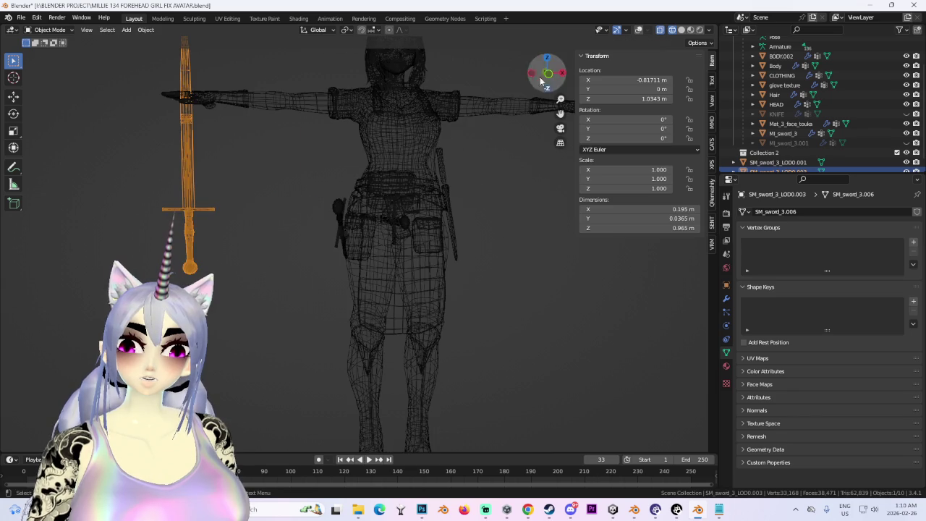
Rotate the upright sword and raise it vertically toward the avatar's hand
click(544, 90)
key(r)
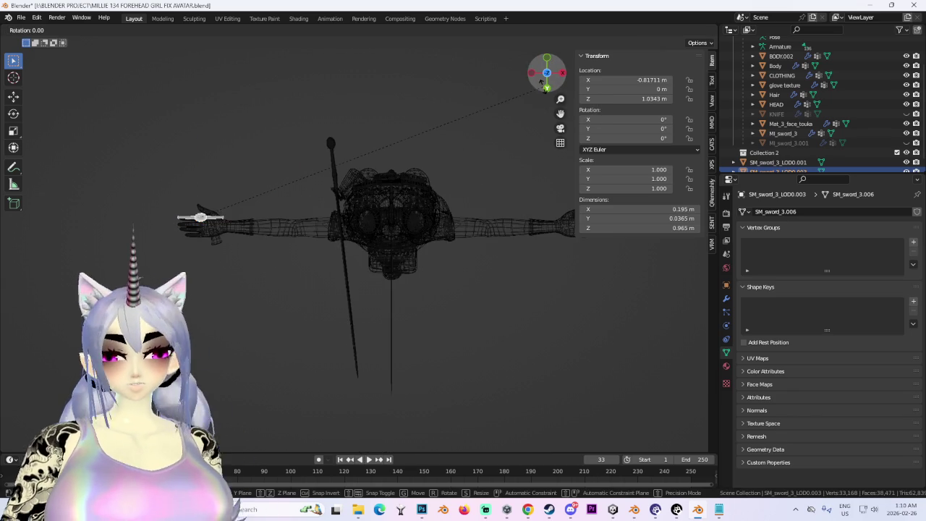
text(90)
key(Return)
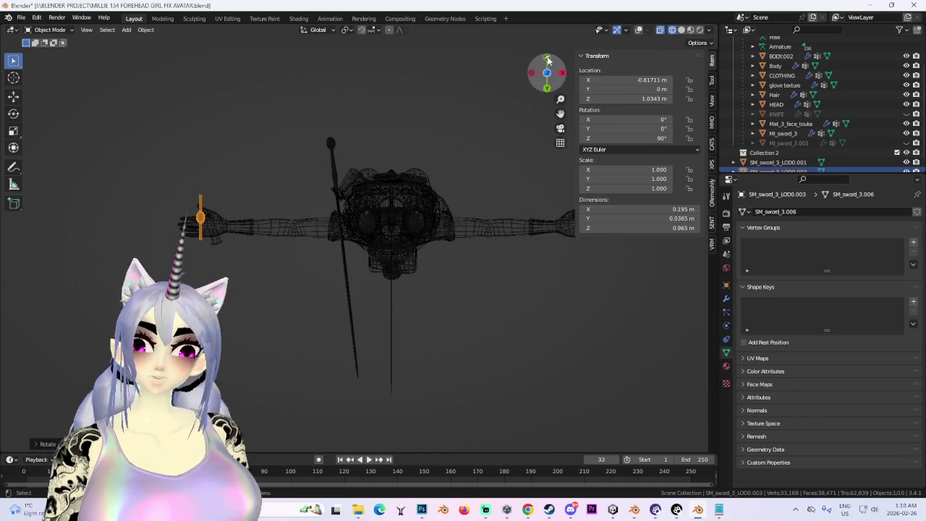
click(546, 87)
key(g)
key(z)
click(288, 120)
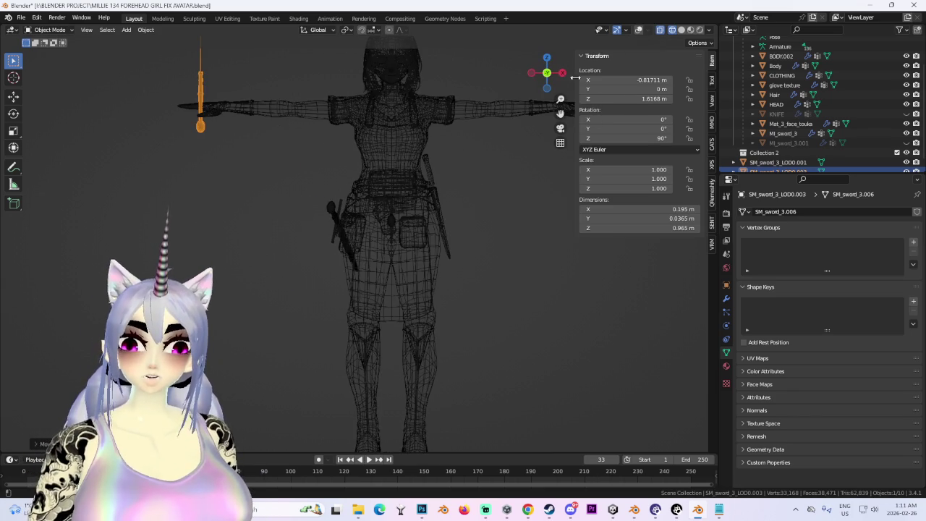
mouse_move(557, 73)
mouse_down()
mouse_move(536, 75)
mouse_move(428, 250)
mouse_up()
Rotate the sword 90° about X, then try a 45° tilt and undo it
text(rx90)
key(Return)
scroll(428, 249, up, 2)
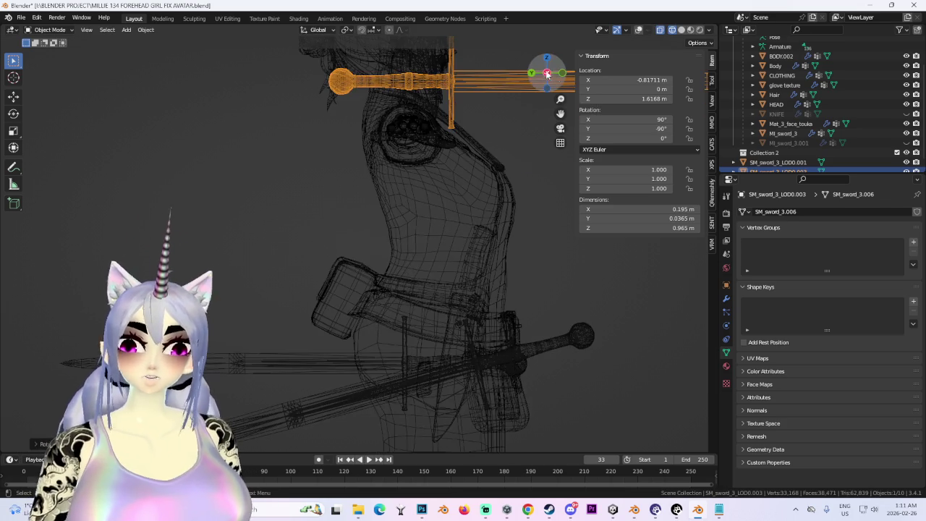
click(546, 76)
shift+middle_drag(351, 264, 423, 292)
text(r)
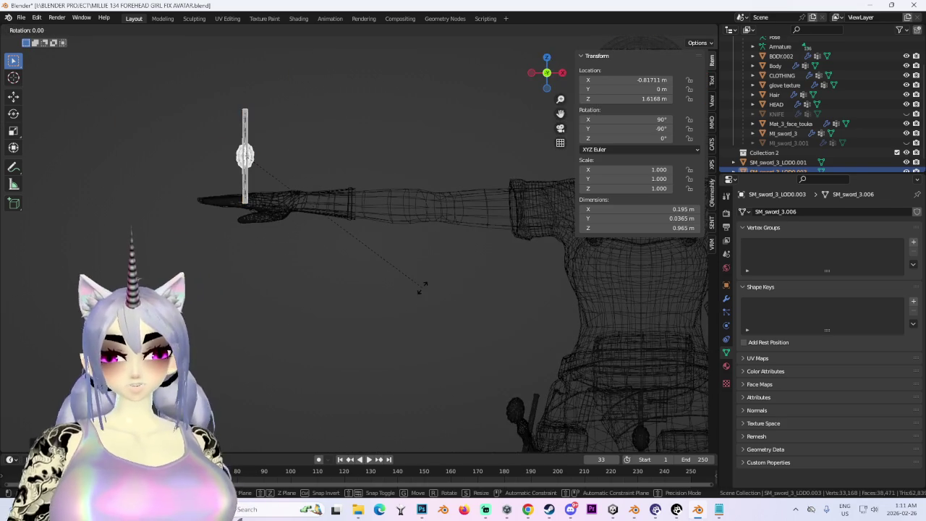
text(45)
key(Return)
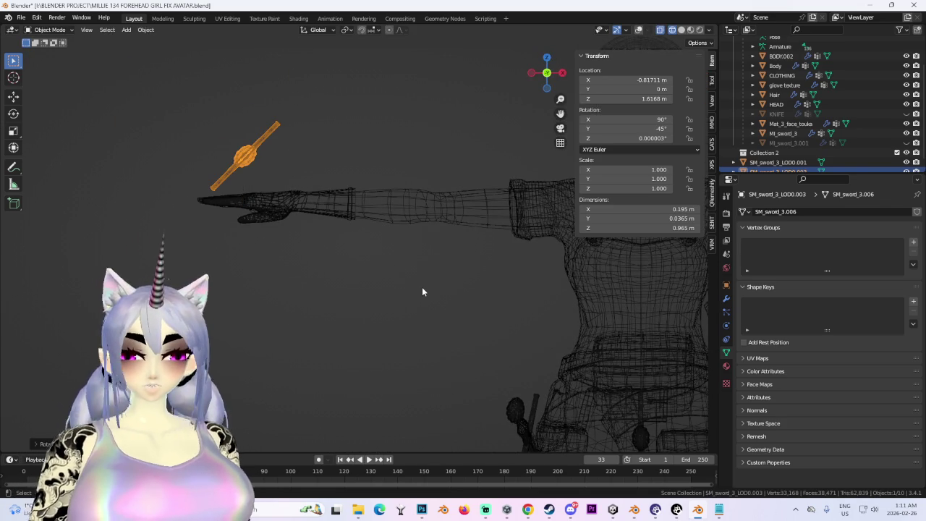
key(ctrl+z)
Try a near-horizontal rotation and lowering the sword onto the hand, undoing the lowering
key(r)
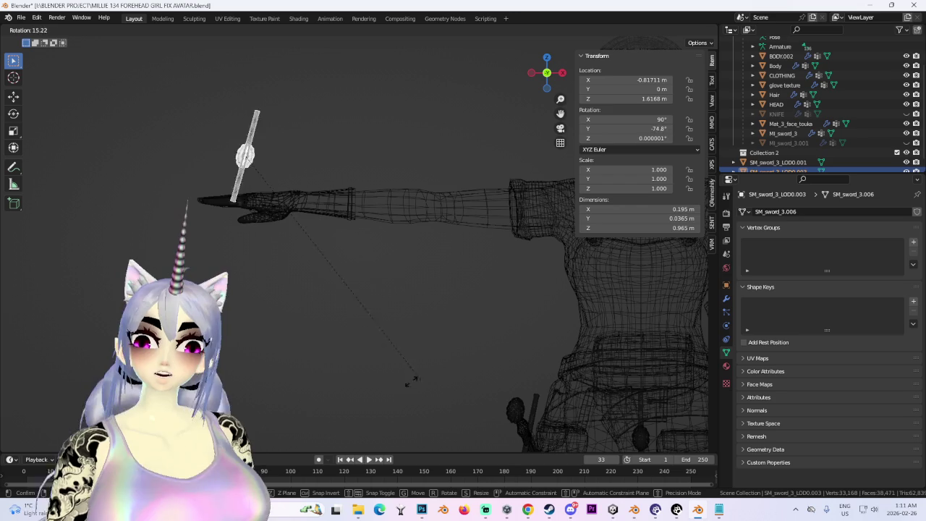
click(199, 264)
key(g)
key(z)
click(225, 315)
key(r)
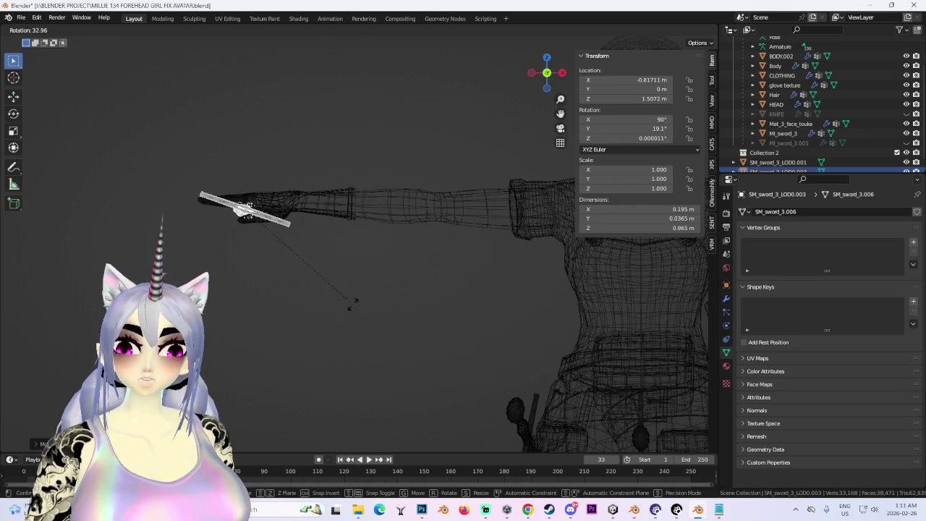
key(Escape)
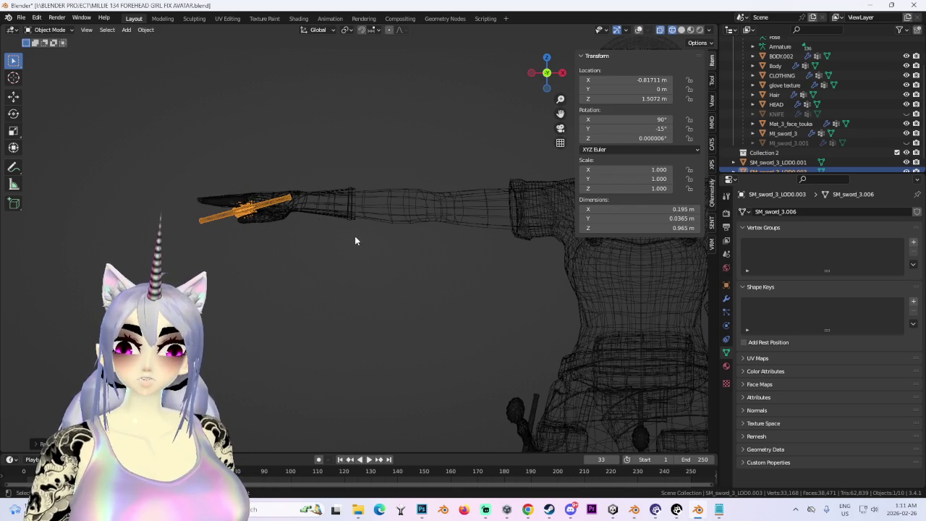
key(ctrl+z)
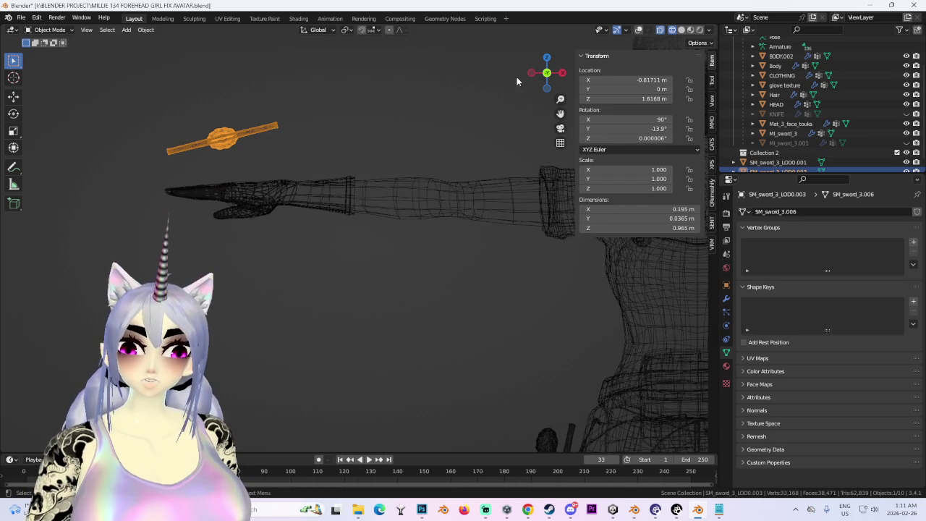
Tilt the sword 25° in top view
click(531, 72)
click(547, 58)
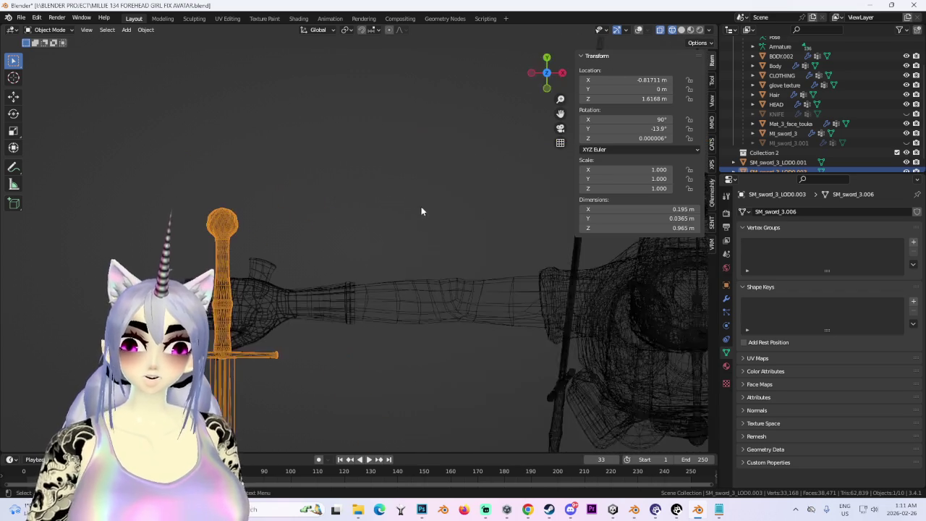
key(r)
key(Escape)
text(r25)
key(Return)
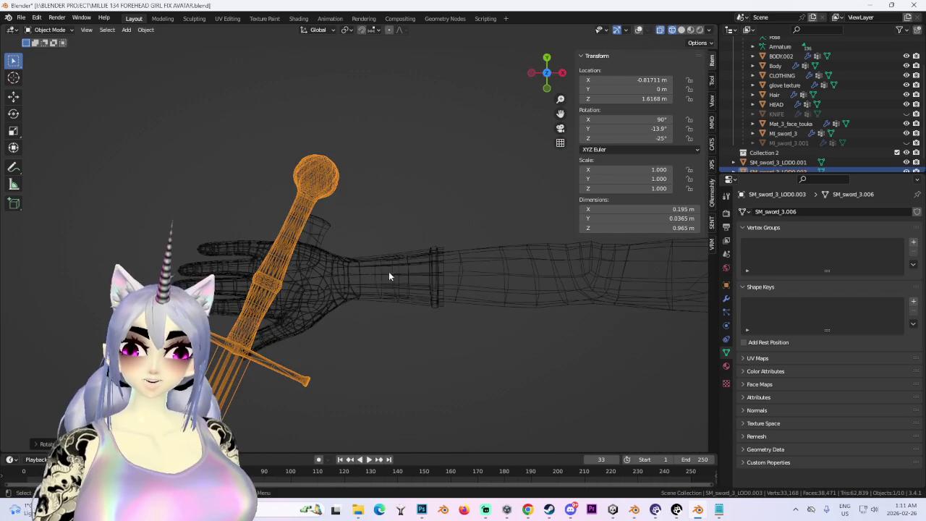
Try shifting the sword along X, then undo back to the flat, forward-pointing pose
middle_drag(391, 275, 459, 224)
key(g)
key(x)
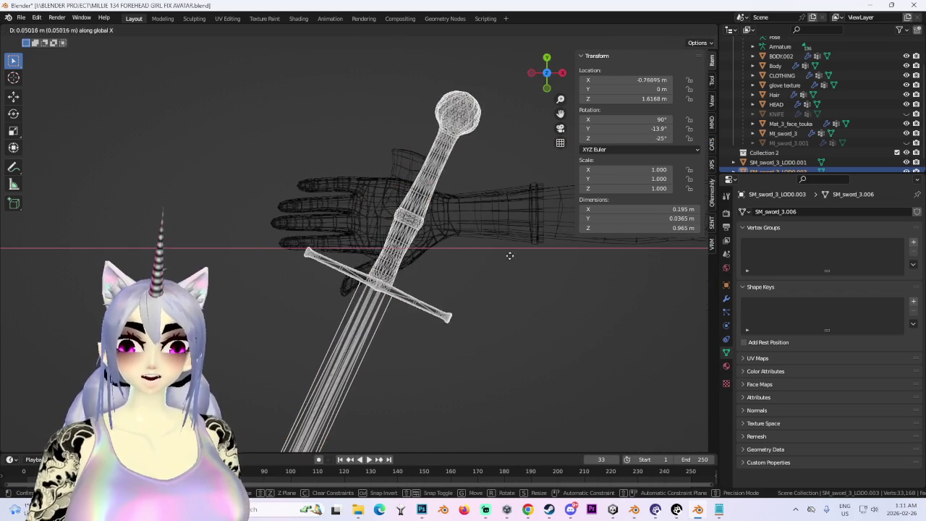
click(504, 259)
key(ctrl+z)
mouse_move(547, 96)
mouse_down()
mouse_move(407, 249)
mouse_move(416, 232)
mouse_move(430, 272)
mouse_up()
key(ctrl+z)
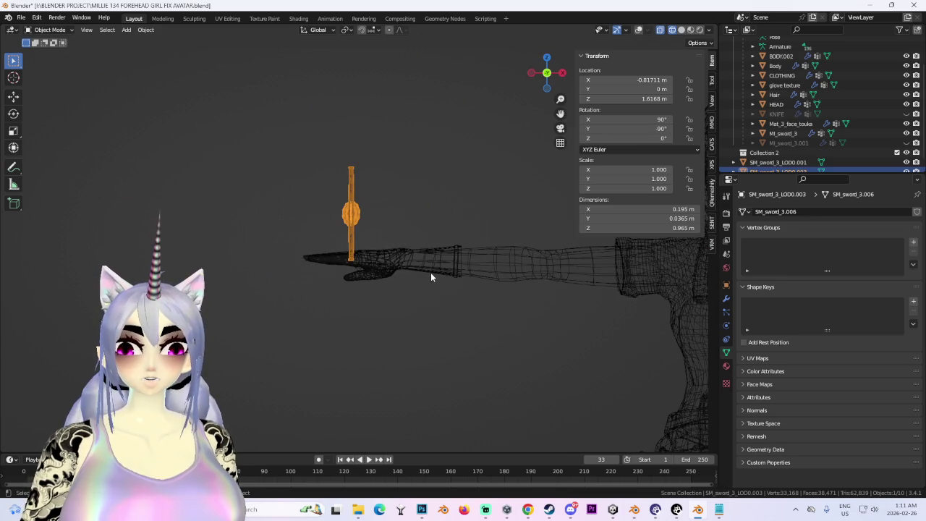
middle_drag(431, 272, 414, 211)
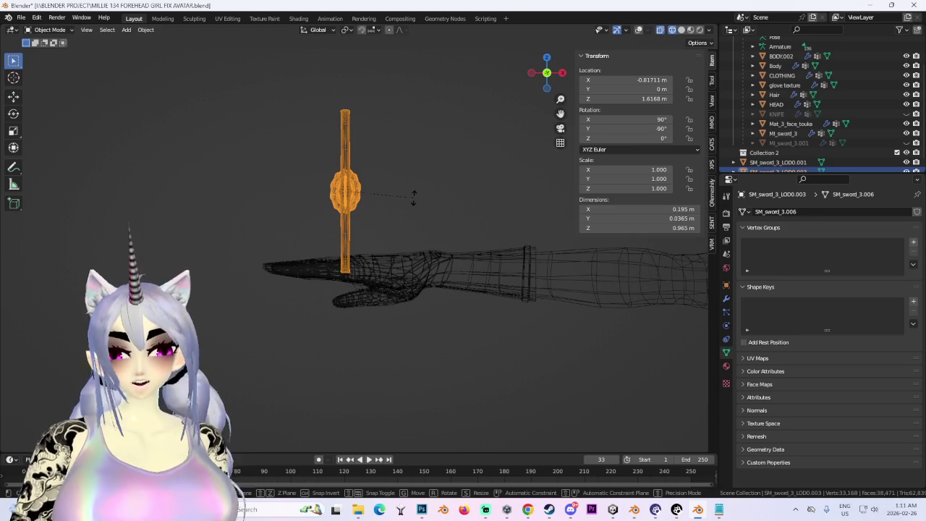
key(ctrl+z)
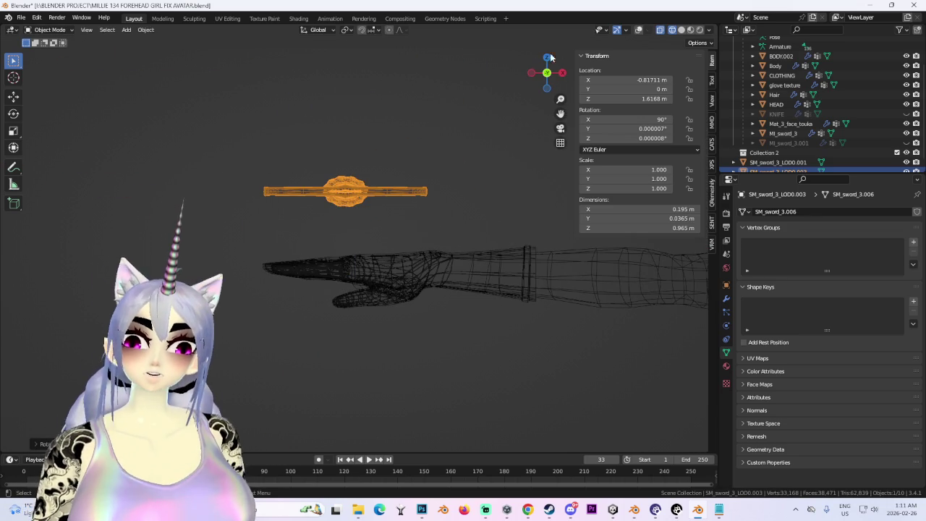
click(548, 61)
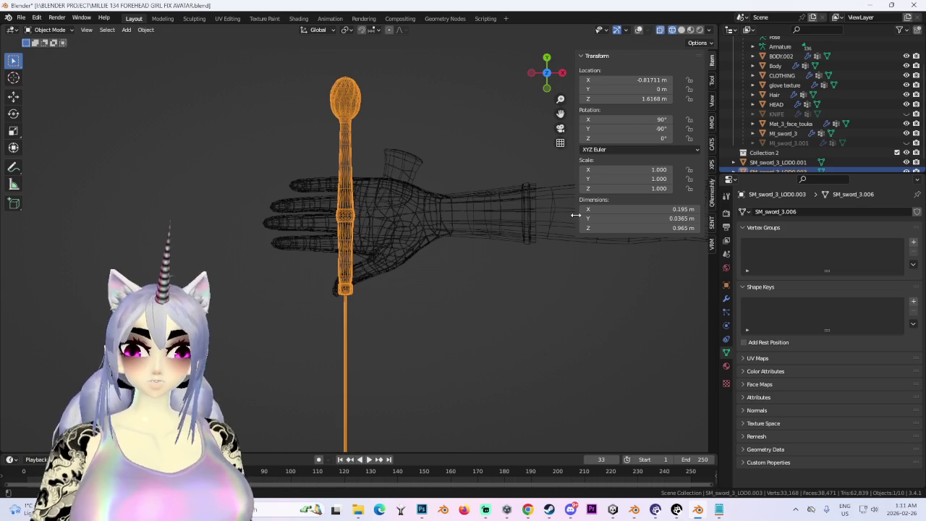
Rotate the joined sword 25° with R 25
scroll(470, 259, down, 2)
scroll(422, 262, down, 2)
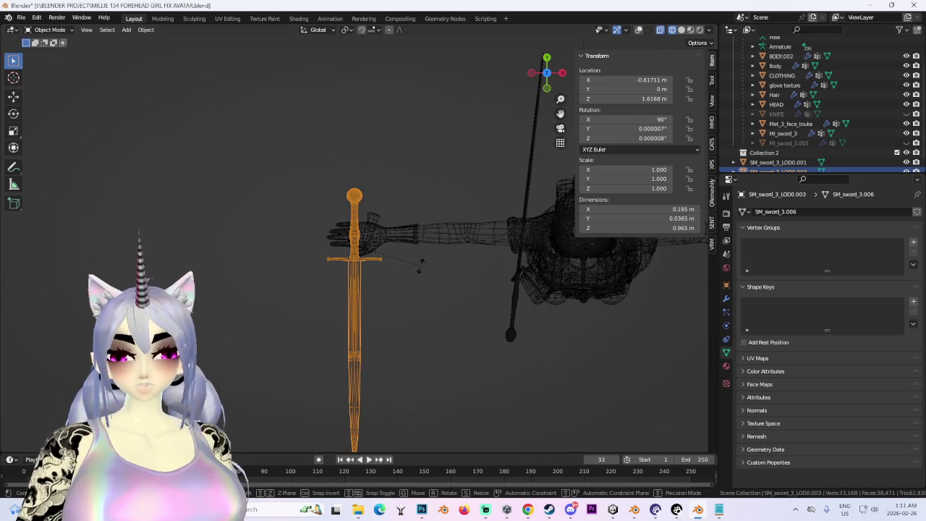
text(r25)
key(Return)
Move the sword along X toward the palm, then lower it along Z into the hand
scroll(405, 255, up, 2)
key(g)
key(x)
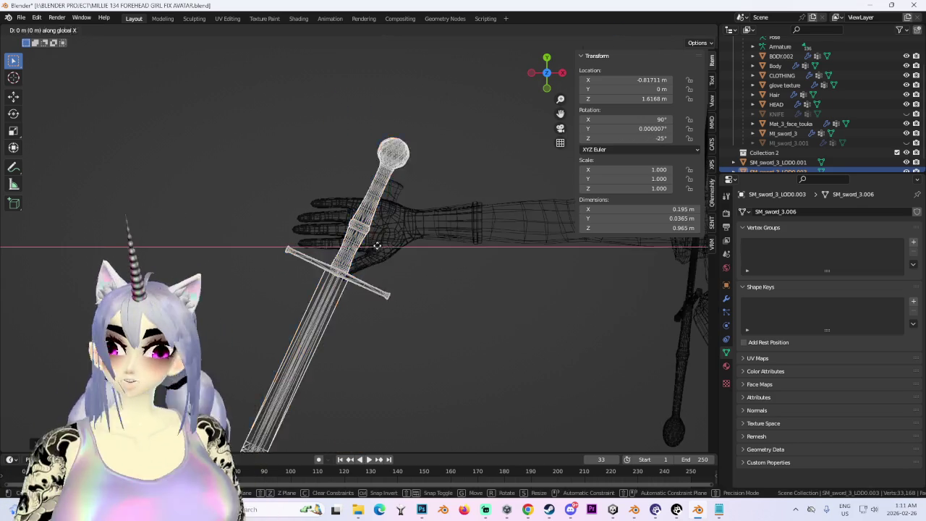
click(393, 240)
middle_drag(401, 301, 420, 303)
key(g)
key(z)
key(Return)
Switch to Solid shading, toggle X-ray and show viewport overlays to inspect the sword in the hand
click(682, 30)
mouse_move(681, 34)
middle_down()
mouse_move(425, 243)
mouse_move(484, 266)
mouse_move(391, 319)
middle_up()
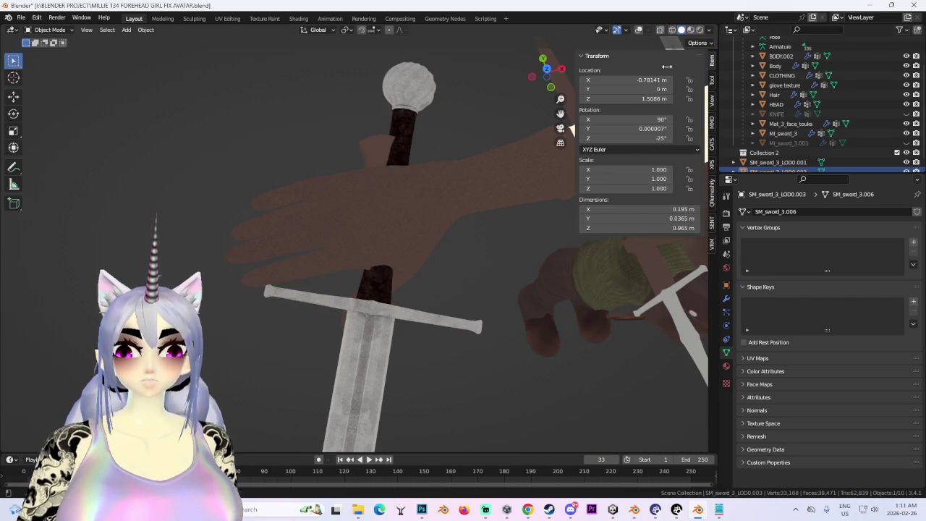
click(660, 31)
click(673, 29)
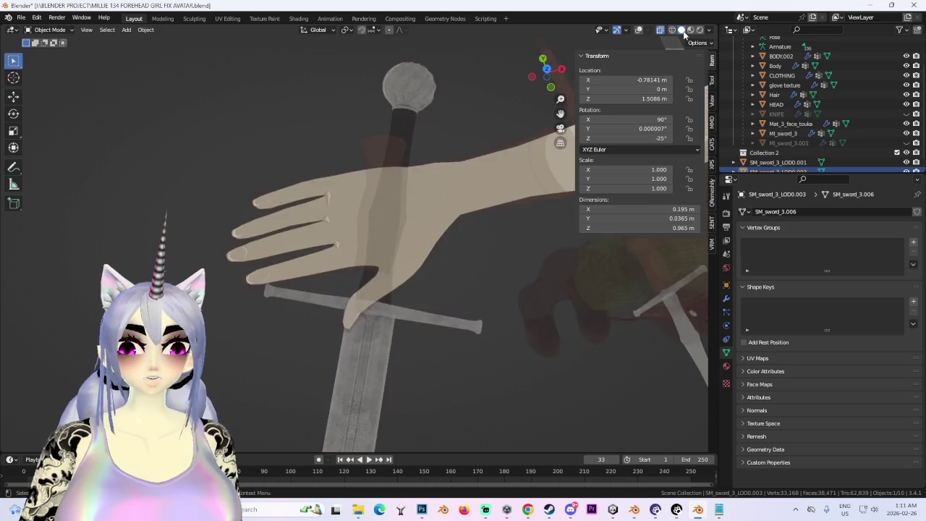
click(682, 30)
middle_drag(682, 29, 466, 218)
click(639, 31)
mouse_move(444, 278)
middle_down()
mouse_move(366, 295)
mouse_move(386, 214)
mouse_move(407, 240)
mouse_move(427, 304)
mouse_move(443, 292)
mouse_move(387, 290)
mouse_move(382, 273)
mouse_move(404, 253)
mouse_move(448, 246)
middle_up()
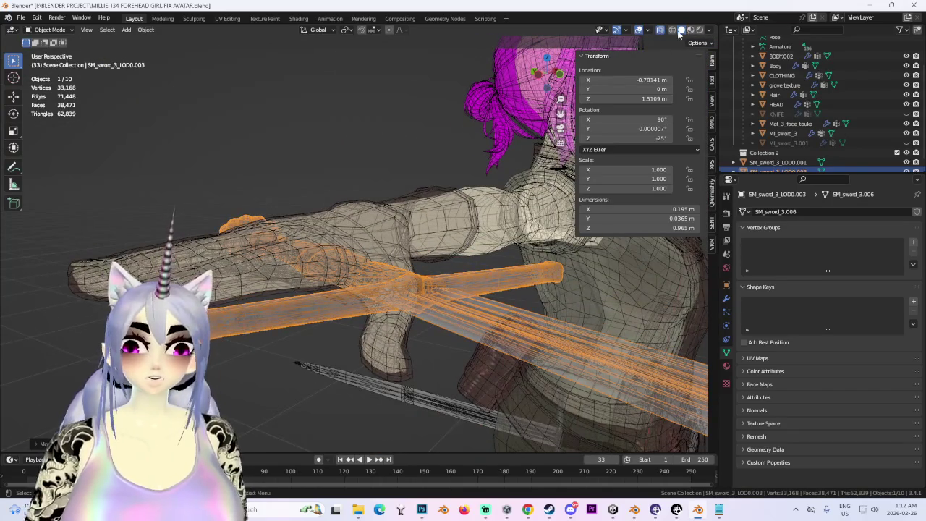
Turn X-ray off, try a small sword shift from Top view, then undo it
click(657, 32)
mouse_move(366, 201)
middle_down()
mouse_move(387, 297)
mouse_move(400, 268)
mouse_move(355, 268)
mouse_move(392, 286)
mouse_move(402, 251)
mouse_move(374, 257)
middle_up()
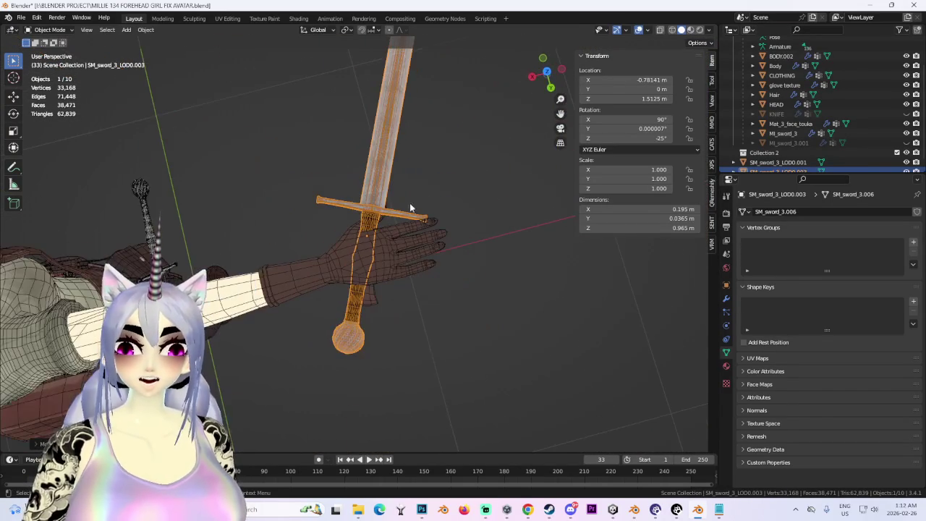
click(548, 73)
scroll(458, 233, up, 4)
key(g)
click(469, 301)
mouse_move(468, 304)
middle_down()
mouse_move(386, 285)
mouse_move(397, 255)
mouse_move(384, 227)
middle_up()
key(ctrl+z)
Reposition the sword from Top view, then reselect it and zoom in on the hand
click(547, 68)
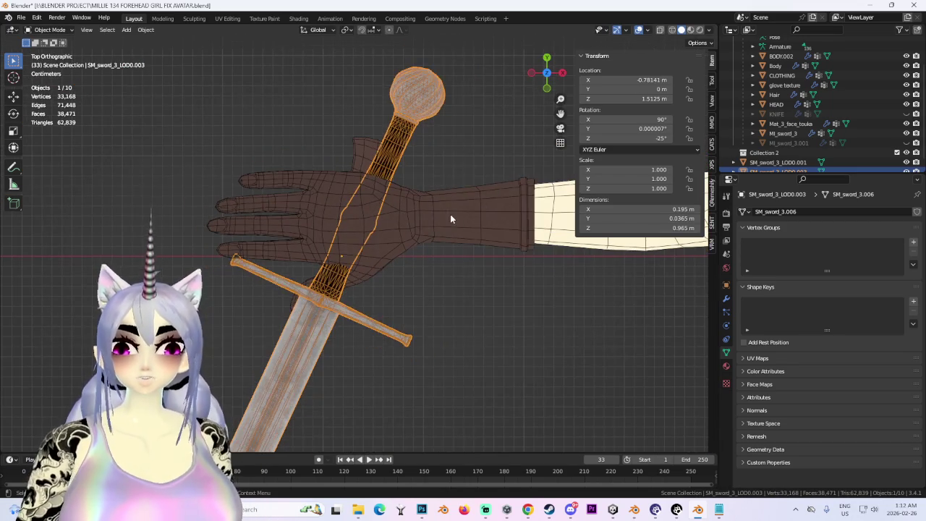
key(g)
click(455, 208)
mouse_move(455, 208)
middle_down()
mouse_move(486, 324)
mouse_move(465, 252)
middle_up()
click(476, 298)
click(344, 262)
mouse_move(345, 262)
middle_down()
mouse_move(440, 262)
mouse_move(379, 215)
mouse_move(268, 214)
mouse_move(366, 238)
mouse_move(381, 152)
mouse_move(458, 269)
mouse_move(467, 244)
mouse_move(411, 247)
mouse_move(424, 246)
middle_up()
Nudge the sword twice along X and lower it slightly along Z, to X −0.7766 m and Z 1.5055 m
key(g)
key(x)
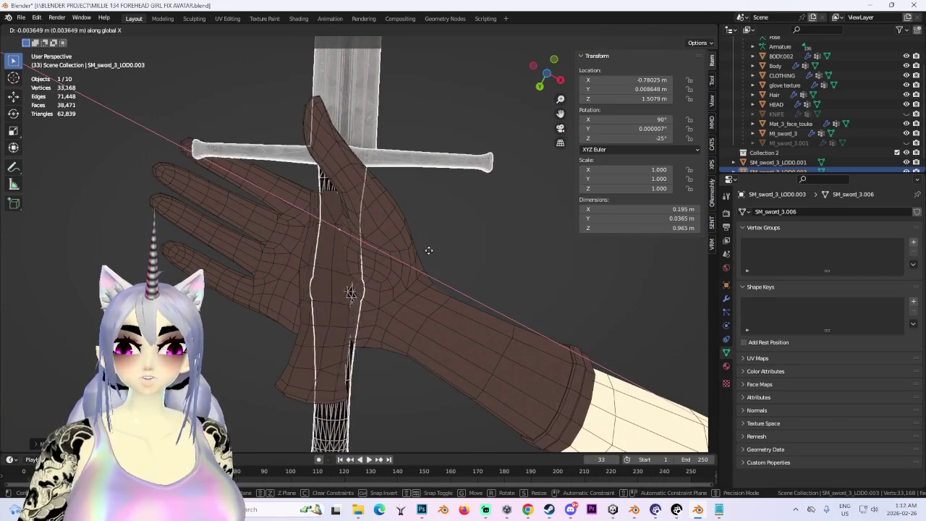
click(414, 279)
key(g)
key(x)
mouse_move(415, 279)
middle_down()
mouse_move(401, 230)
mouse_move(456, 233)
mouse_move(443, 238)
mouse_move(499, 289)
mouse_move(417, 273)
middle_up()
click(419, 254)
key(g)
key(z)
click(403, 228)
Check the grip from Top and perspective views, then deselect the sword and turn X-ray off
click(499, 289)
click(352, 129)
click(547, 71)
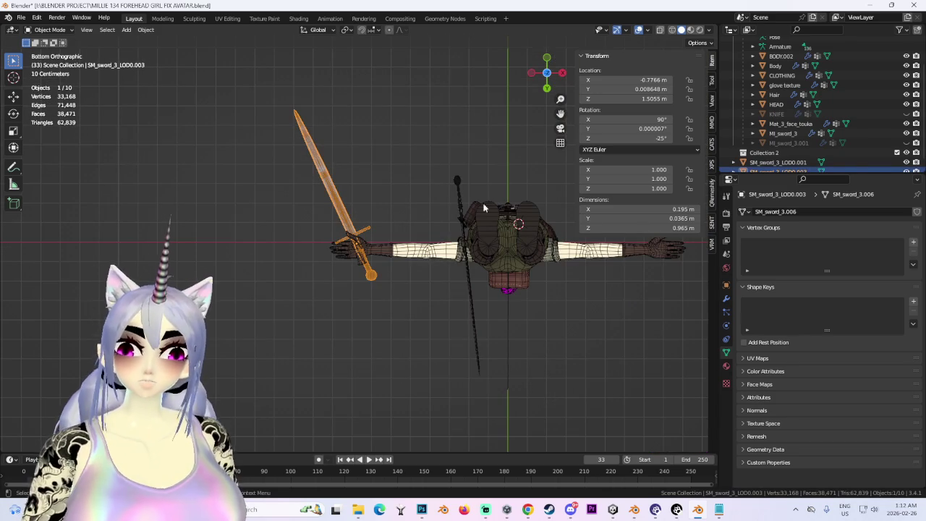
click(546, 72)
scroll(385, 290, up, 5)
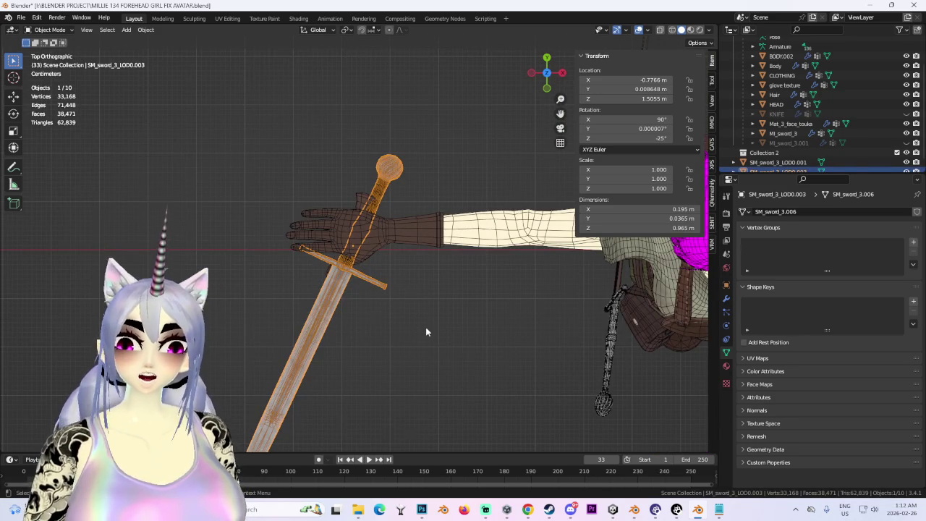
middle_drag(430, 323, 440, 286)
mouse_move(363, 290)
middle_down()
mouse_move(452, 312)
mouse_move(449, 288)
middle_up()
click(452, 312)
click(640, 32)
middle_drag(474, 173, 333, 265)
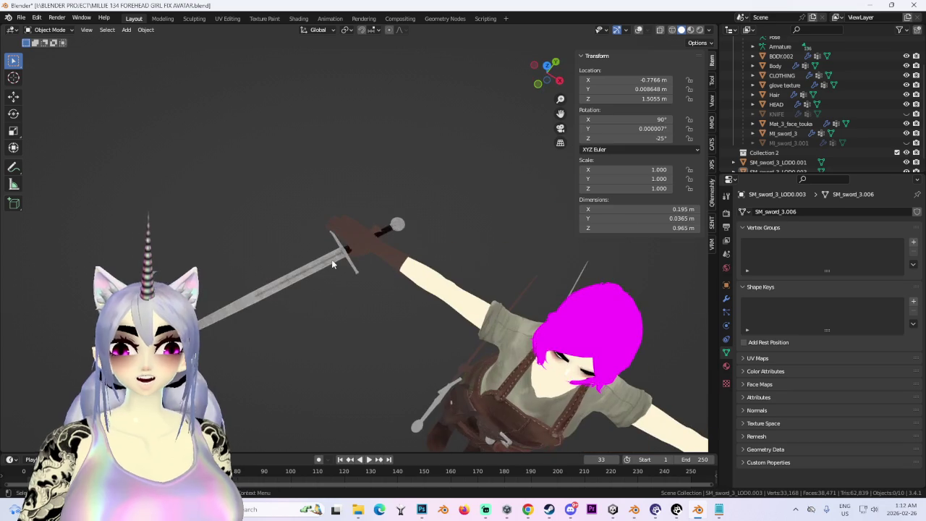
mouse_move(453, 215)
middle_down()
mouse_move(362, 232)
mouse_move(477, 125)
middle_up()
mouse_move(550, 76)
middle_down()
mouse_move(397, 246)
mouse_move(376, 242)
middle_up()
click(376, 242)
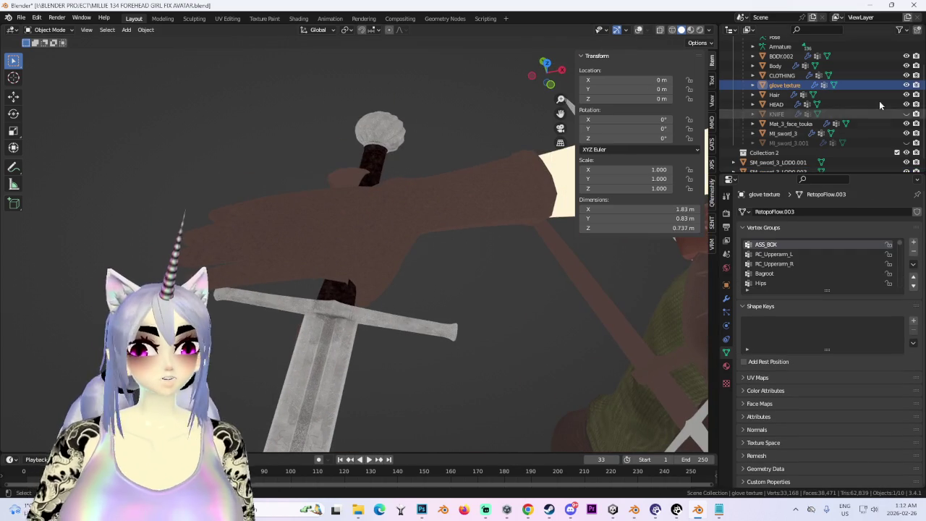
click(906, 113)
mouse_move(449, 304)
middle_down()
mouse_move(389, 293)
mouse_move(475, 302)
middle_up()
click(776, 114)
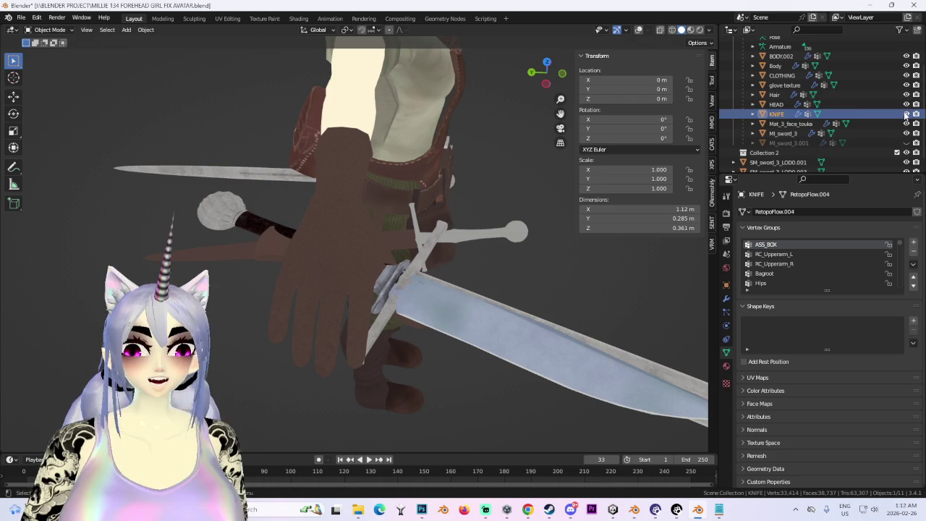
click(907, 113)
middle_drag(405, 275, 366, 270)
click(449, 253)
middle_drag(449, 253, 463, 254)
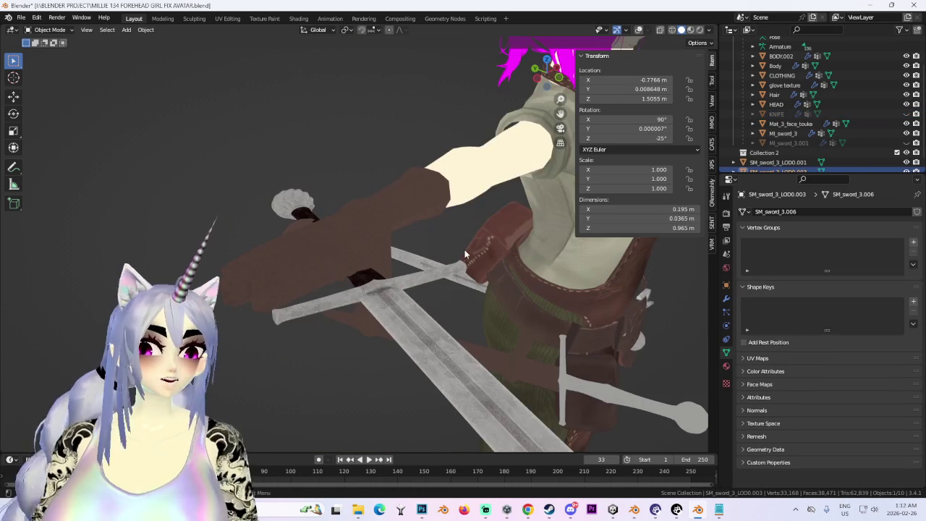
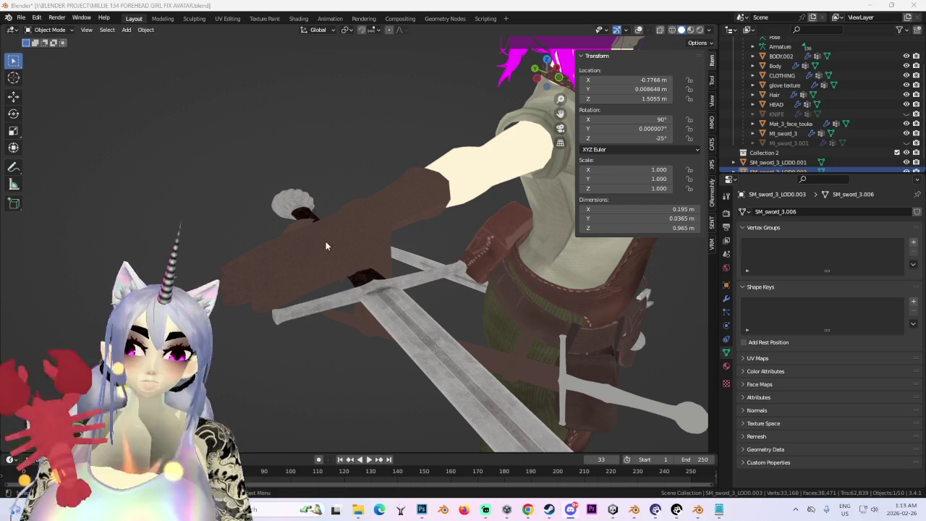
Shift the sword along the global X axis so it sits in the gloved hand
drag(548, 72, 547, 67)
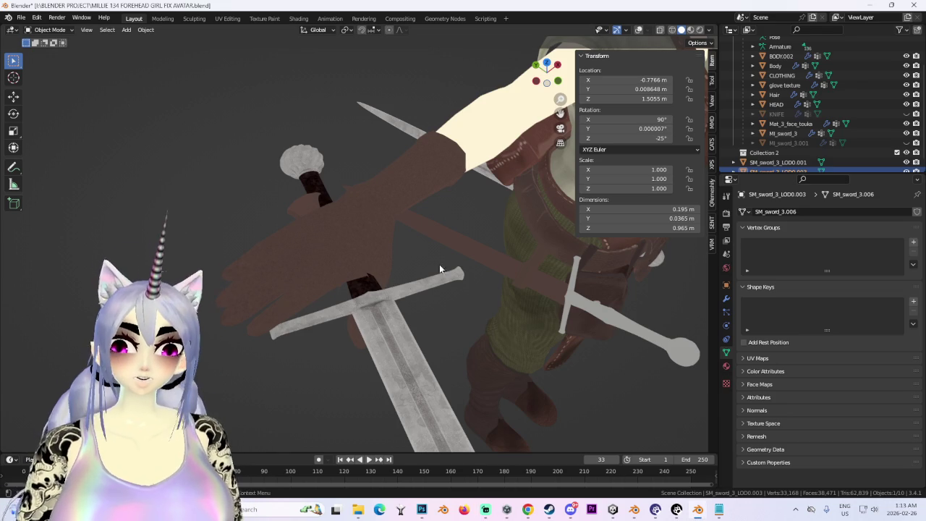
middle_drag(434, 279, 415, 337)
key(g)
key(x)
click(406, 336)
mouse_move(435, 418)
middle_down()
mouse_move(440, 366)
mouse_move(396, 292)
mouse_move(392, 210)
mouse_move(450, 265)
mouse_move(387, 272)
mouse_move(403, 332)
mouse_move(397, 274)
mouse_move(448, 232)
mouse_move(425, 301)
mouse_move(443, 280)
mouse_move(383, 273)
mouse_move(399, 228)
mouse_move(426, 231)
mouse_move(409, 241)
mouse_move(453, 182)
mouse_move(540, 152)
middle_up()
key(g)
key(Escape)
key(g)
key(x)
key(Escape)
Turn on wireframe and statistics overlays, reselect the sword and check it from top view
click(453, 183)
click(639, 29)
middle_drag(434, 239, 412, 295)
click(411, 296)
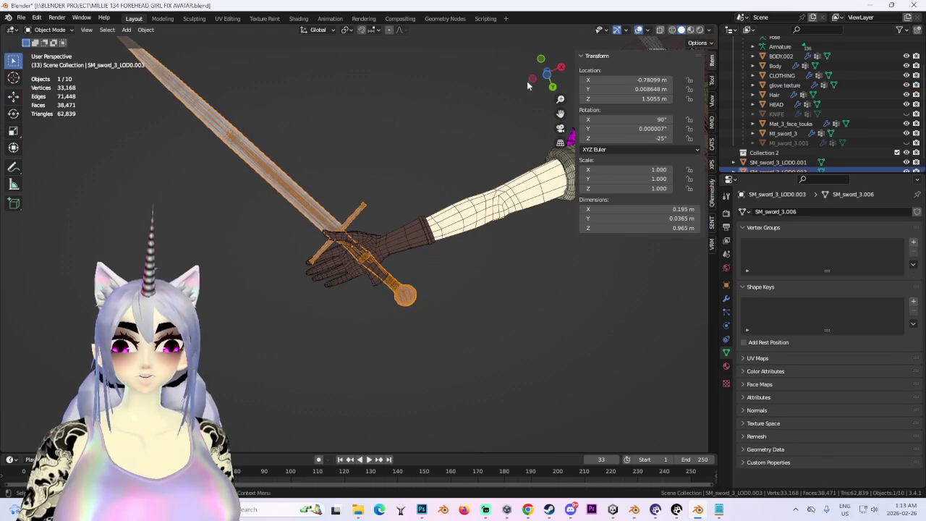
click(547, 73)
click(547, 88)
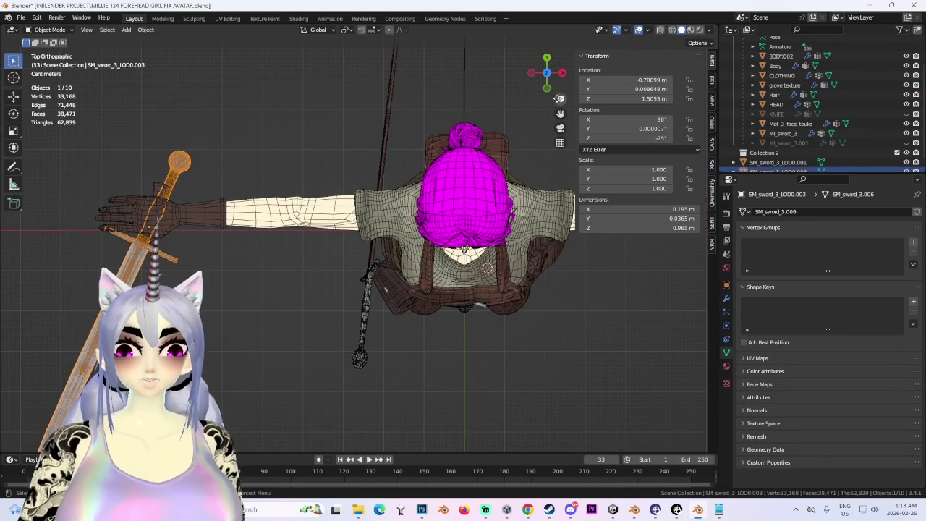
Run the CATS Zero Weight Bones cleanup on the avatar
click(713, 145)
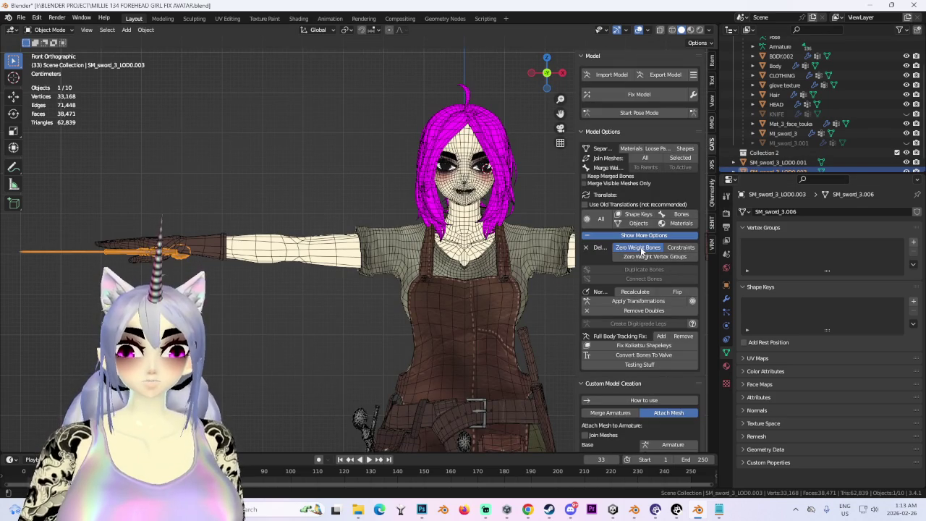
scroll(366, 271, down, 3)
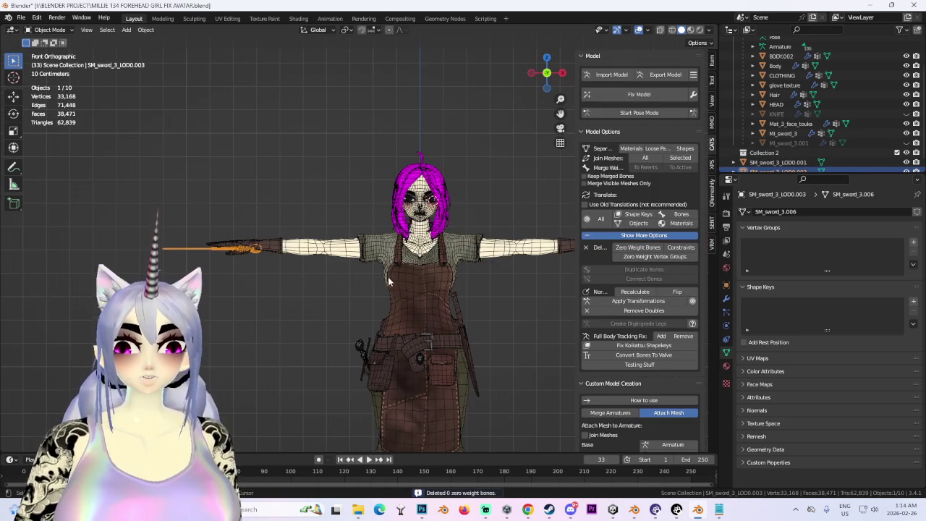
scroll(750, 61, up, 3)
Show the armature in Edit Mode and select the HAND_SWORD and HAND_KNIFE bones
click(906, 61)
click(807, 59)
middle_drag(347, 275, 282, 274)
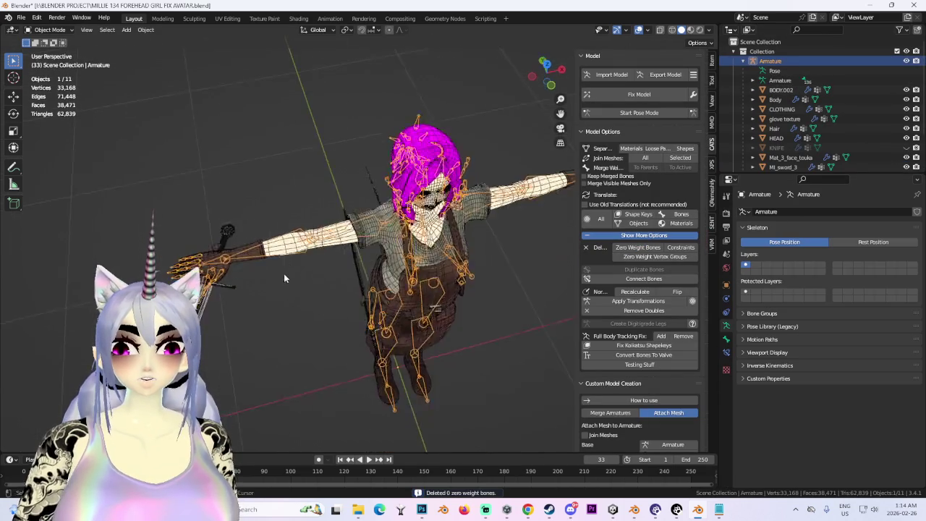
scroll(326, 277, up, 5)
mouse_move(390, 281)
middle_down()
mouse_move(337, 300)
mouse_move(315, 235)
mouse_move(347, 306)
mouse_move(452, 289)
mouse_move(456, 268)
mouse_move(434, 260)
middle_up()
click(50, 29)
click(45, 52)
click(289, 275)
click(348, 306)
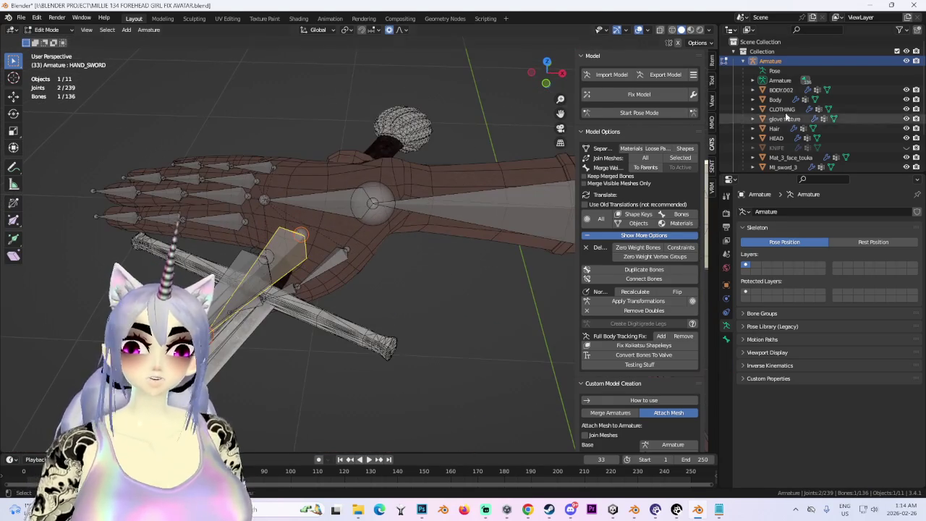
Switch the armature back to Object Mode
click(46, 30)
click(65, 41)
middle_drag(304, 254, 386, 265)
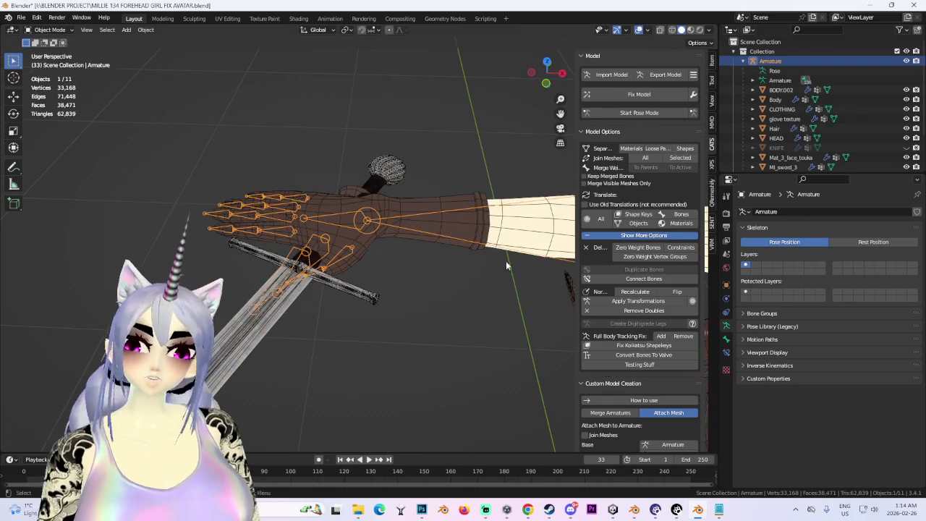
scroll(802, 133, down, 3)
Delete the extra MI_sword_3.001 sword copy by the legs
click(801, 133)
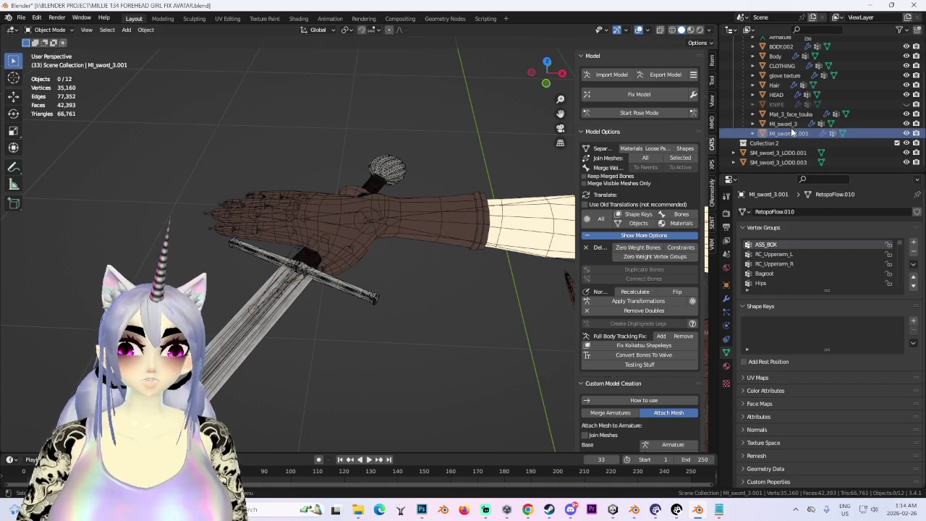
middle_drag(391, 217, 407, 229)
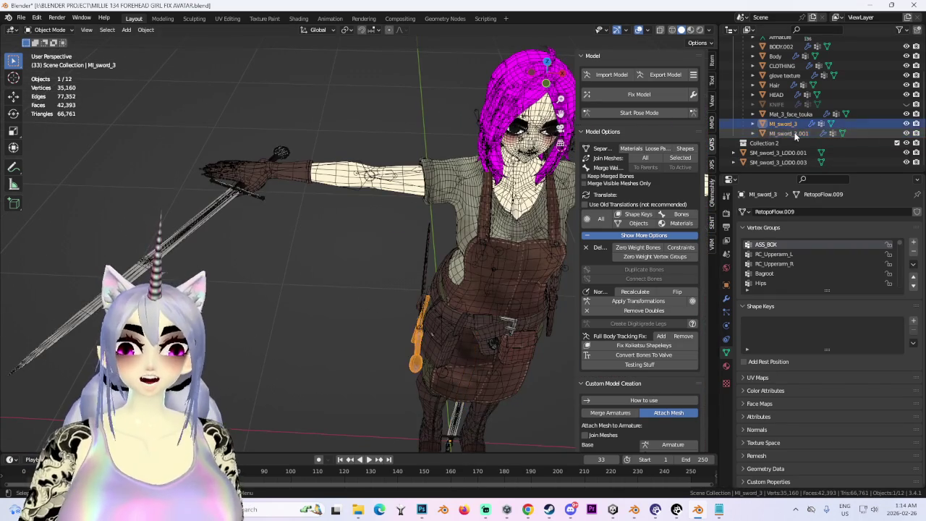
mouse_move(463, 246)
middle_down()
mouse_move(504, 259)
mouse_move(481, 322)
mouse_move(414, 204)
mouse_move(507, 249)
mouse_move(436, 258)
middle_up()
scroll(514, 311, up, 2)
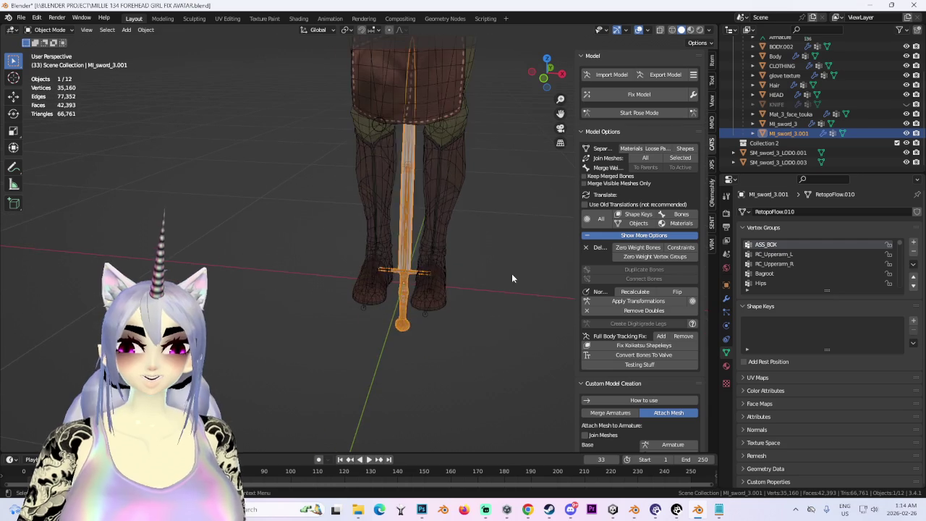
click(413, 237)
click(409, 238)
shift+click(408, 237)
right_click(405, 235)
click(363, 270)
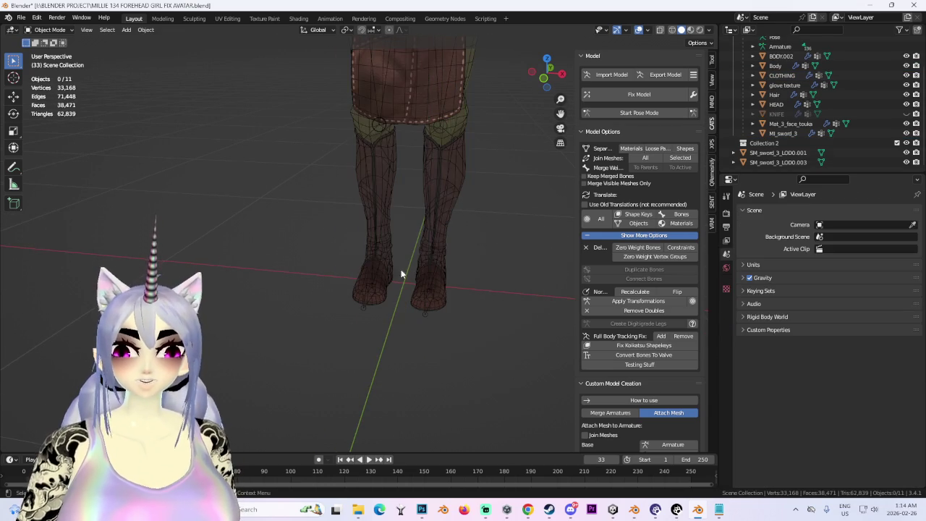
Remove the leftover zero-weight bone and check the belt from front view
click(639, 247)
middle_drag(304, 181, 347, 273)
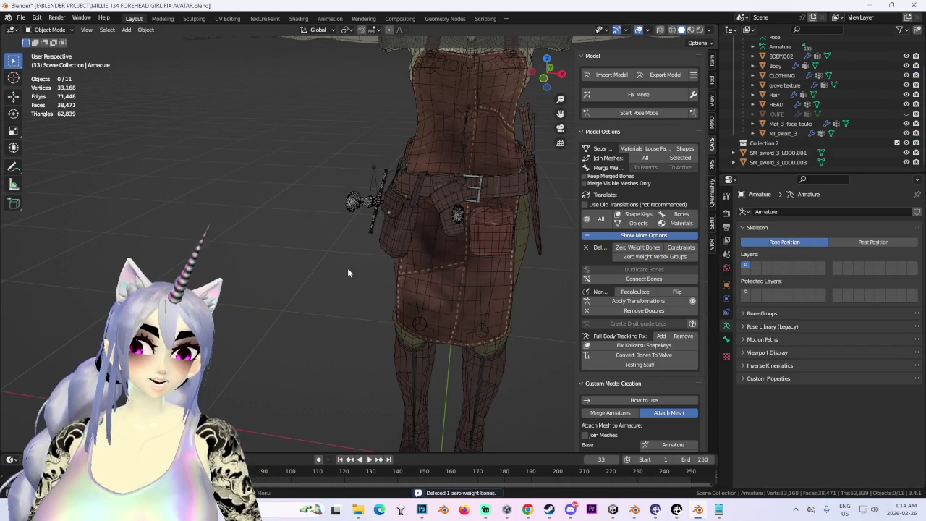
scroll(362, 210, down, 1)
key(KP_1)
scroll(326, 282, up, 1)
scroll(325, 282, up, 2)
scroll(325, 282, up, 1)
Select the armature, then the BODY.002 body mesh around the arm
shift+middle_drag(146, 265, 250, 268)
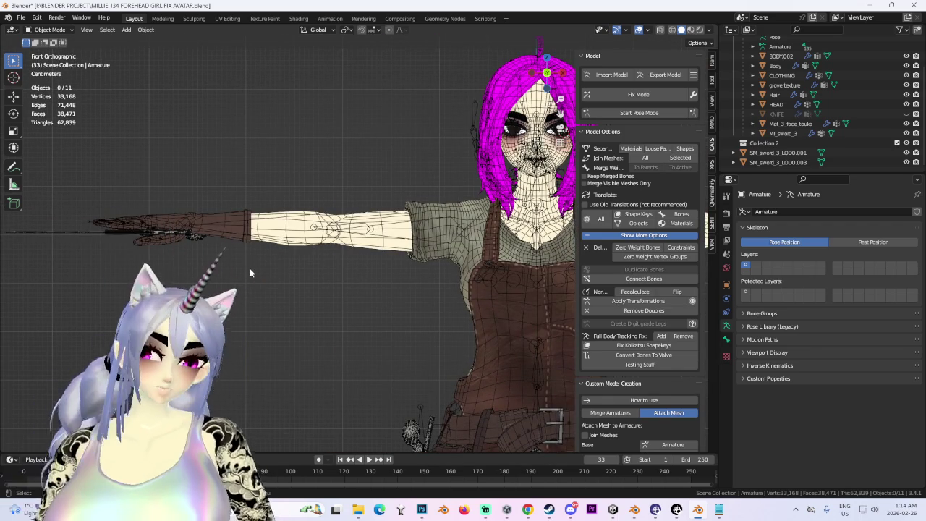
mouse_move(244, 267)
middle_down()
mouse_move(290, 232)
mouse_move(317, 276)
middle_up()
click(292, 230)
scroll(317, 276, up, 3)
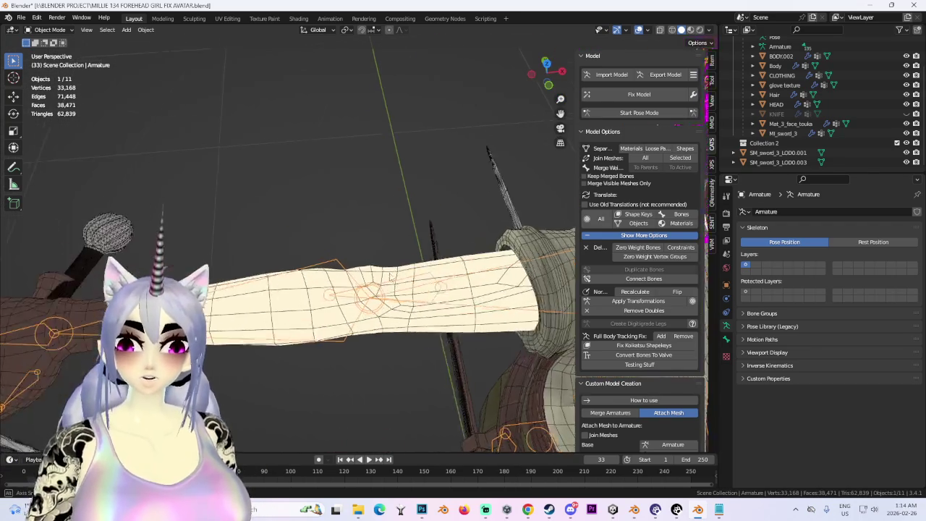
click(378, 213)
mouse_move(378, 213)
middle_down()
mouse_move(396, 332)
mouse_move(351, 333)
middle_up()
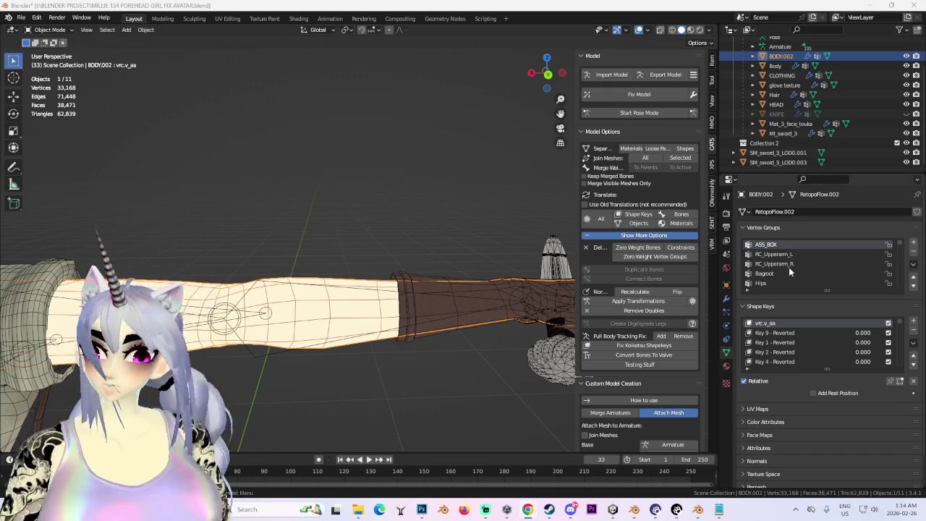
Move the SM_sword_3_LOD0.003 hand sword into the avatar's grip
scroll(382, 294, down, 3)
mouse_move(325, 290)
middle_down()
mouse_move(381, 294)
mouse_move(402, 196)
middle_up()
click(381, 294)
click(402, 196)
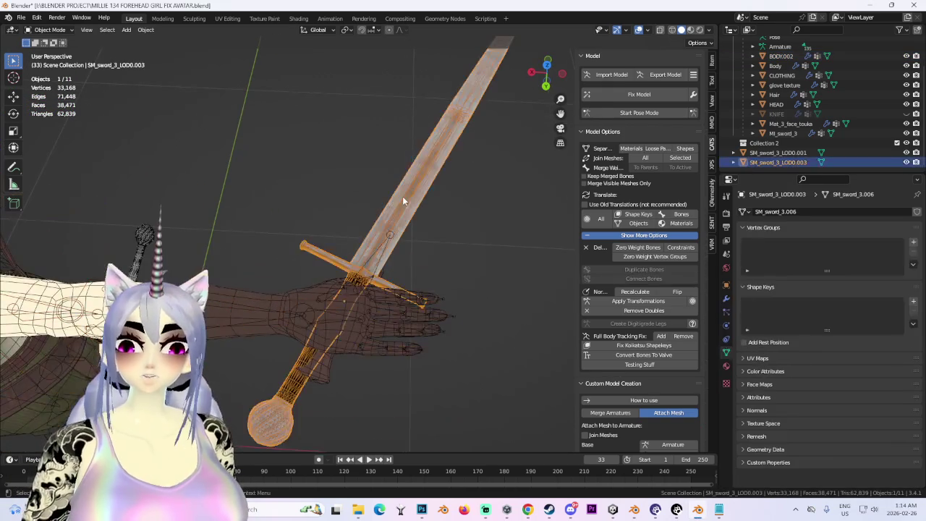
click(547, 63)
middle_drag(514, 170, 356, 262)
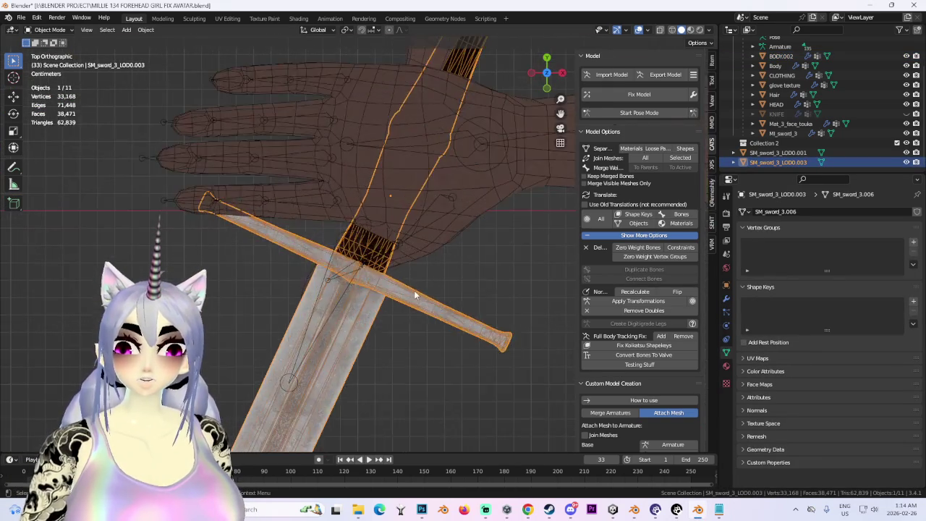
key(g)
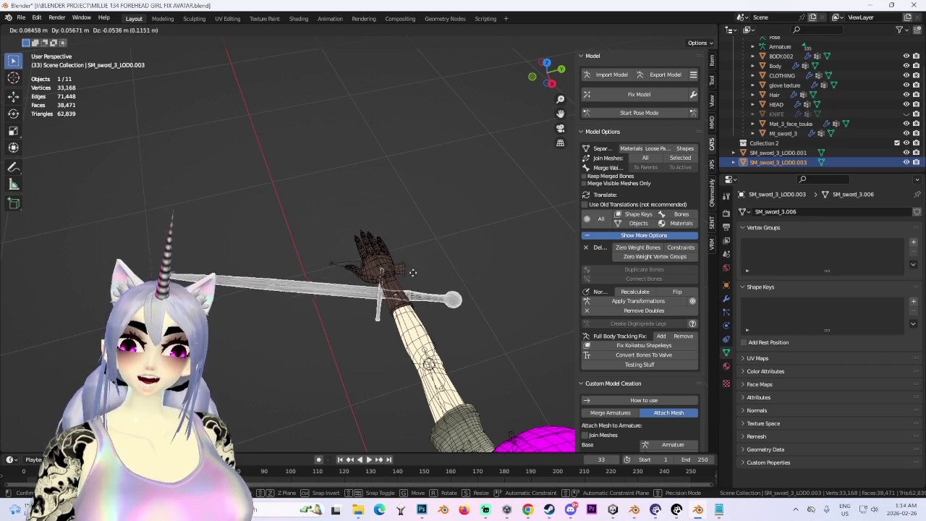
click(400, 259)
middle_drag(396, 331, 406, 290)
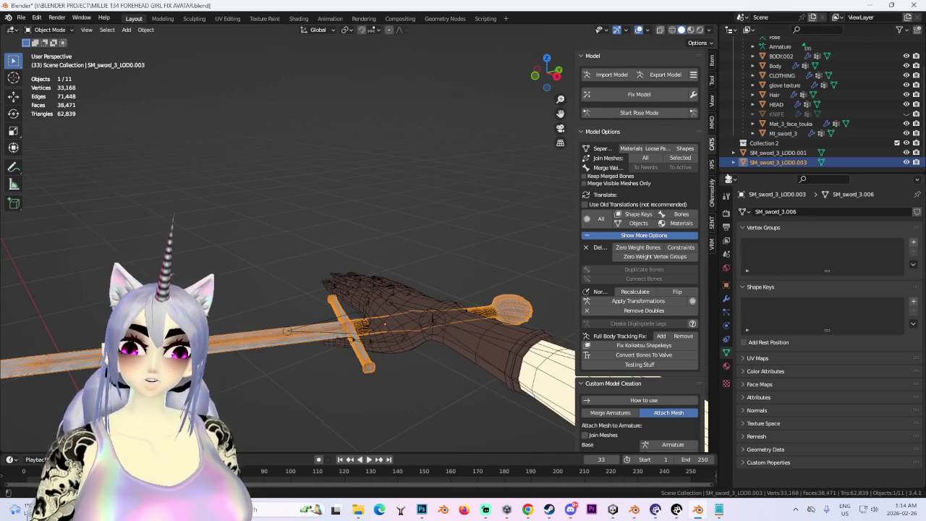
Rename the hand sword object to HAND_SWORD
text(HAND_SWORD)
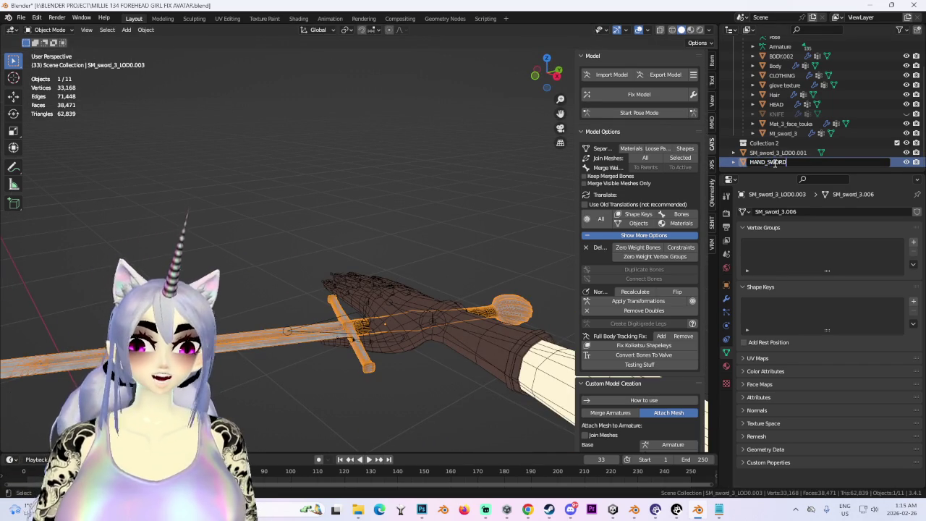
key(Return)
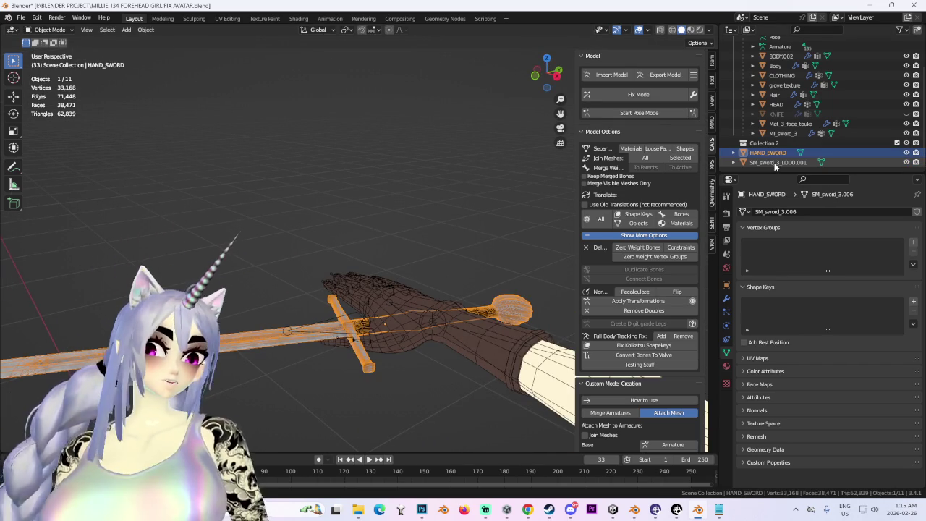
mouse_move(442, 311)
middle_down()
mouse_move(467, 343)
mouse_move(405, 222)
mouse_move(424, 211)
mouse_move(441, 379)
middle_up()
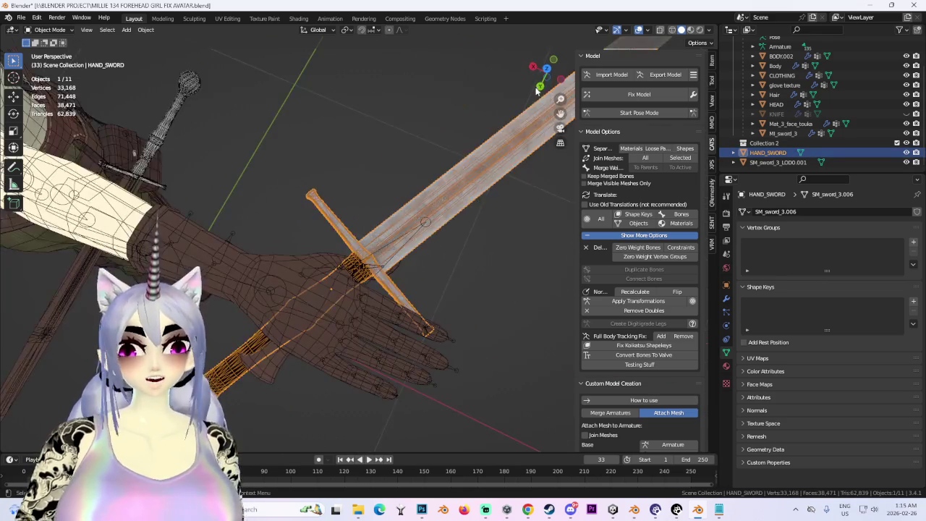
Attach HAND_SWORD to the Right wrist bone with CATS Attach Mesh, then select the belt sword
scroll(686, 371, down, 2)
scroll(686, 371, down, 1)
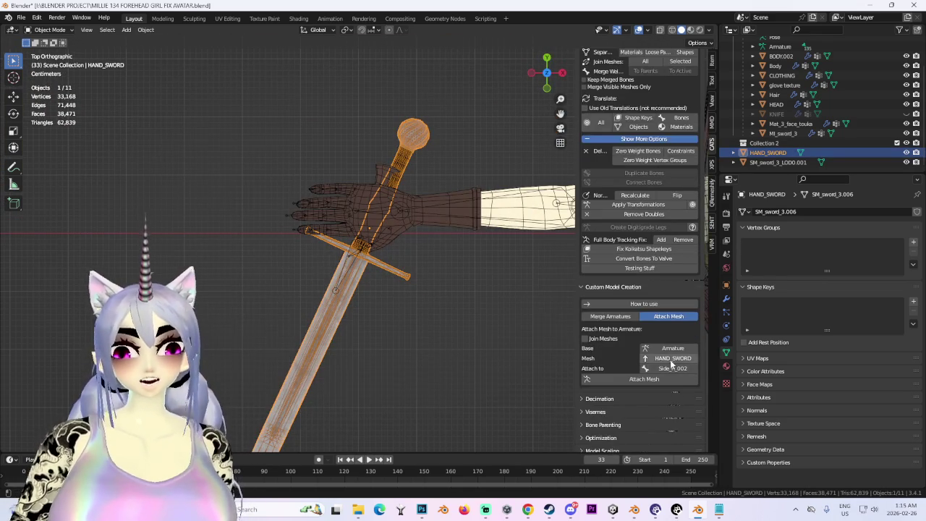
click(672, 368)
text(right)
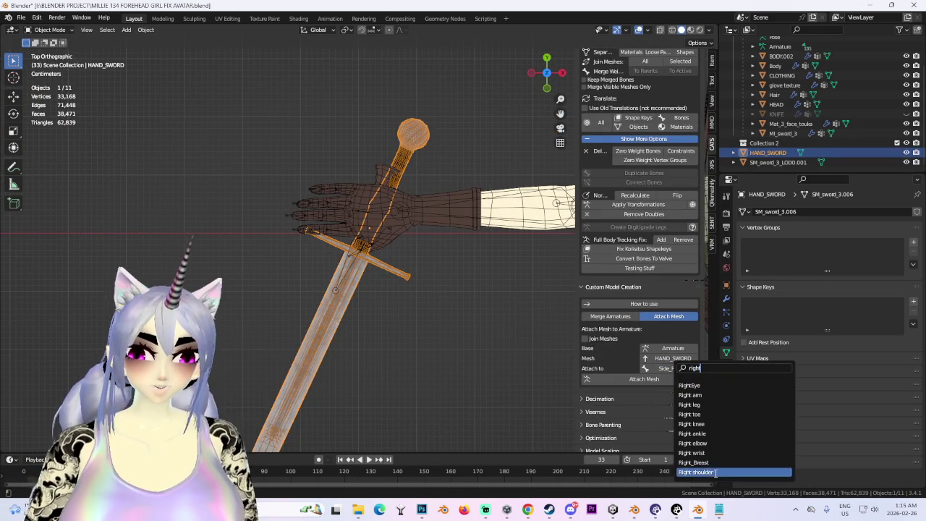
key(Escape)
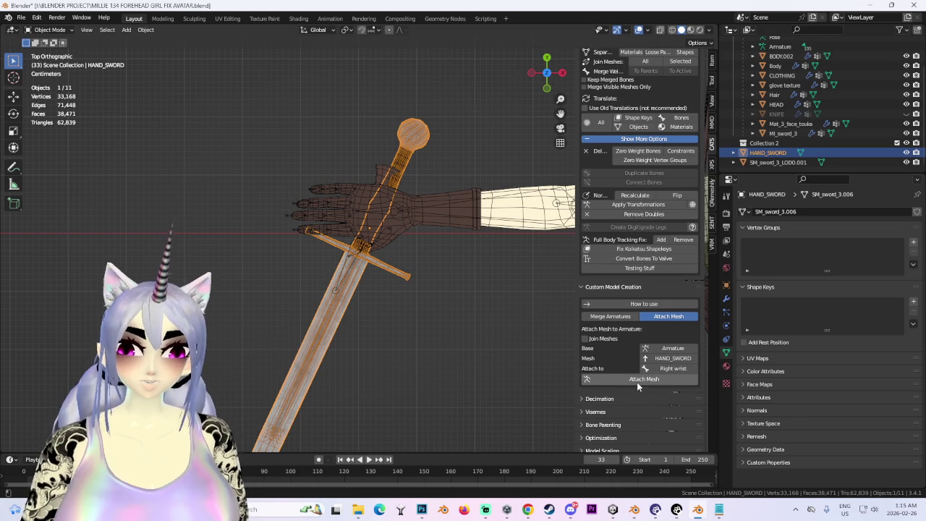
click(641, 383)
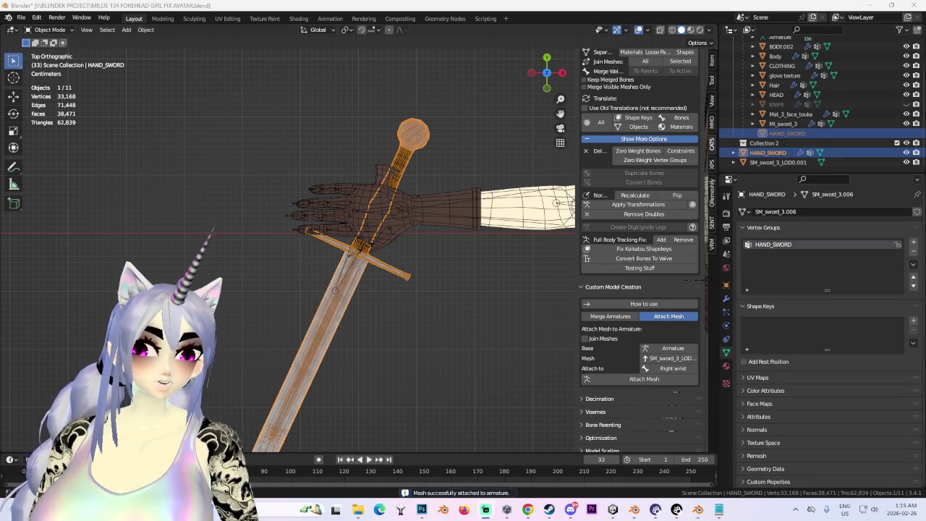
mouse_move(399, 213)
middle_down()
mouse_move(420, 163)
mouse_move(324, 194)
mouse_move(433, 207)
middle_up()
click(244, 251)
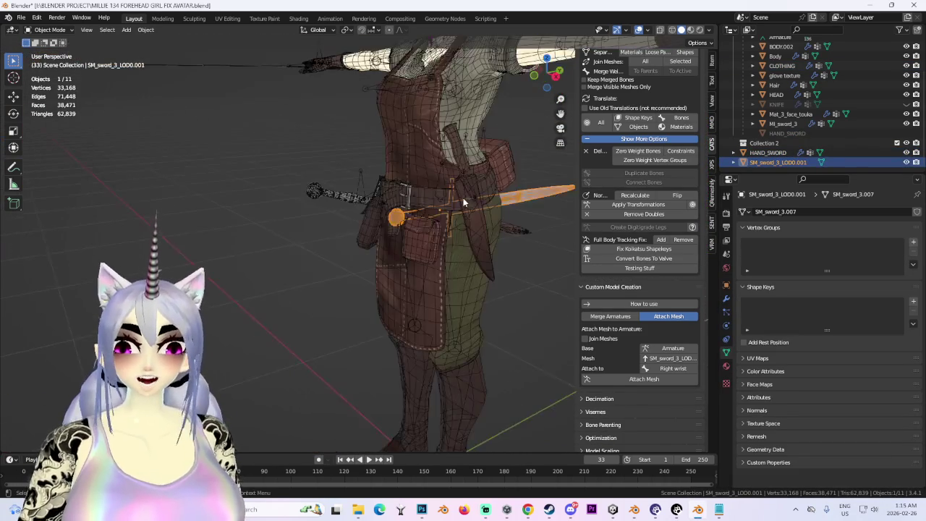
Zero the belt sword's location Z and rotation so it stands upright
click(536, 80)
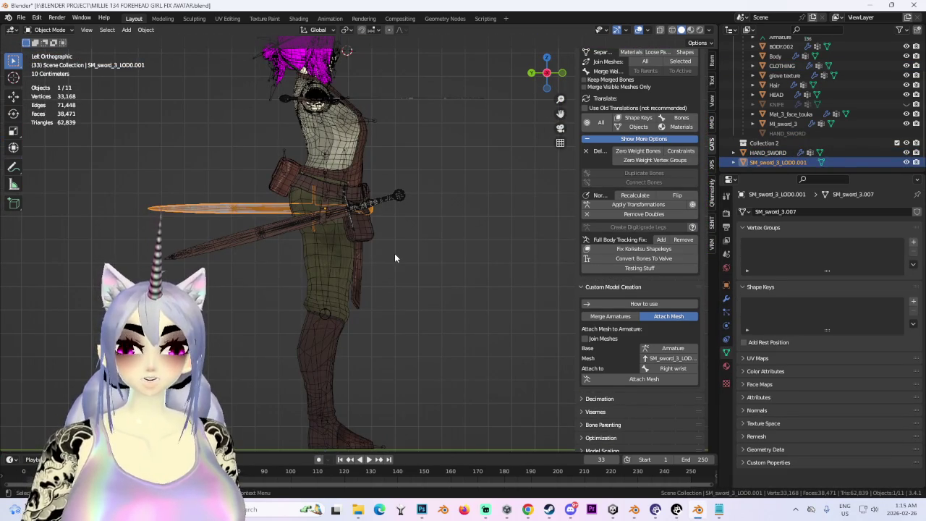
scroll(394, 253, down, 3)
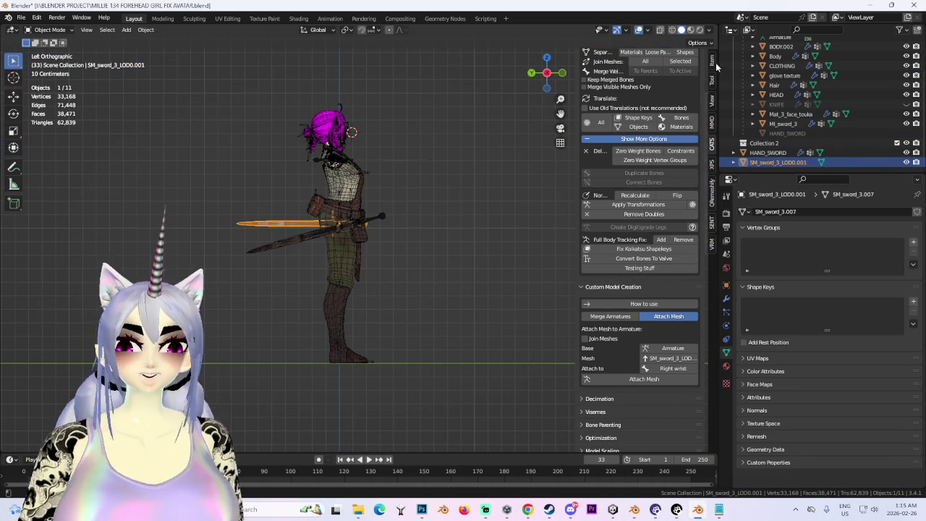
click(712, 64)
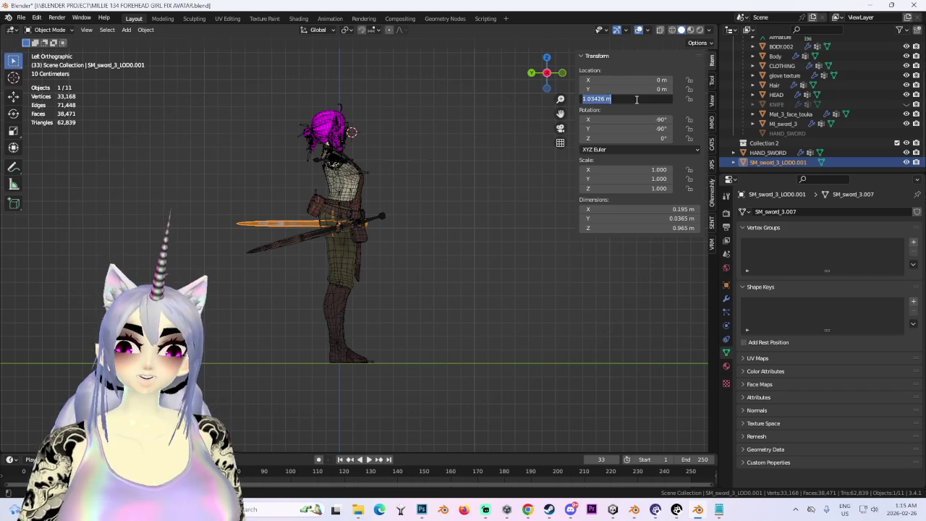
scroll(444, 358, up, 3)
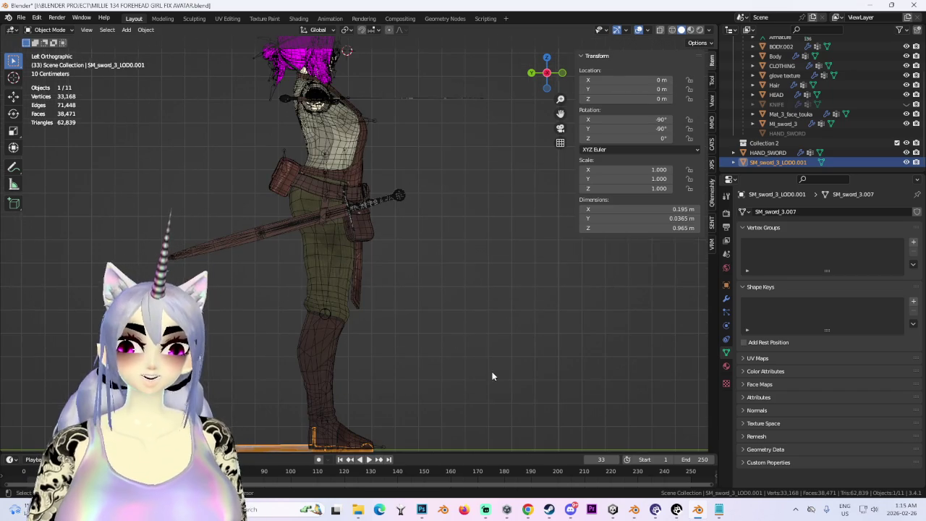
shift+middle_drag(493, 371, 483, 294)
text(0)
key(Return)
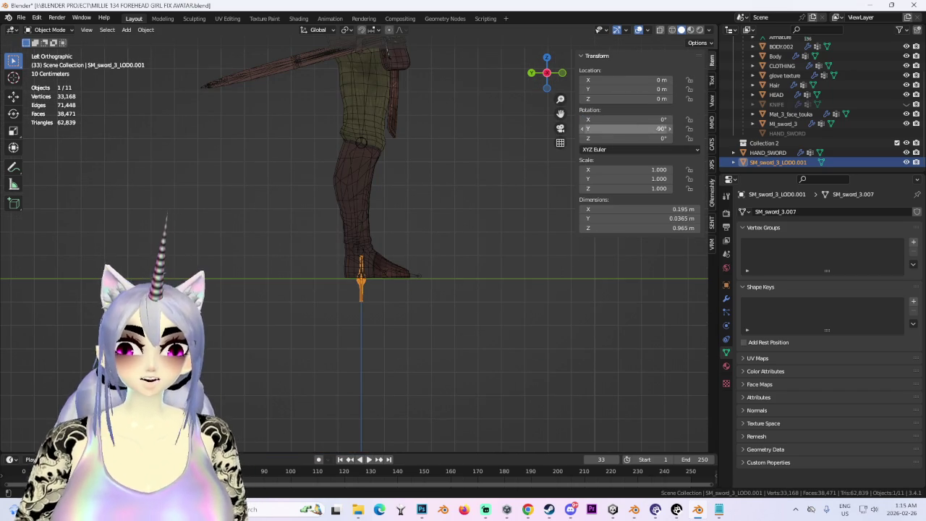
text(0)
middle_drag(441, 262, 384, 265)
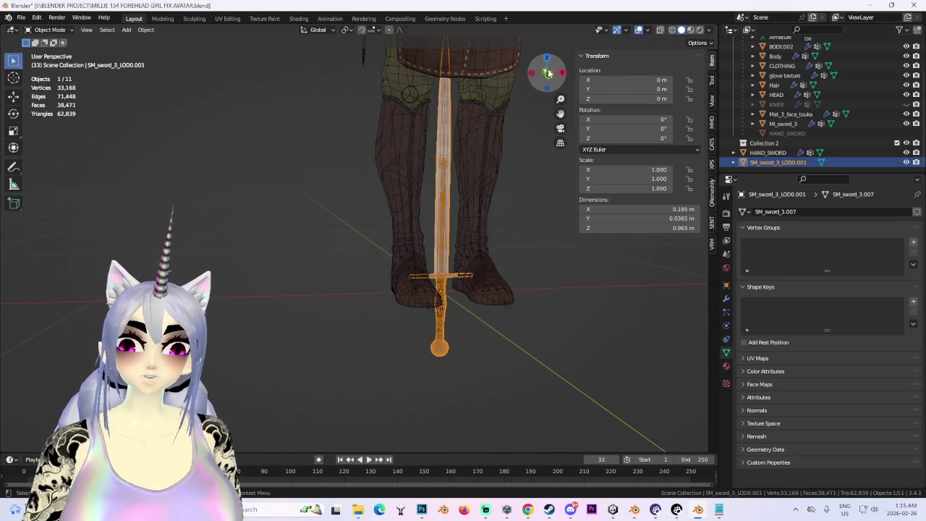
click(548, 73)
In Edit Mode, select all linked blade geometry of the sword with Ctrl+L
click(59, 31)
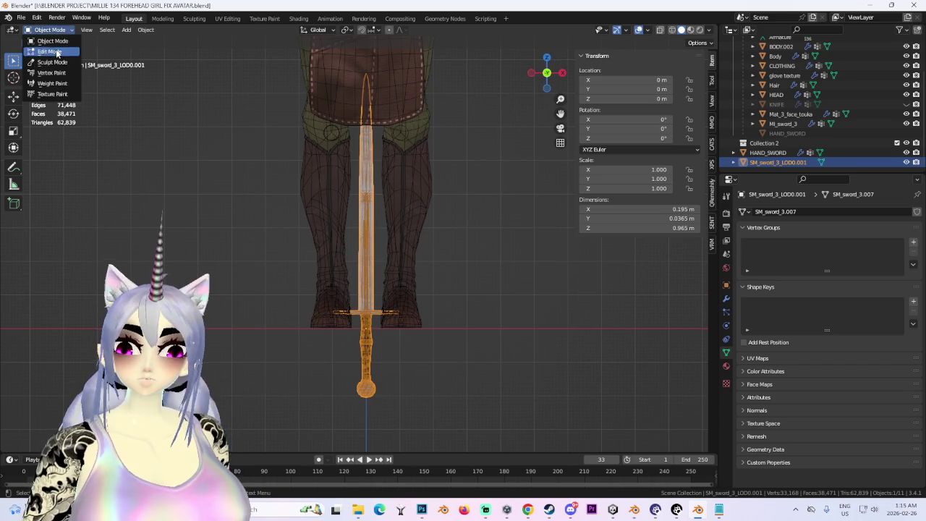
click(51, 52)
scroll(432, 234, up, 2)
key(ctrl+l)
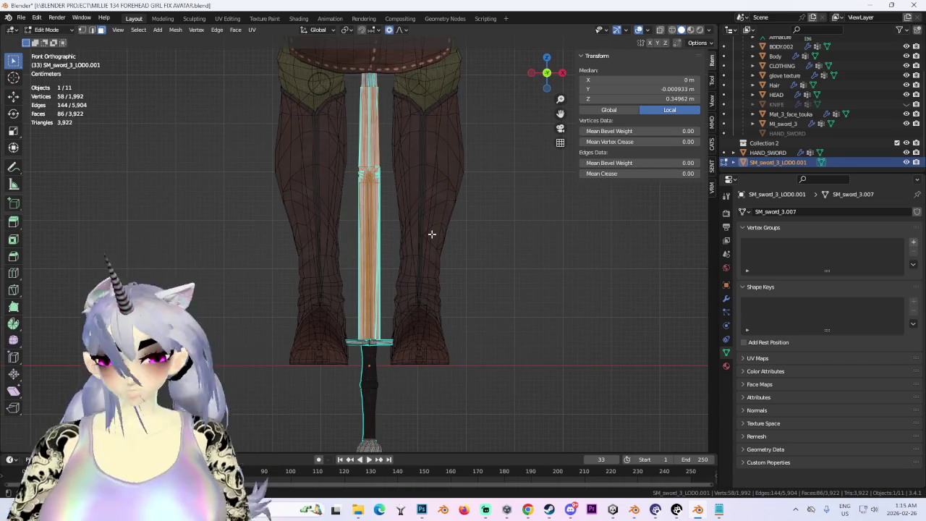
scroll(432, 249, up, 2)
shift+middle_drag(432, 250, 434, 383)
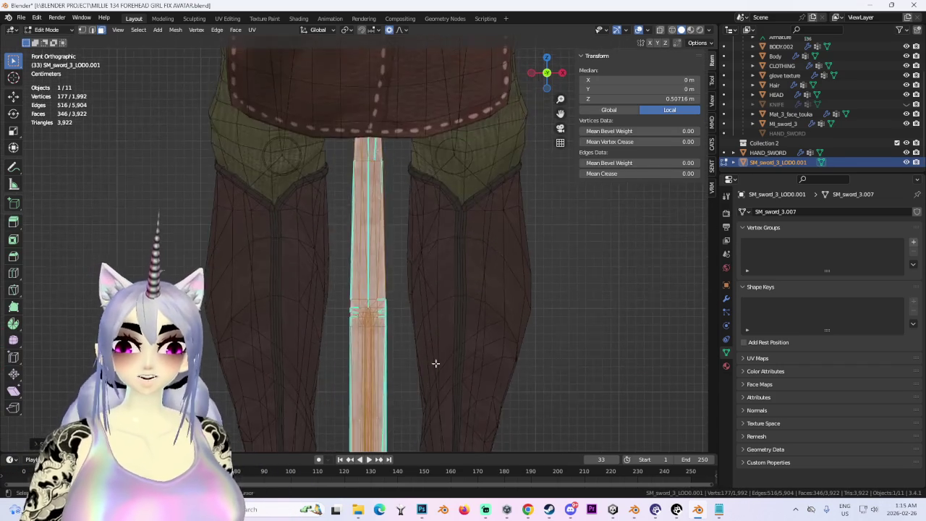
scroll(397, 258, up, 2)
shift+middle_drag(390, 345, 388, 263)
scroll(389, 281, down, 2)
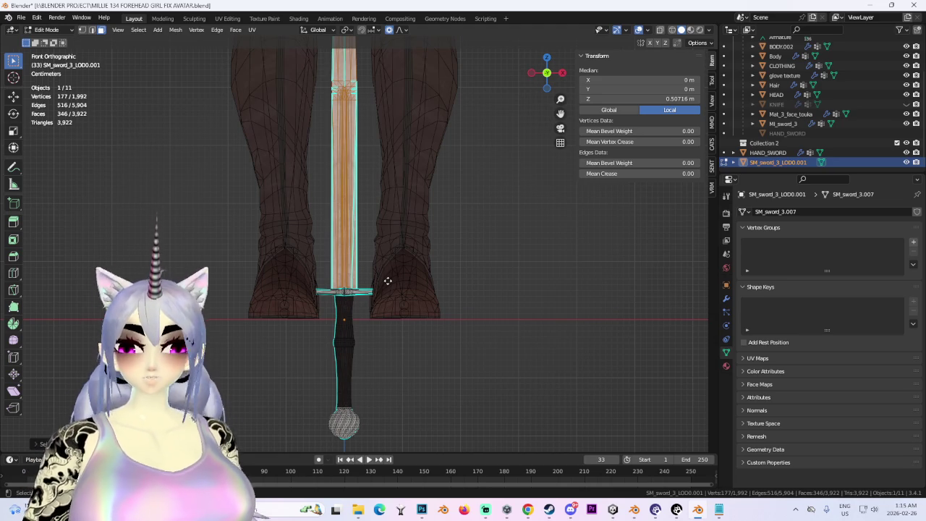
Separate the selected blade into its own object and return to Object Mode
key(p)
click(388, 282)
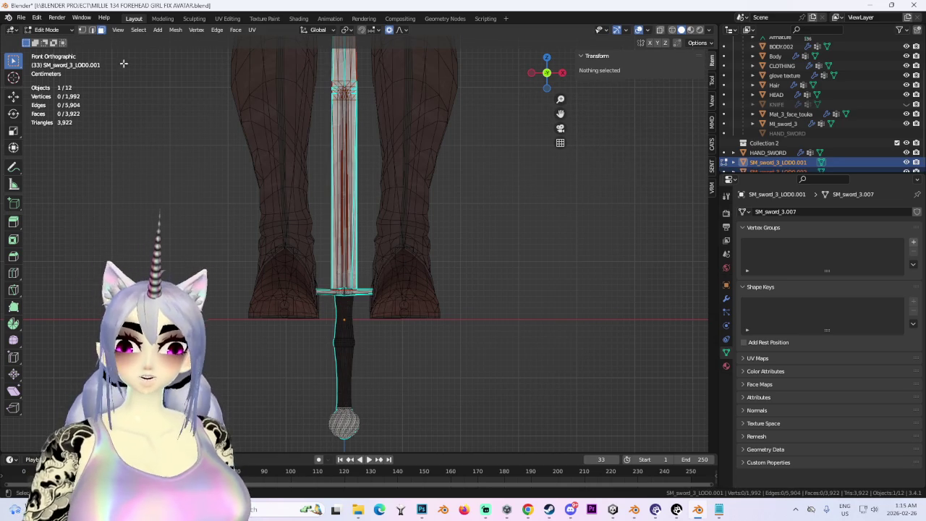
click(47, 30)
click(45, 41)
scroll(802, 164, down, 1)
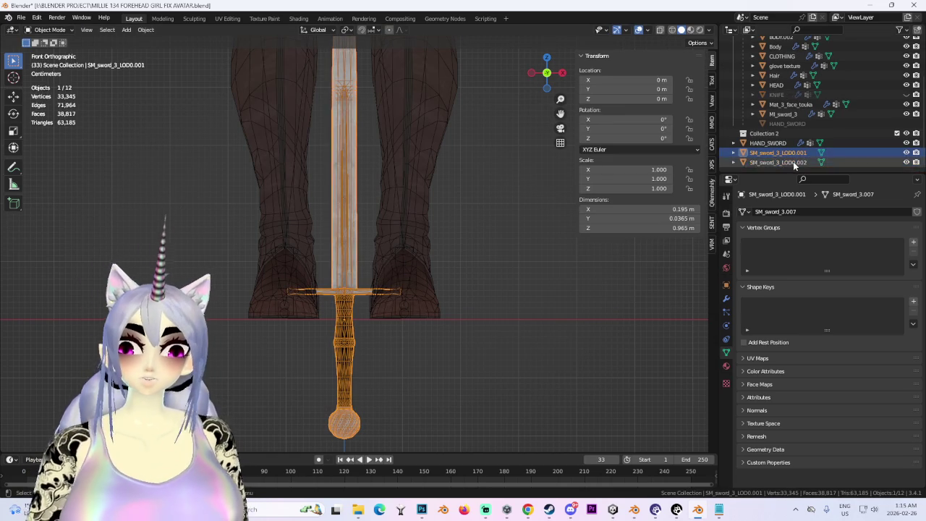
Select SM_sword_3_LOD0.002 in the Outliner, zoom in, and enter Edit Mode on it
click(794, 164)
scroll(434, 238, up, 2)
mouse_move(424, 252)
middle_down()
mouse_move(420, 223)
mouse_move(396, 272)
mouse_move(538, 275)
mouse_move(471, 306)
mouse_move(525, 266)
mouse_move(441, 292)
mouse_move(471, 306)
mouse_move(394, 290)
mouse_move(517, 265)
middle_up()
scroll(489, 296, up, 3)
scroll(391, 291, up, 3)
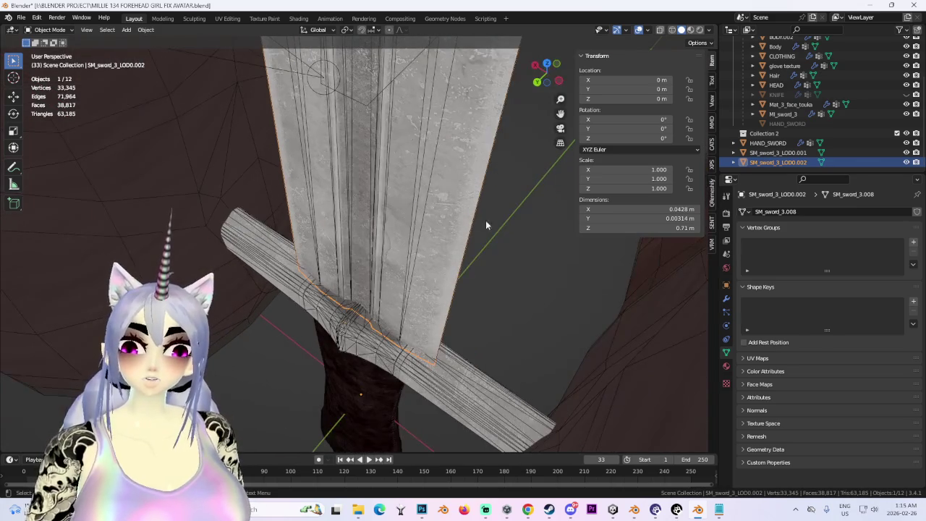
click(55, 53)
middle_drag(434, 275, 489, 256)
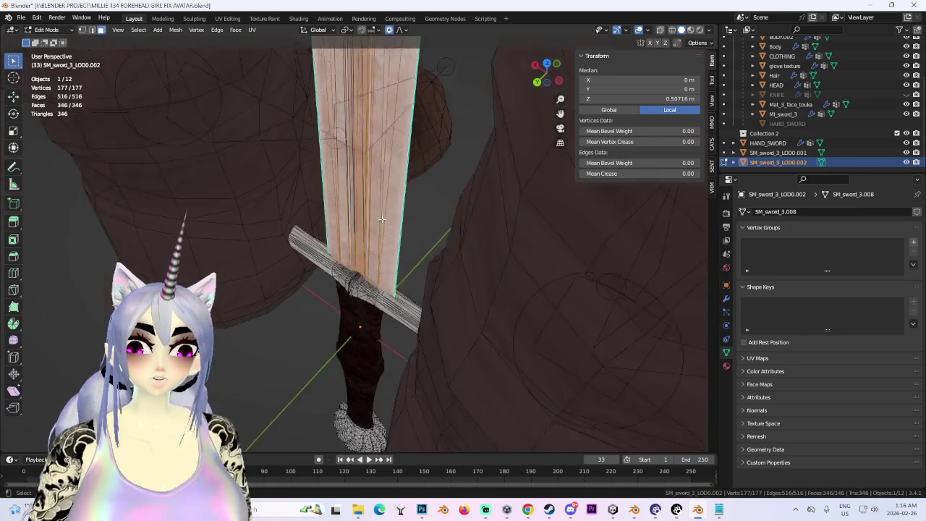
Add a Solidify modifier to the blade from the Generate category
click(728, 311)
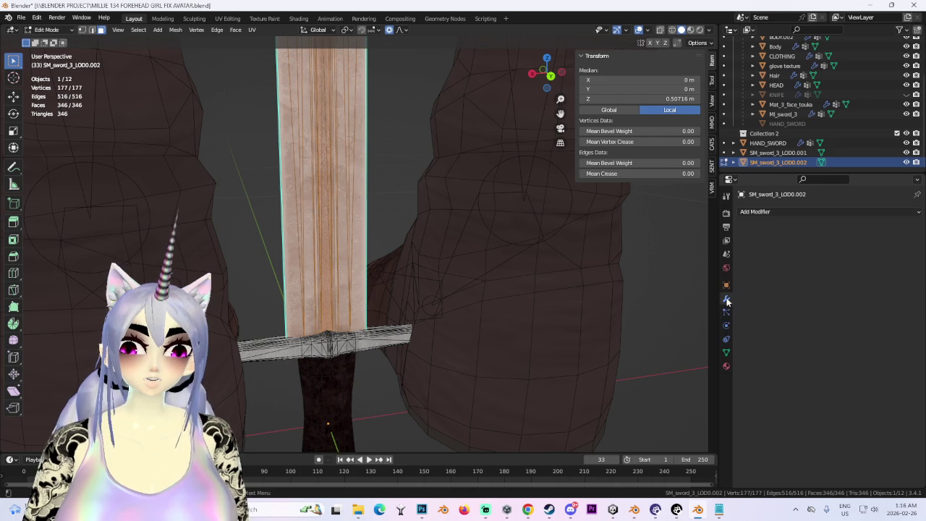
click(761, 212)
click(767, 206)
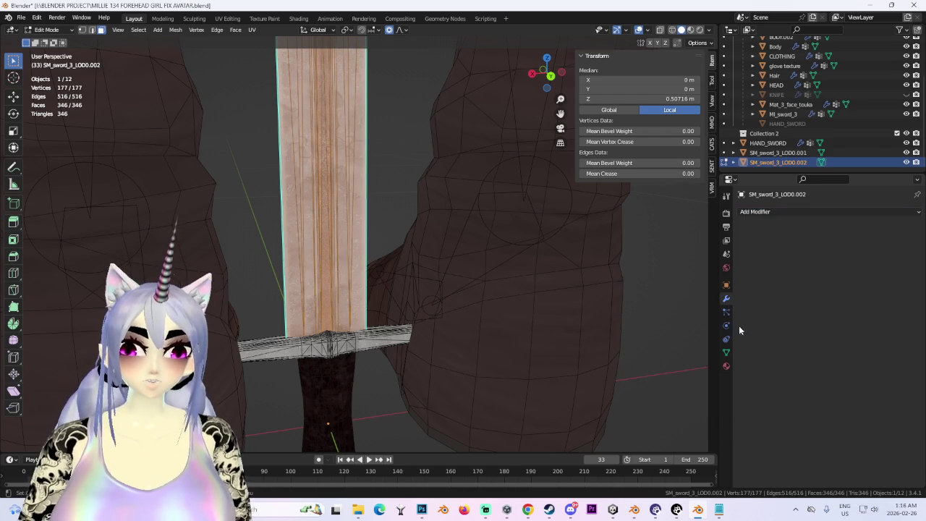
click(759, 212)
click(728, 377)
scroll(377, 318, up, 3)
middle_drag(377, 318, 463, 311)
scroll(384, 318, up, 3)
scroll(385, 319, up, 2)
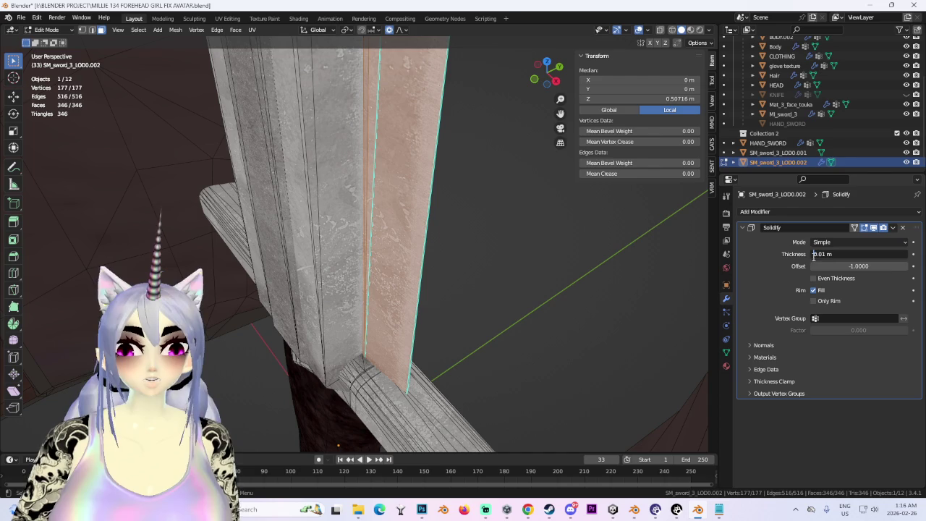
Set the Solidify thickness to -0.01 m and enable Even Thickness
text(-)
key(Return)
scroll(466, 299, up, 3)
mouse_move(466, 299)
middle_down()
mouse_move(465, 268)
mouse_move(453, 296)
mouse_move(444, 262)
mouse_move(415, 296)
mouse_move(451, 244)
mouse_move(382, 251)
mouse_move(407, 188)
mouse_move(355, 258)
mouse_move(391, 280)
middle_up()
scroll(475, 229, up, 4)
scroll(475, 229, down, 5)
scroll(392, 280, up, 4)
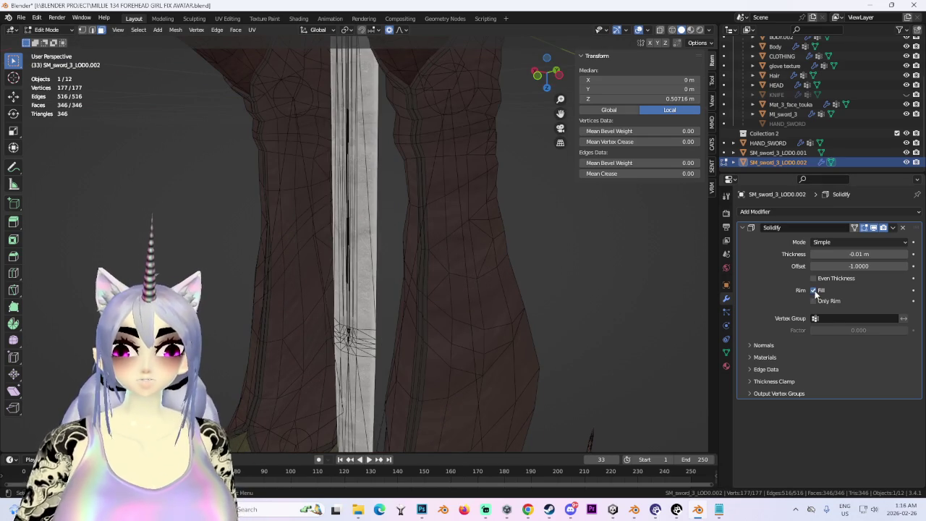
click(813, 278)
scroll(440, 176, down, 3)
mouse_move(440, 176)
middle_down()
mouse_move(451, 222)
mouse_move(477, 224)
mouse_move(422, 222)
mouse_move(494, 215)
mouse_move(485, 236)
mouse_move(461, 149)
mouse_move(563, 256)
mouse_move(473, 290)
middle_up()
scroll(473, 290, up, 2)
click(47, 29)
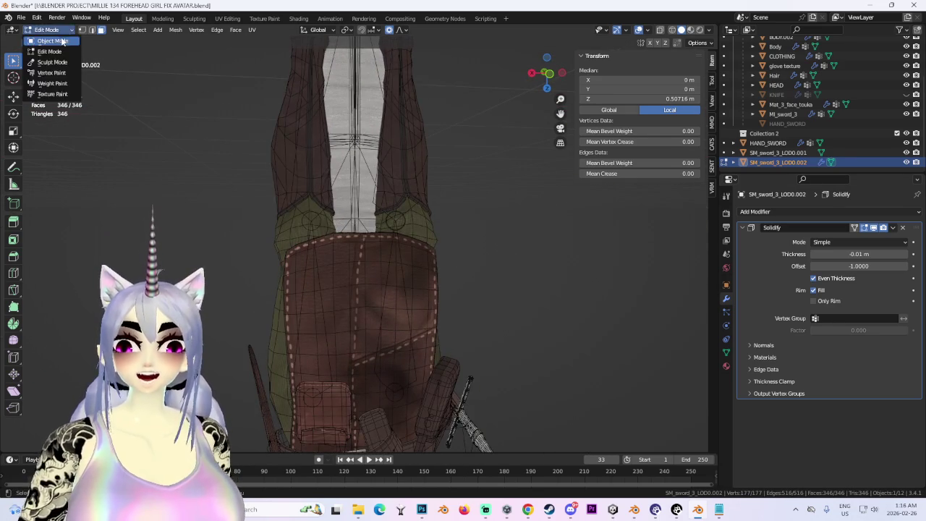
Back in Object Mode, hide the CLOTHING mesh from view
click(50, 42)
click(402, 170)
click(907, 56)
Reselect the blade, turn off Even Thickness and set the Solidify offset to -1
mouse_move(434, 239)
middle_down()
mouse_move(377, 296)
mouse_move(369, 242)
mouse_move(378, 318)
middle_up()
scroll(389, 241, up, 3)
click(389, 242)
scroll(405, 246, down, 2)
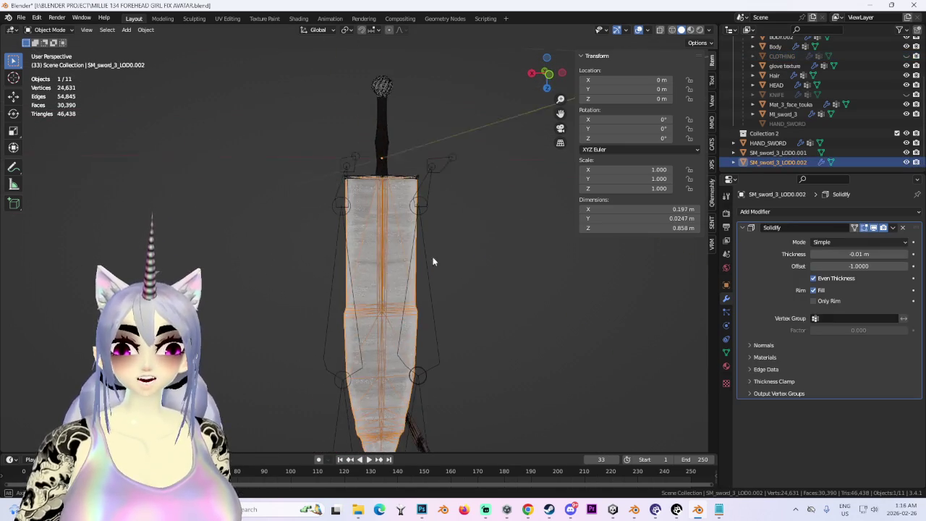
click(814, 279)
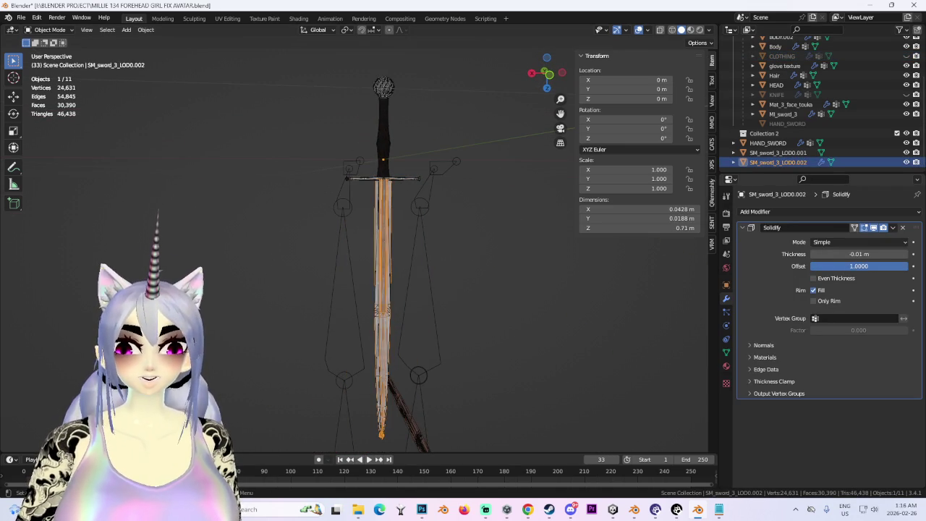
drag(859, 266, 818, 266)
scroll(455, 265, up, 2)
Try several Solidify thicknesses and settle on -0.0025 m, checking the blade from the front
mouse_move(455, 265)
middle_down()
mouse_move(432, 303)
mouse_move(407, 190)
mouse_move(474, 223)
mouse_move(434, 366)
mouse_move(614, 267)
middle_up()
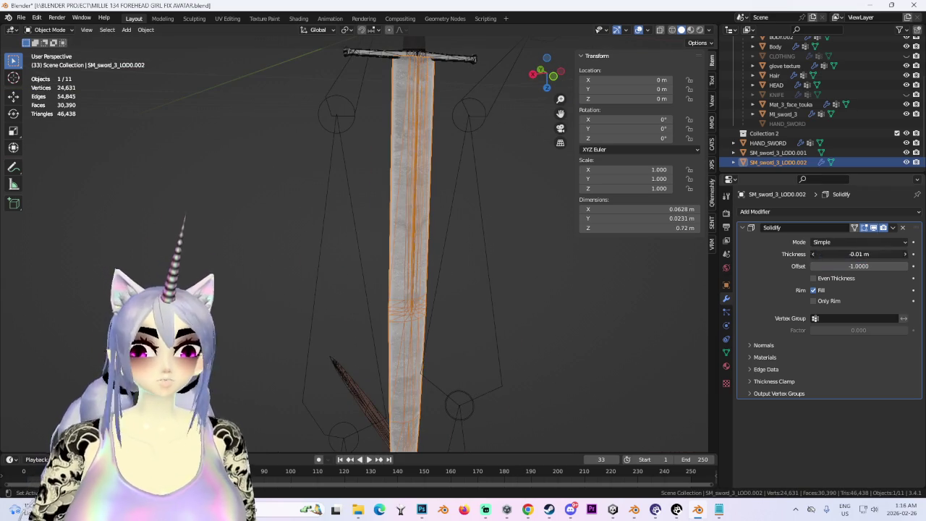
text(0)
key(Return)
mouse_move(502, 251)
middle_down()
mouse_move(509, 230)
mouse_move(504, 254)
middle_up()
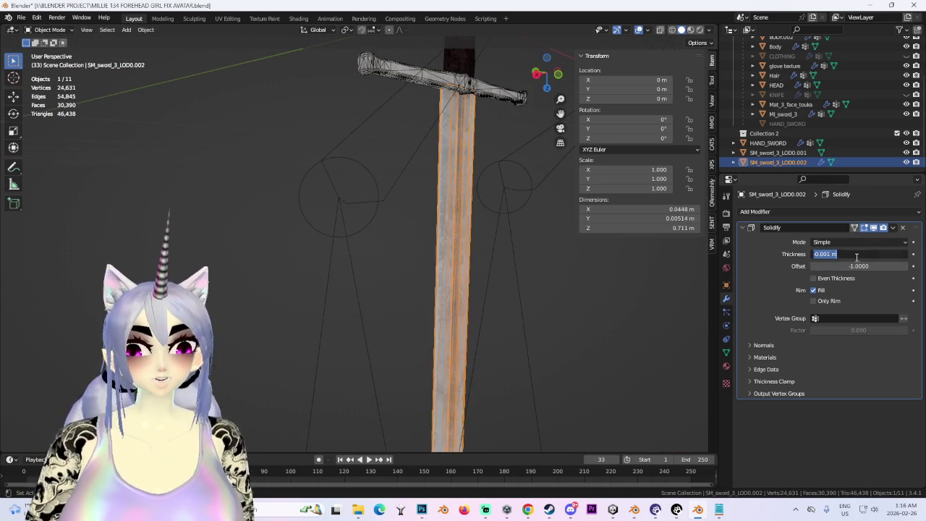
key(Return)
mouse_move(695, 262)
middle_down()
mouse_move(552, 232)
mouse_move(499, 277)
mouse_move(560, 283)
mouse_move(496, 279)
mouse_move(461, 407)
mouse_move(419, 244)
mouse_move(418, 272)
mouse_move(490, 268)
mouse_move(429, 214)
middle_up()
click(545, 74)
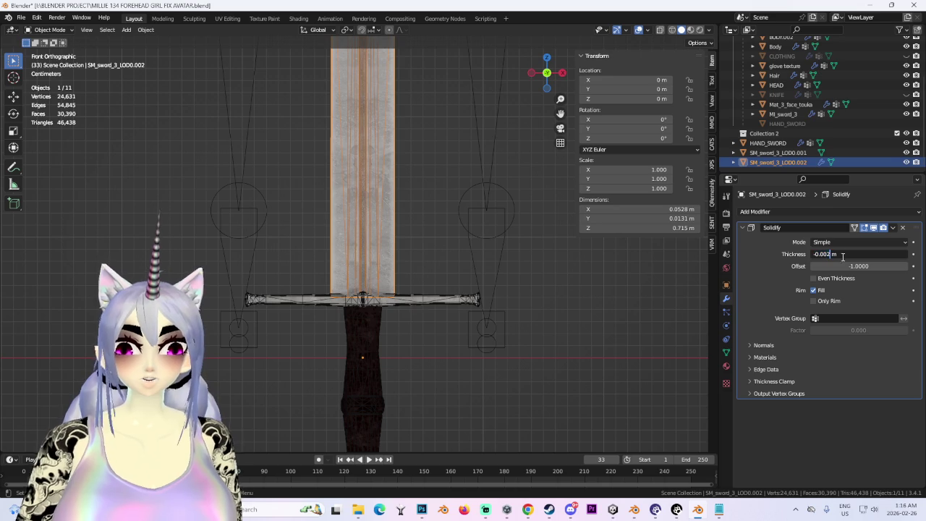
key(Return)
mouse_move(515, 266)
middle_down()
mouse_move(421, 223)
mouse_move(400, 227)
mouse_move(419, 249)
middle_up()
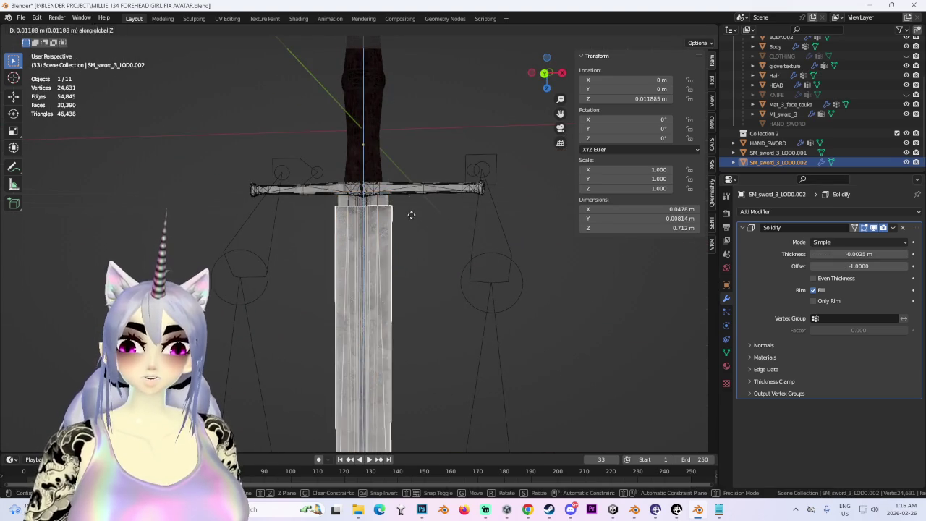
scroll(413, 215, down, 2)
scroll(439, 228, down, 1)
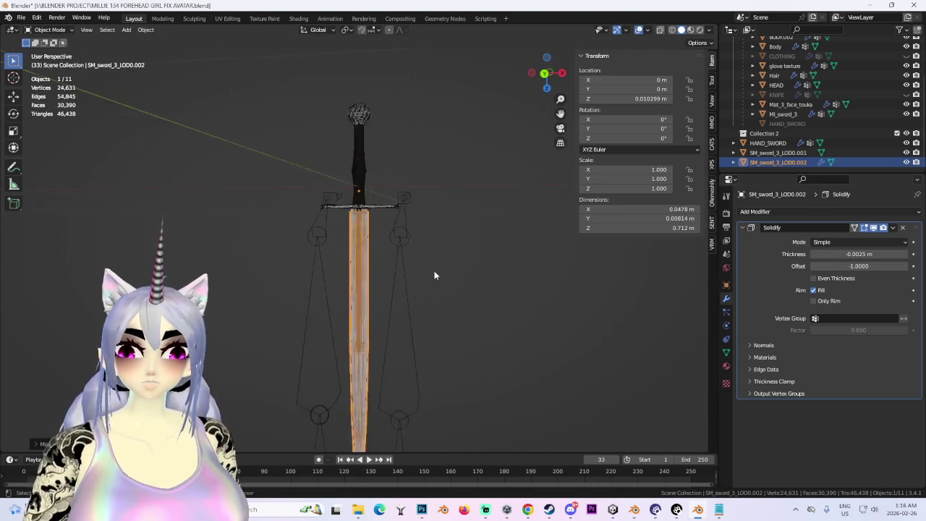
Return the blade to zero height, then apply the Solidify modifier permanently in wireframe view
key(alt+g)
mouse_move(431, 224)
middle_down()
mouse_move(426, 163)
mouse_move(544, 77)
middle_up()
click(547, 76)
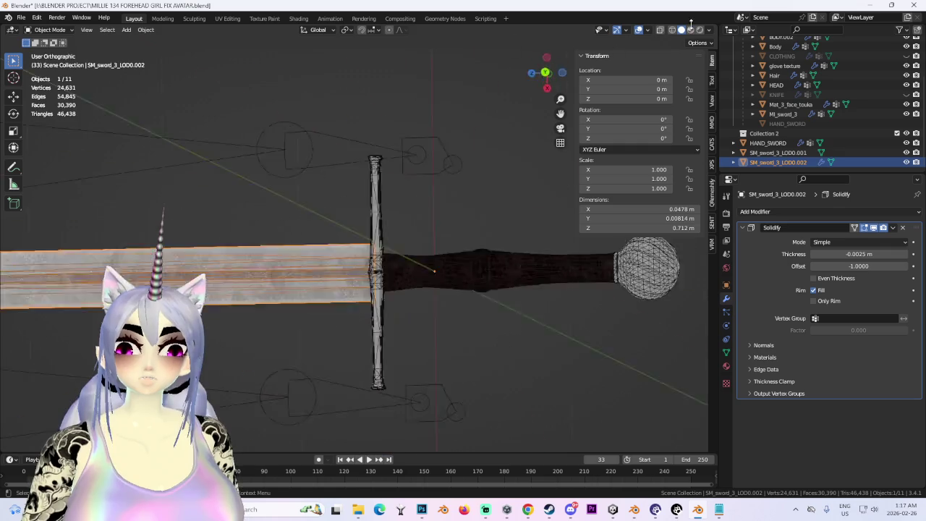
click(672, 30)
click(893, 230)
click(873, 241)
In Edit Mode, move vertices at the blade base vertically with soft falloff
click(49, 30)
click(45, 48)
scroll(238, 259, up, 2)
alt+click(238, 260)
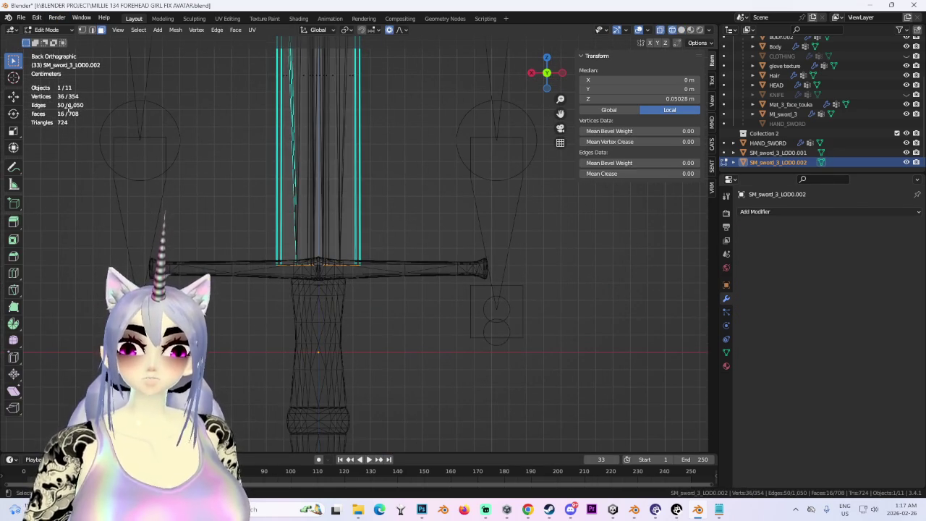
click(81, 30)
scroll(469, 341, up, 2)
key(g)
key(z)
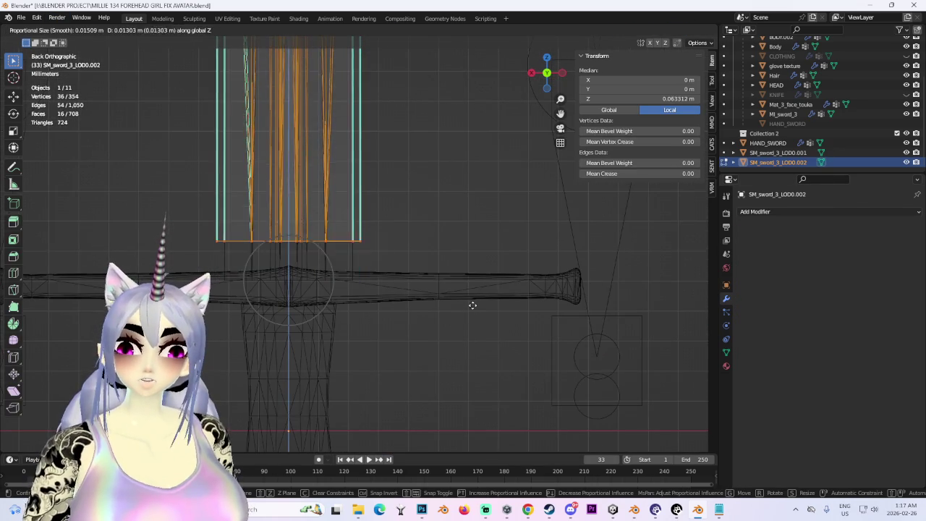
click(477, 335)
scroll(437, 327, down, 2)
click(430, 341)
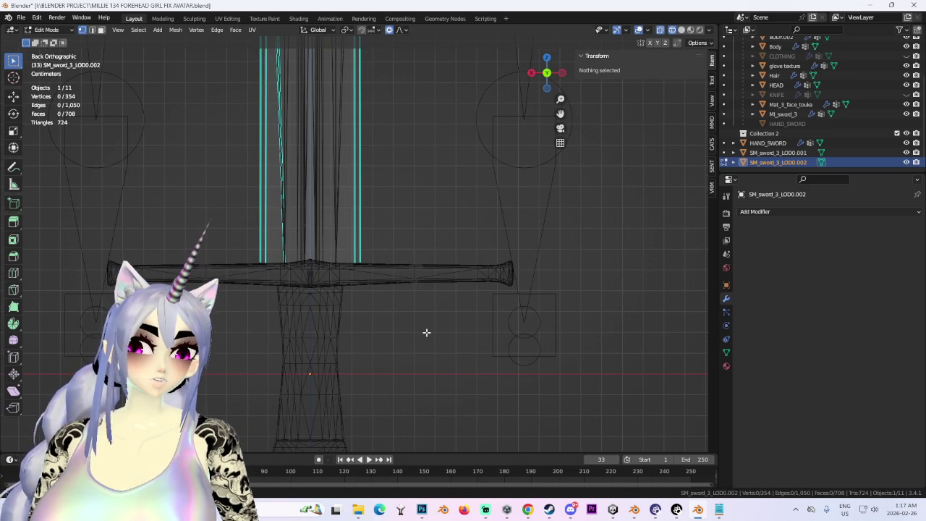
Select SM_sword_3_LOD0.001 in Edit Mode and box-select its upper blade geometry
scroll(426, 332, down, 3)
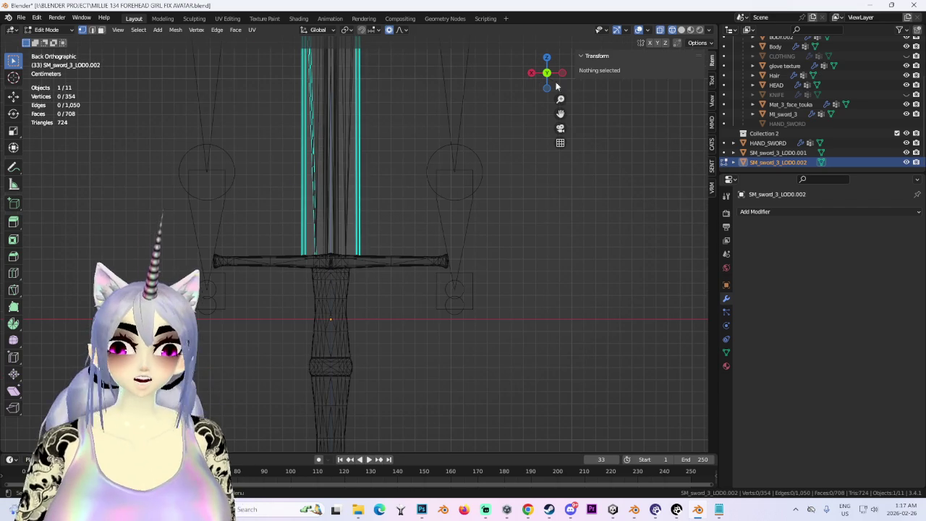
click(778, 152)
scroll(289, 231, down, 2)
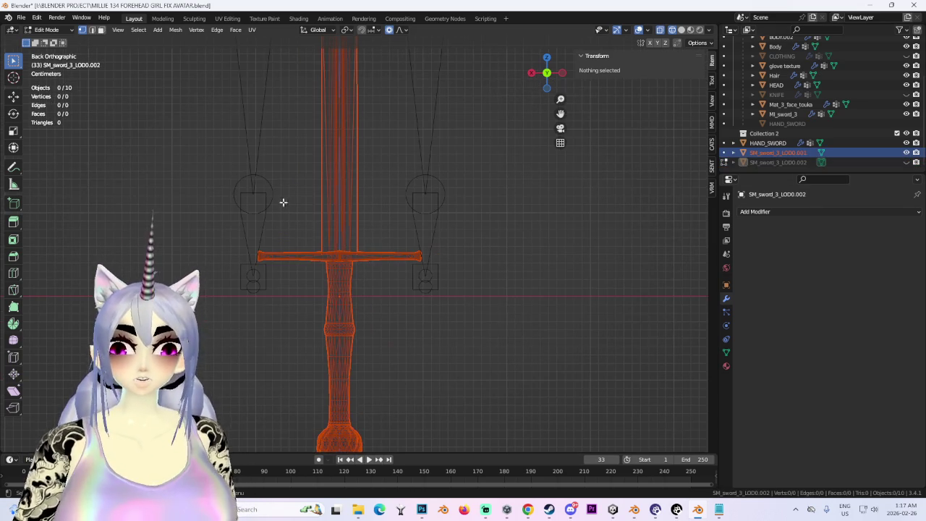
click(46, 30)
click(52, 41)
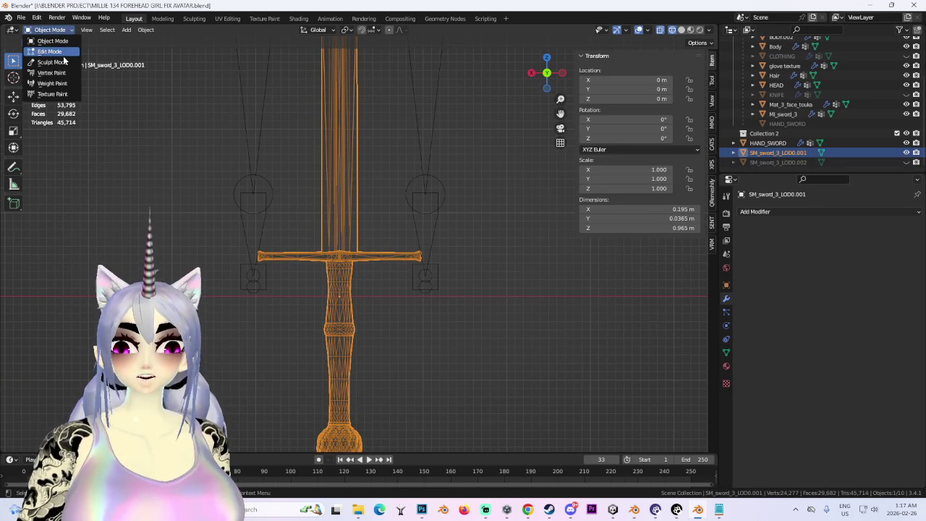
click(63, 54)
key(l)
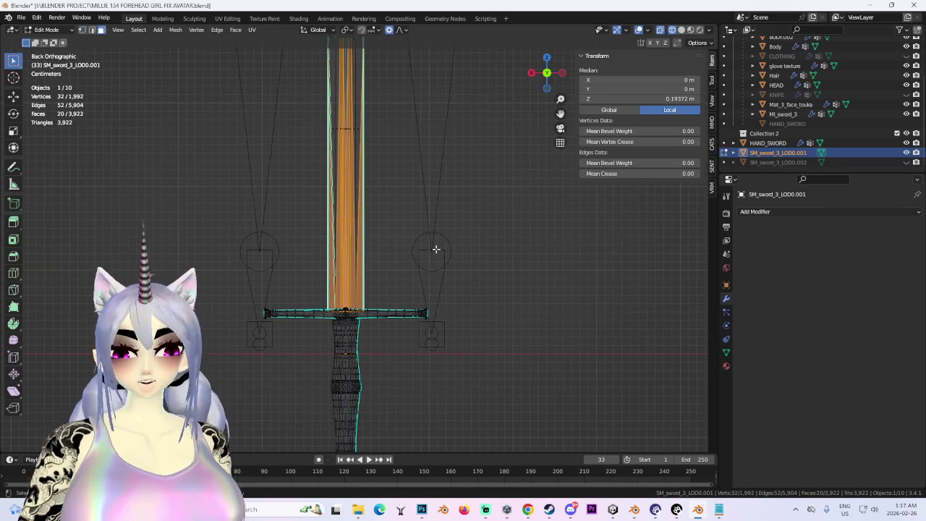
scroll(412, 142, down, 3)
scroll(412, 143, down, 1)
drag(265, 109, 388, 378)
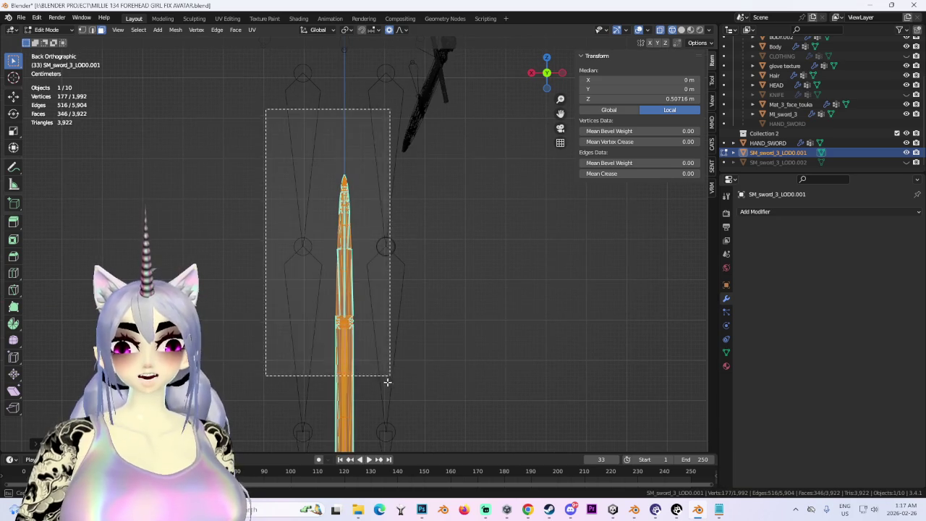
Separate the selected blade part into its own object and delete that piece
key(p)
click(378, 312)
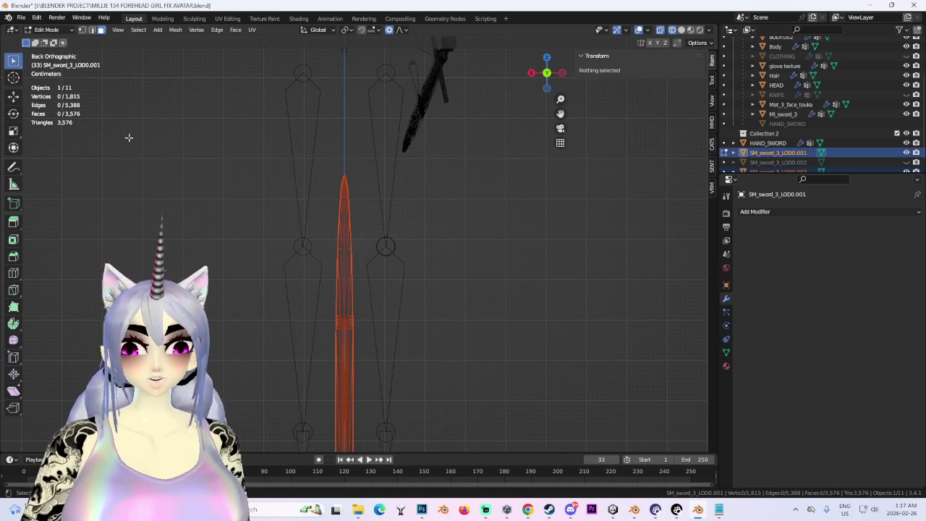
click(56, 31)
click(51, 43)
click(346, 254)
right_click(347, 250)
click(340, 250)
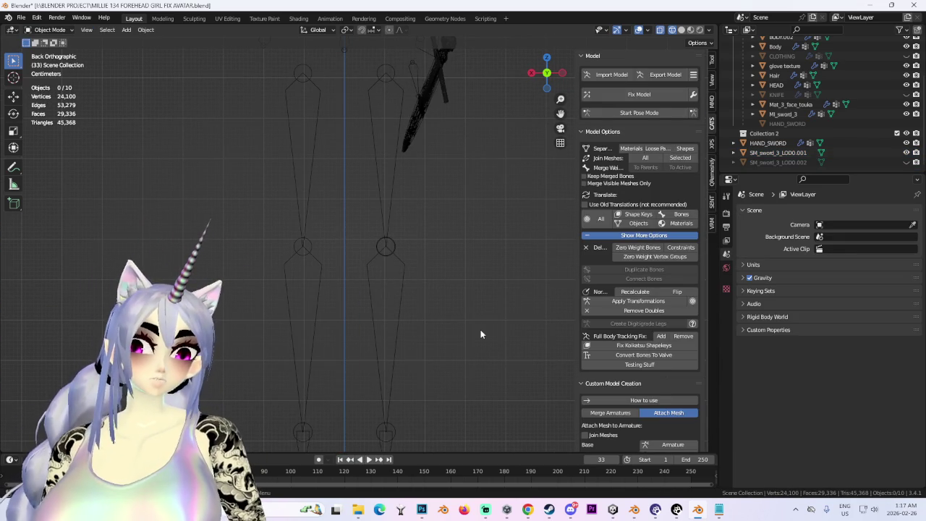
Bring SM_sword_3_LOD0.002 back, select it and frame the view on it
key(ctrl+z)
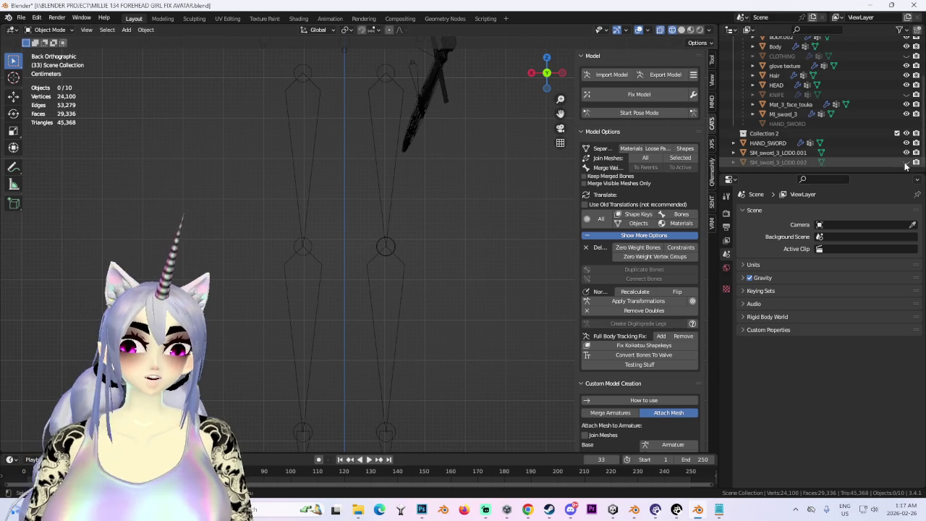
click(356, 349)
key(KP_Decimal)
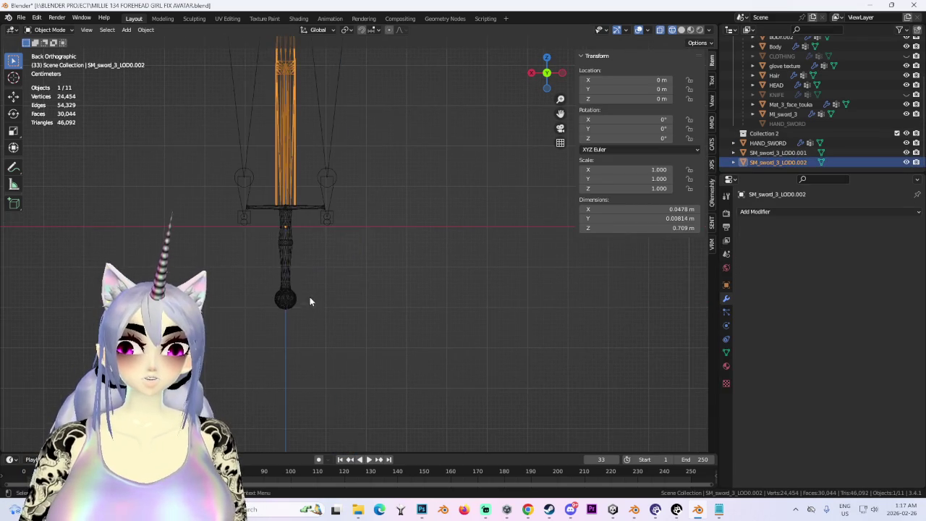
Enter Edit Mode on SM_sword_3_LOD0.002 and inspect its faces in wireframe
mouse_move(527, 164)
middle_down()
mouse_move(459, 223)
mouse_move(531, 317)
mouse_move(378, 382)
mouse_move(456, 314)
mouse_move(430, 318)
mouse_move(398, 255)
mouse_move(398, 223)
mouse_move(442, 268)
mouse_move(337, 290)
mouse_move(420, 258)
mouse_move(364, 257)
middle_up()
scroll(364, 255, up, 1)
scroll(364, 250, up, 1)
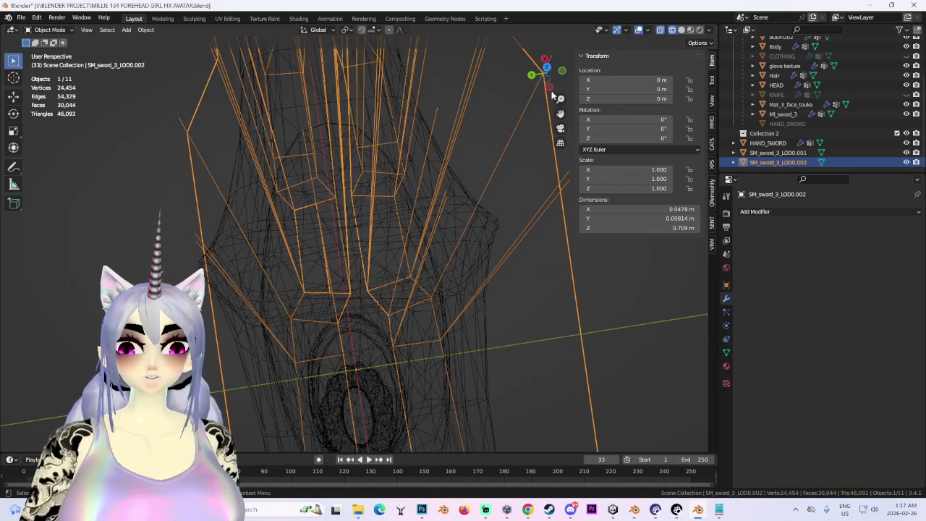
click(49, 29)
click(45, 53)
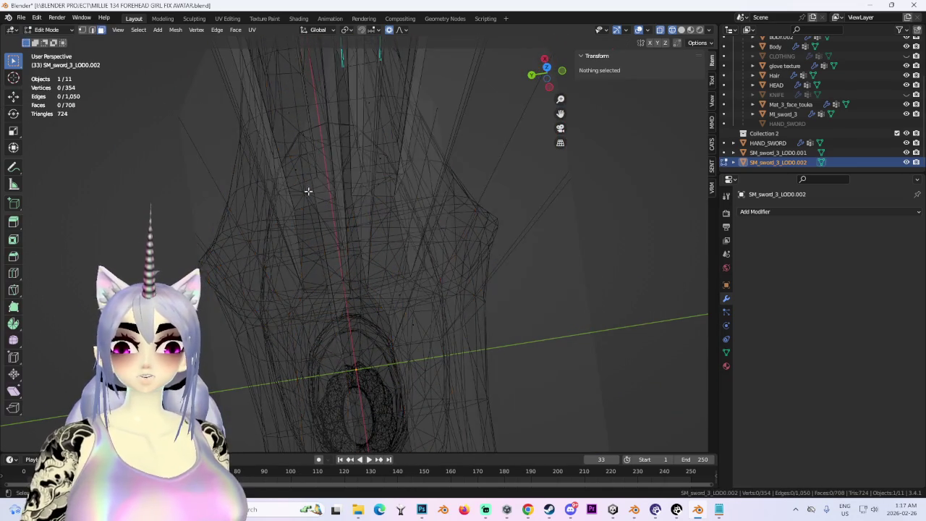
drag(283, 164, 364, 318)
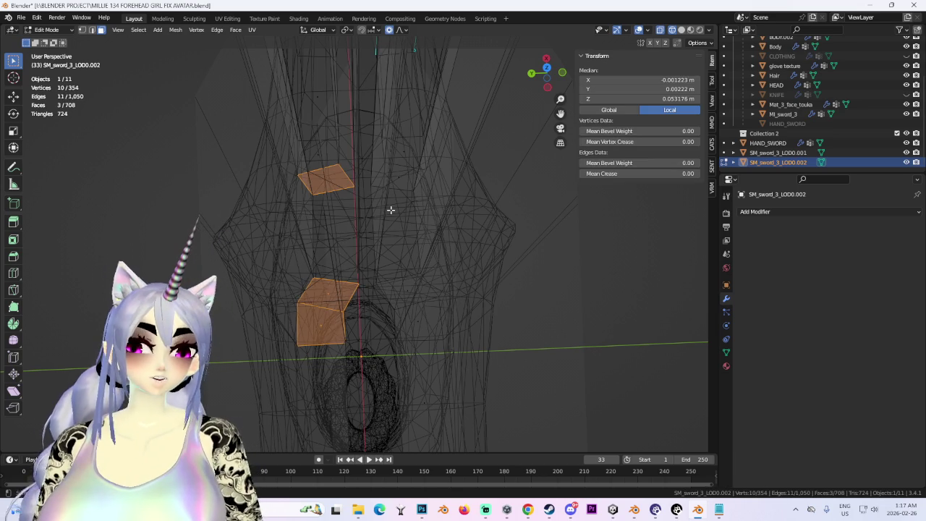
mouse_move(364, 177)
middle_down()
mouse_move(387, 217)
mouse_move(499, 176)
mouse_move(399, 118)
mouse_move(444, 194)
mouse_move(432, 258)
mouse_move(442, 277)
middle_up()
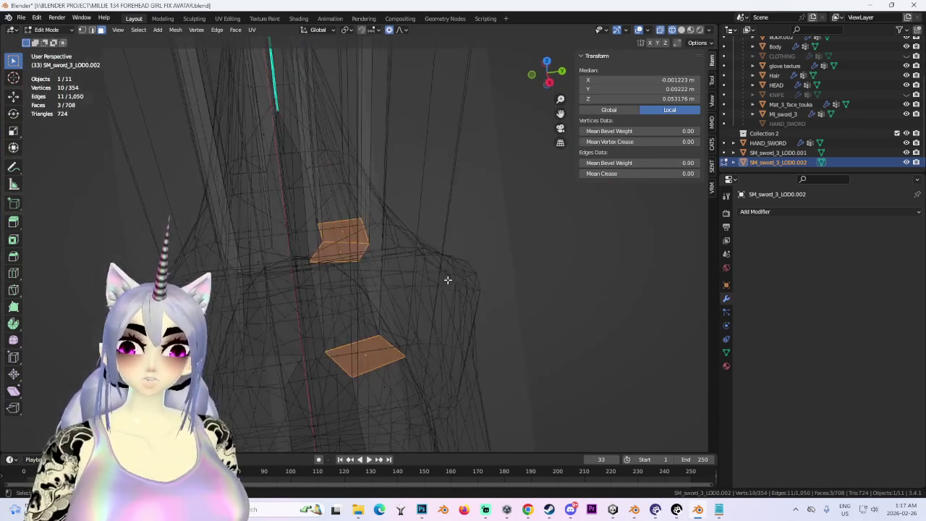
key(alt+a)
Switch to solid shading, zoom onto the blade and crossguard, and hide SM_sword_3_LOD0.001
click(682, 30)
mouse_move(448, 218)
middle_down()
mouse_move(335, 167)
mouse_move(355, 231)
mouse_move(345, 231)
mouse_move(436, 216)
middle_up()
scroll(373, 223, up, 3)
scroll(373, 223, up, 3)
click(906, 152)
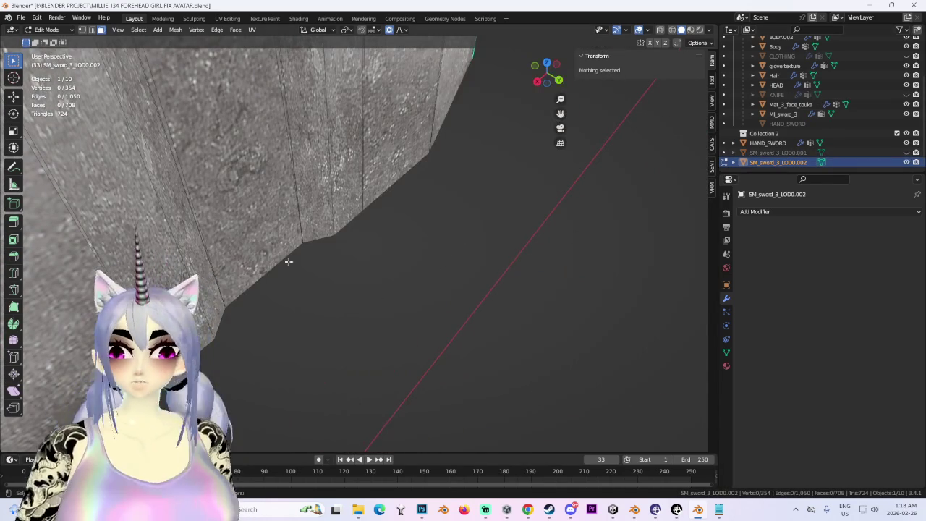
Select edges of the blade and stretch them along the Y axis
click(263, 267)
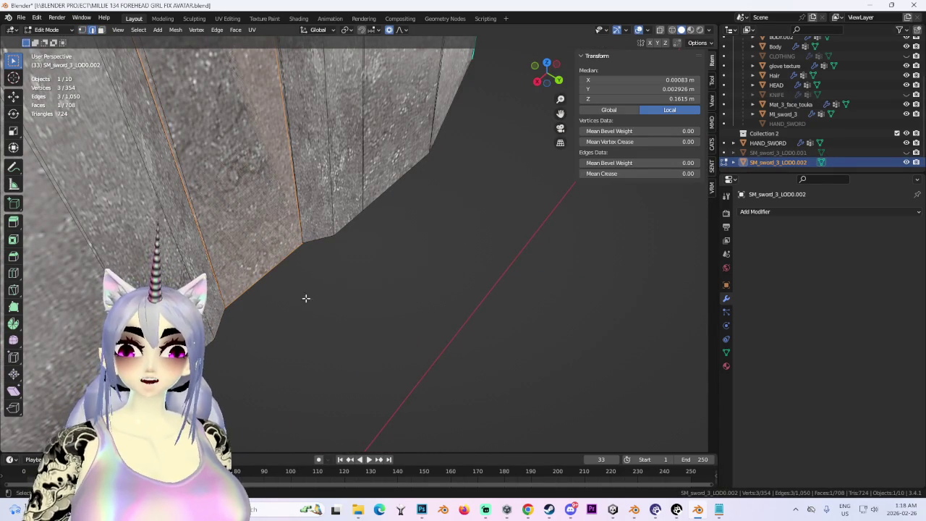
mouse_move(279, 263)
middle_down()
mouse_move(337, 260)
mouse_move(353, 301)
middle_up()
click(347, 289)
scroll(447, 280, down, 5)
key(s)
key(Escape)
key(s)
key(Escape)
scroll(530, 252, up, 2)
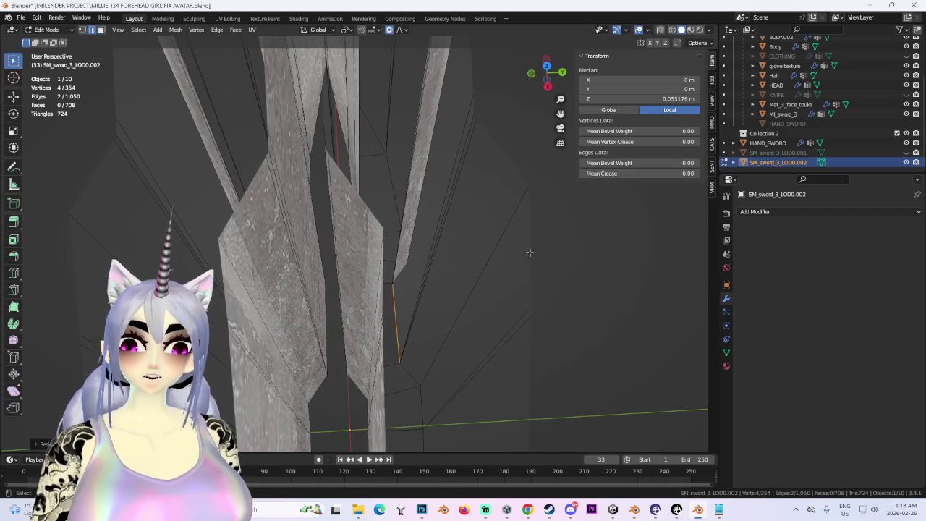
scroll(478, 131, up, 2)
key(s)
key(y)
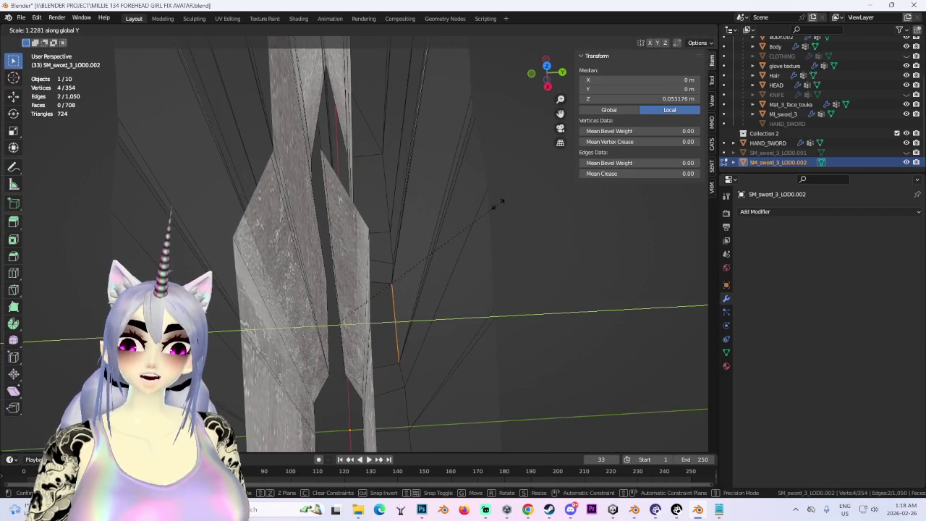
click(614, 203)
Switch to the right-side view with X-ray on and select a single edge
drag(548, 78, 548, 95)
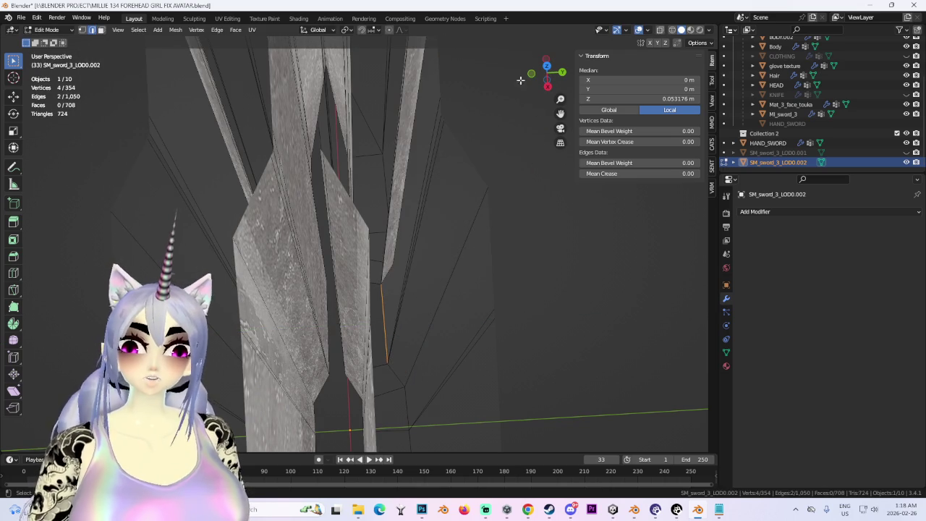
key(KP_3)
scroll(435, 148, up, 2)
click(672, 30)
scroll(514, 229, up, 2)
mouse_move(516, 291)
middle_down()
mouse_move(502, 249)
mouse_move(464, 278)
mouse_move(480, 120)
middle_up()
click(473, 275)
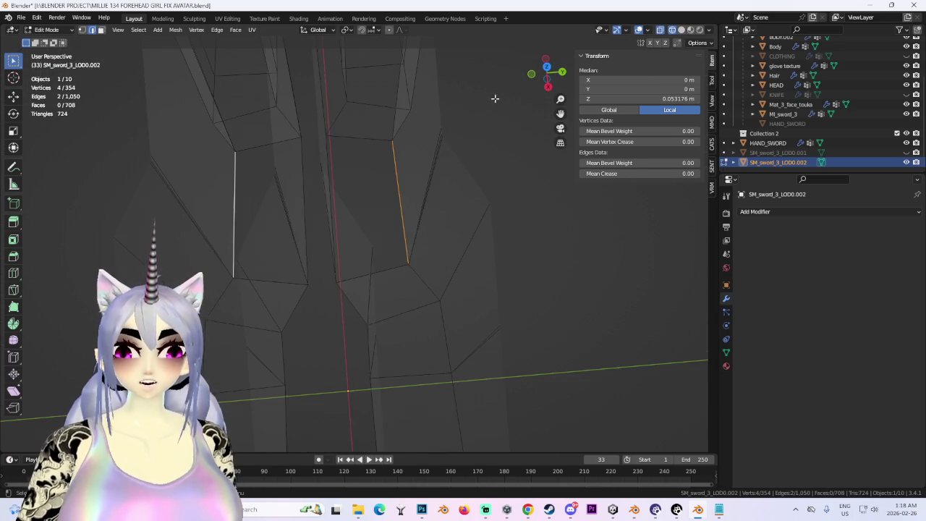
Stretch the selected edges along Y from the side view, redoing it after undoing
click(547, 88)
key(s)
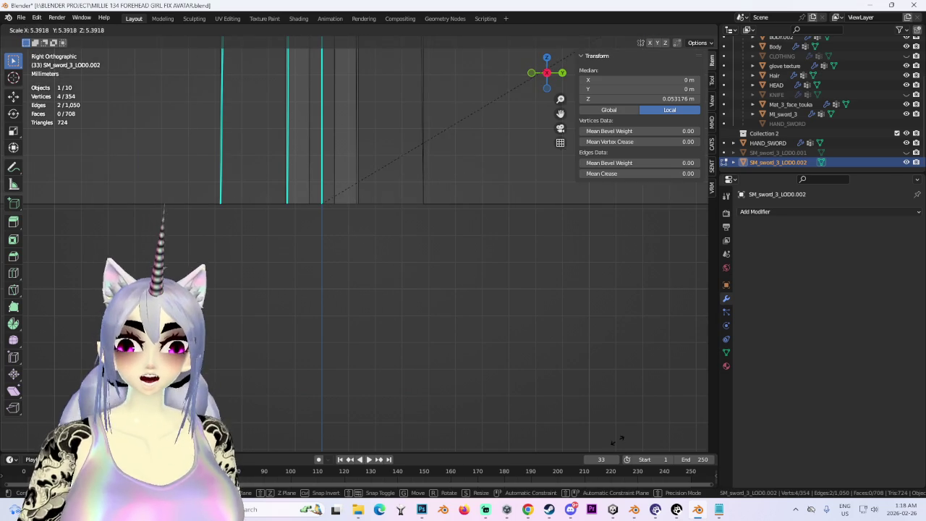
scroll(434, 311, up, 3)
scroll(453, 296, up, 1)
key(s)
key(Escape)
key(s)
key(y)
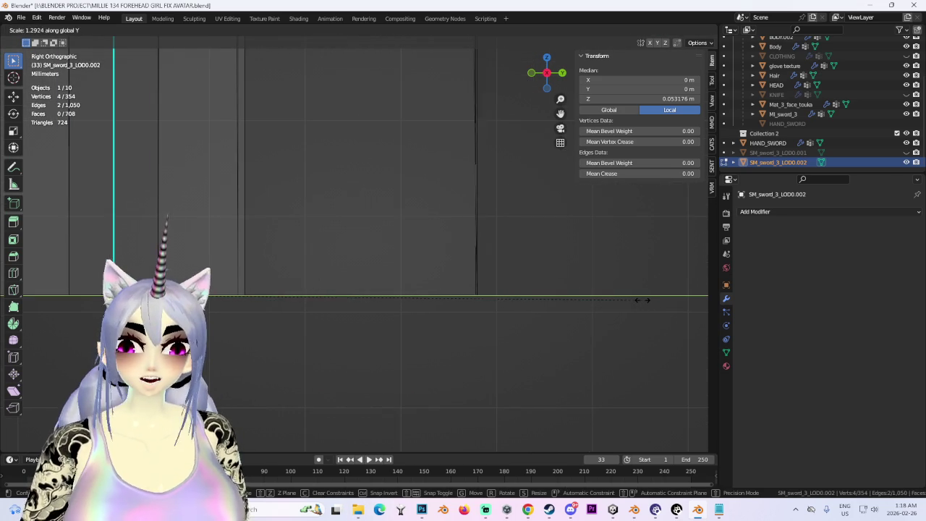
click(642, 300)
key(ctrl+z)
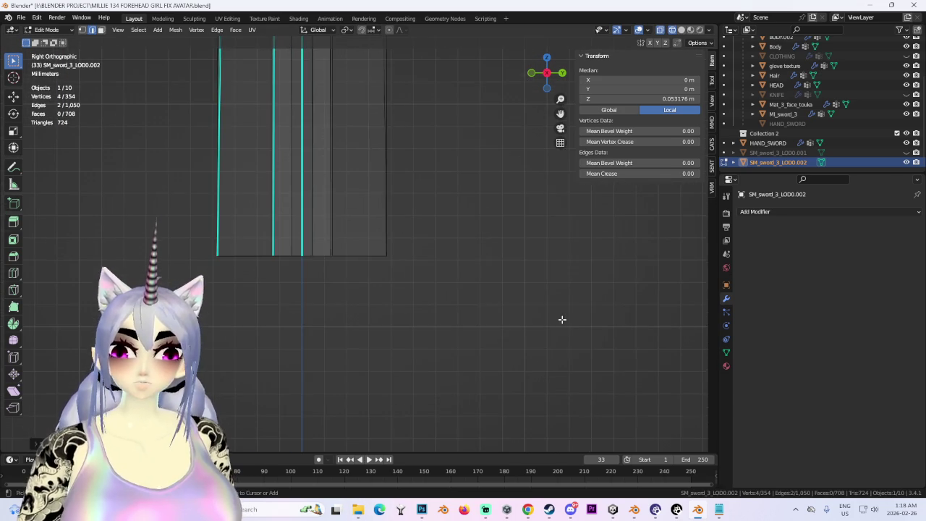
key(ctrl+z)
key(y)
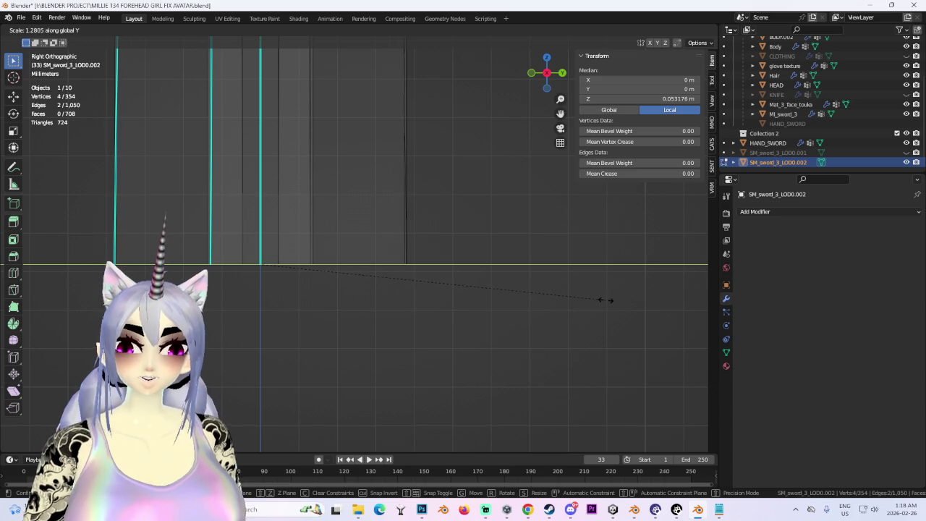
click(610, 303)
In solid shading, select another edge and adjust it along Y
mouse_move(610, 304)
middle_down()
mouse_move(463, 320)
mouse_move(455, 374)
mouse_move(364, 323)
mouse_move(393, 341)
mouse_move(423, 254)
mouse_move(414, 232)
mouse_move(433, 237)
mouse_move(455, 222)
mouse_move(452, 213)
middle_up()
click(476, 370)
scroll(472, 372, down, 3)
key(shift+z)
click(413, 232)
key(g)
key(y)
key(Escape)
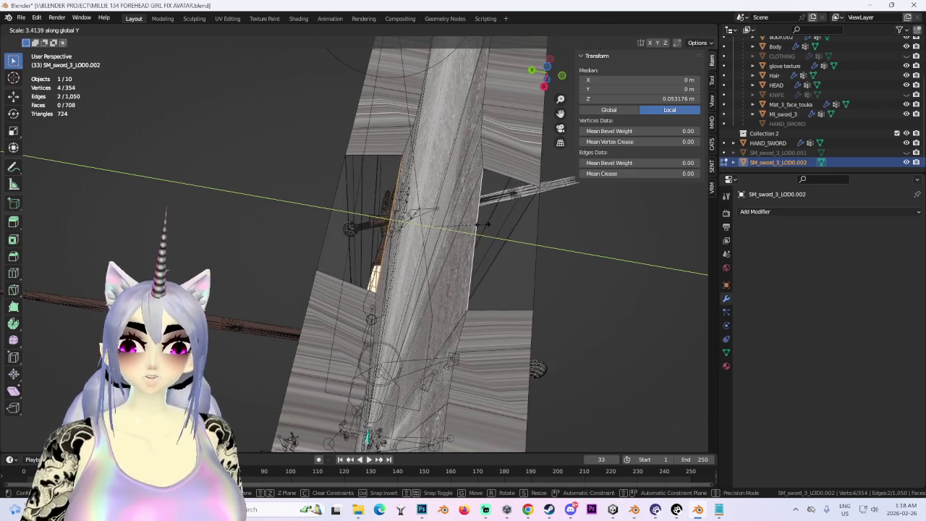
click(485, 278)
Fill the two holes in the blade mesh with new faces
mouse_move(485, 277)
middle_down()
mouse_move(458, 215)
mouse_move(377, 266)
middle_up()
key(c)
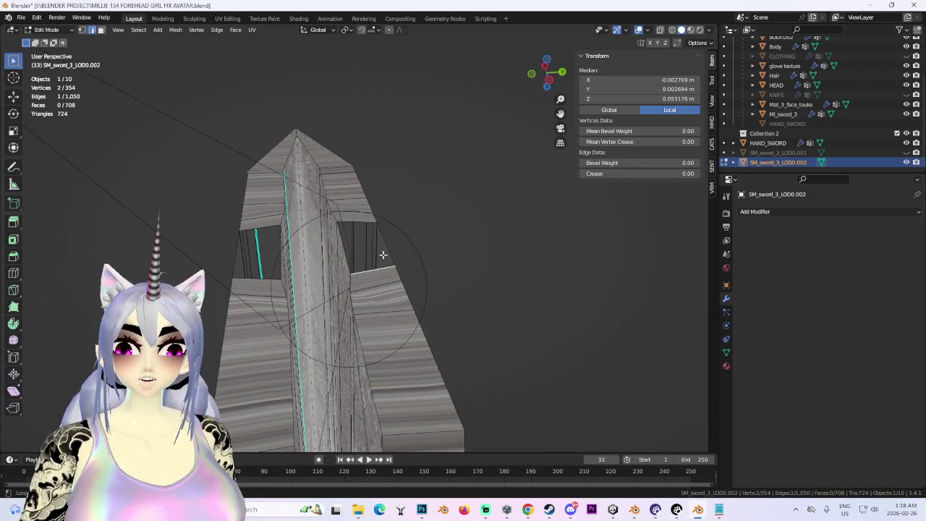
middle_drag(387, 246, 389, 224)
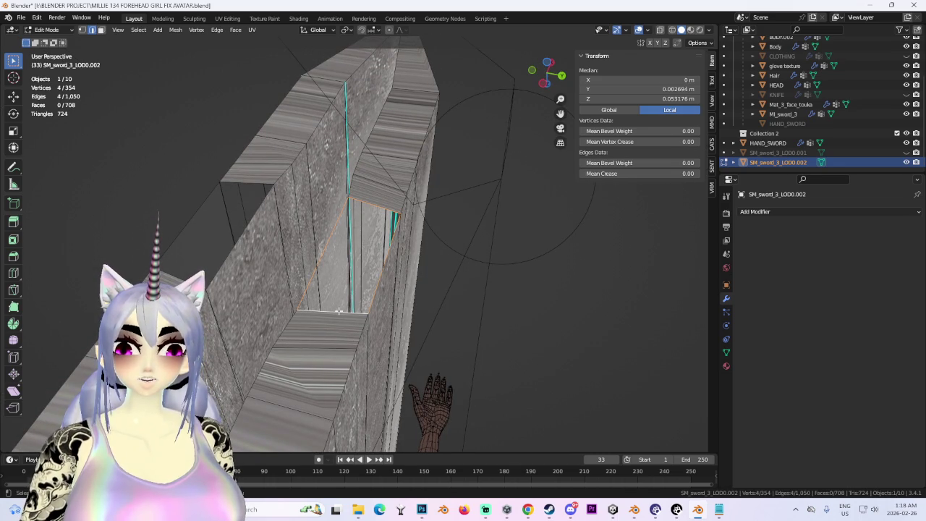
key(f)
mouse_move(366, 257)
middle_down()
mouse_move(252, 270)
mouse_move(472, 218)
middle_up()
click(253, 271)
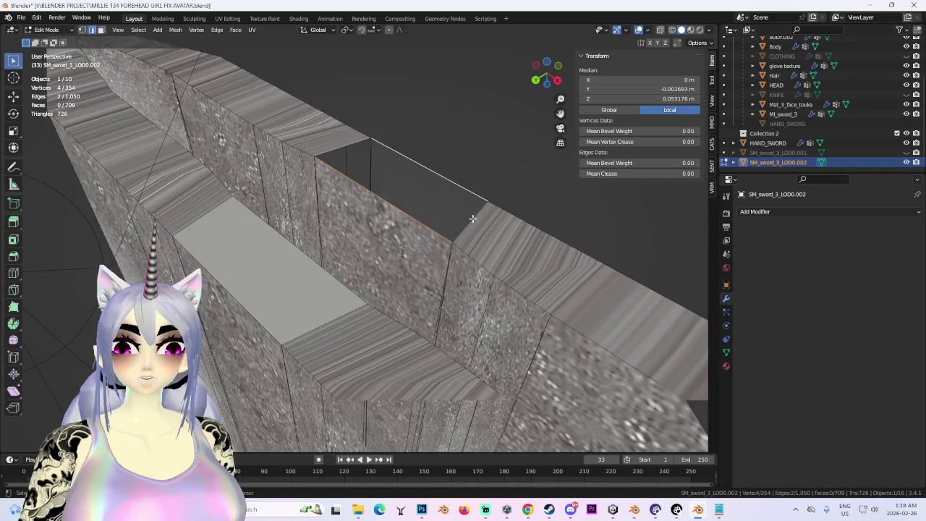
key(f)
Clear the selection, turn off X-ray and return to Object Mode
scroll(360, 149, down, 5)
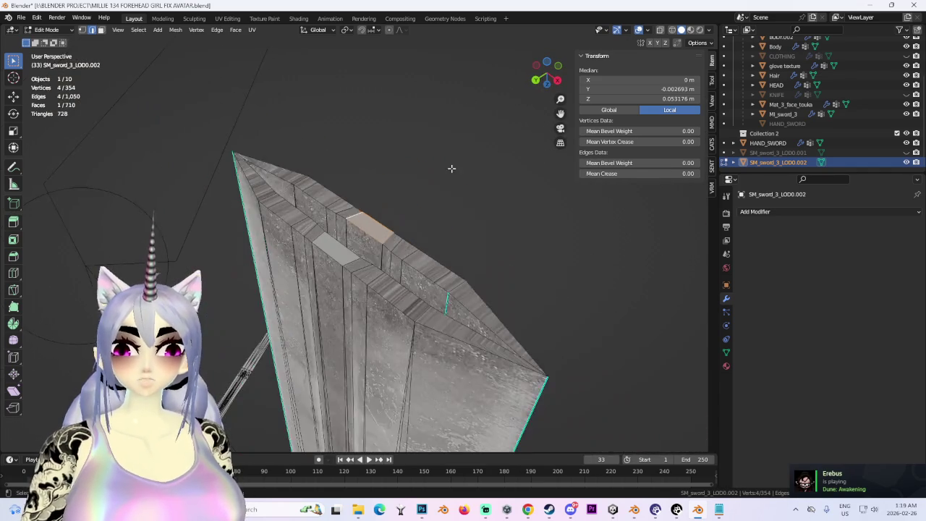
key(alt+a)
scroll(382, 275, down, 2)
middle_drag(381, 275, 456, 283)
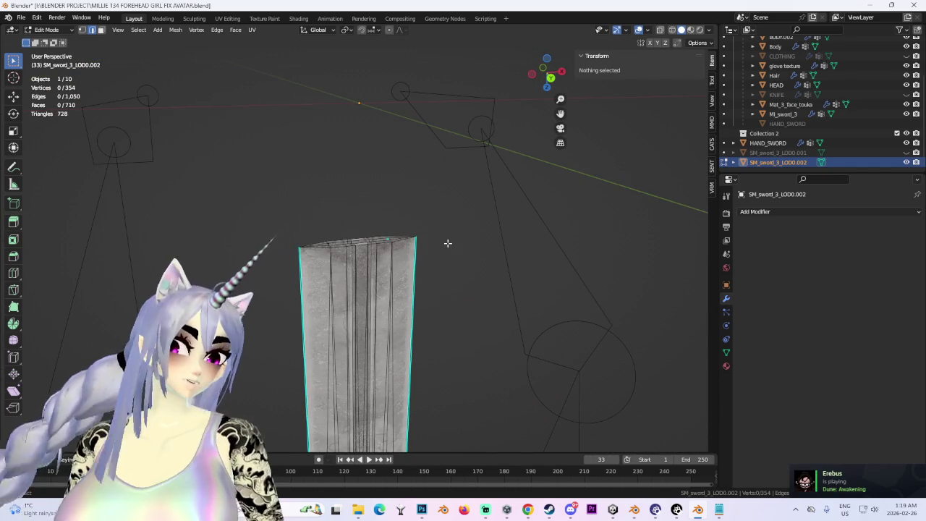
mouse_move(448, 243)
middle_down()
mouse_move(397, 289)
mouse_move(399, 112)
middle_up()
scroll(401, 218, down, 2)
scroll(370, 245, up, 3)
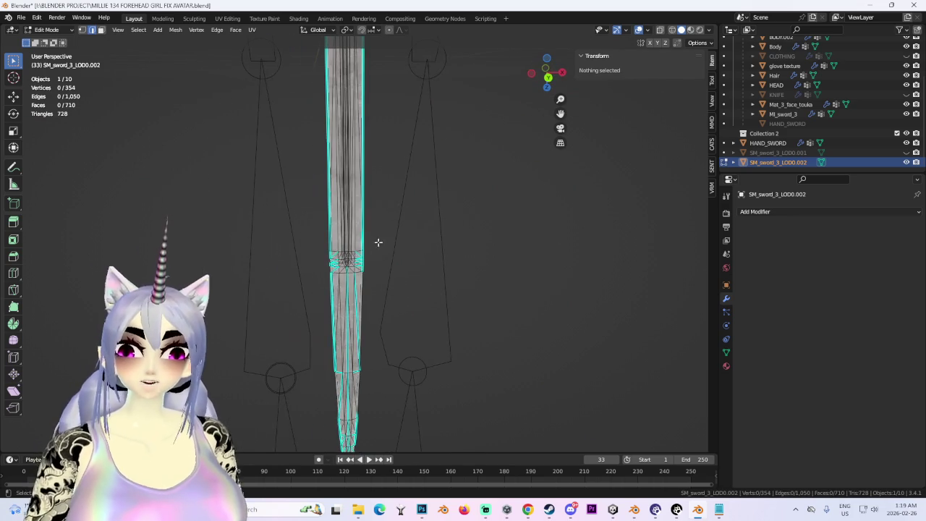
click(638, 30)
mouse_move(448, 217)
middle_down()
mouse_move(424, 209)
mouse_move(446, 294)
middle_up()
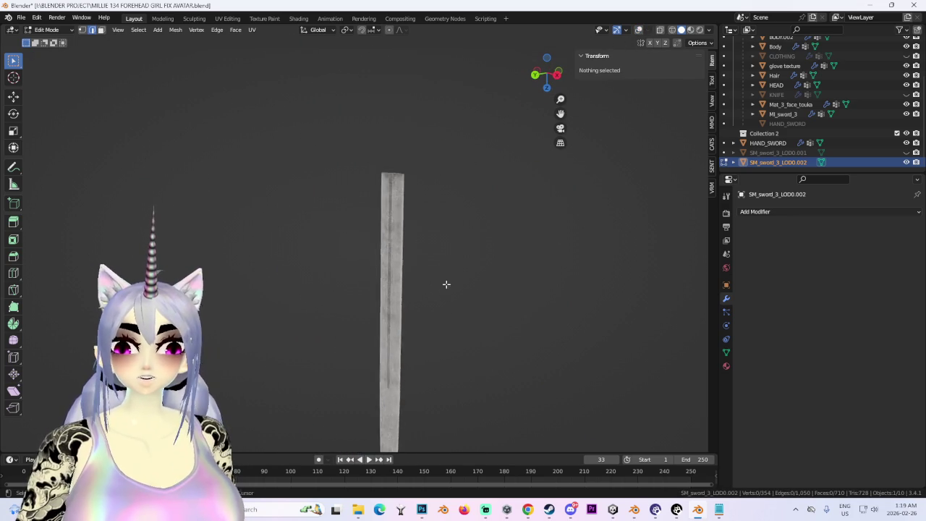
scroll(409, 217, up, 2)
key(Tab)
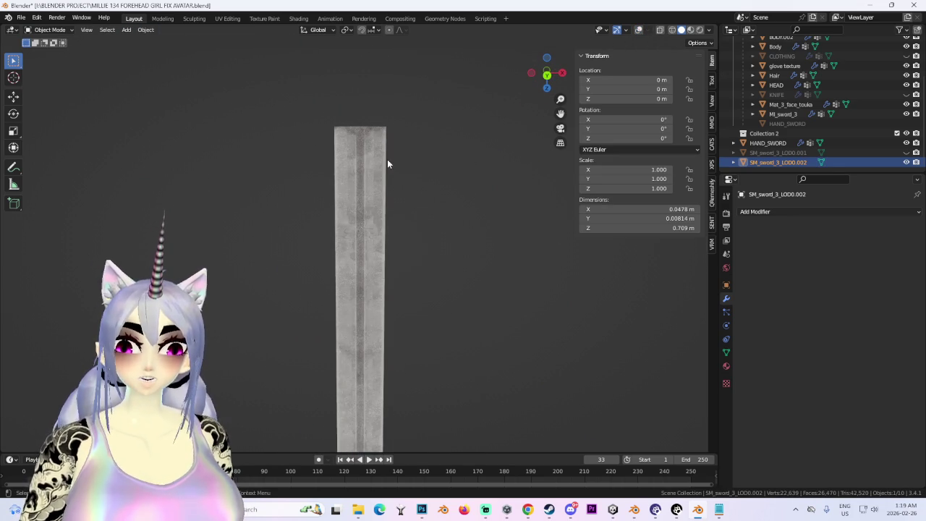
Assign the 'glove texture' material to the blade SM_sword_3_LOD0.002
click(727, 367)
click(743, 252)
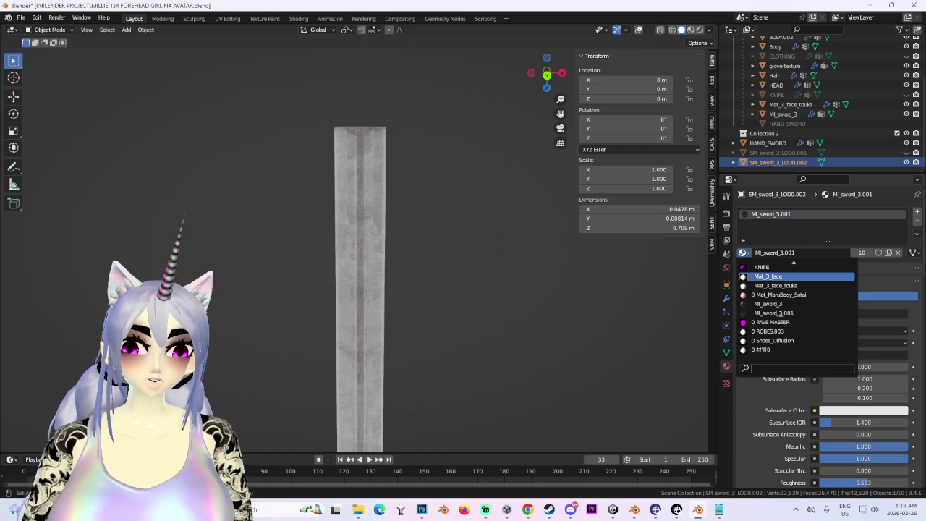
scroll(785, 304, up, 3)
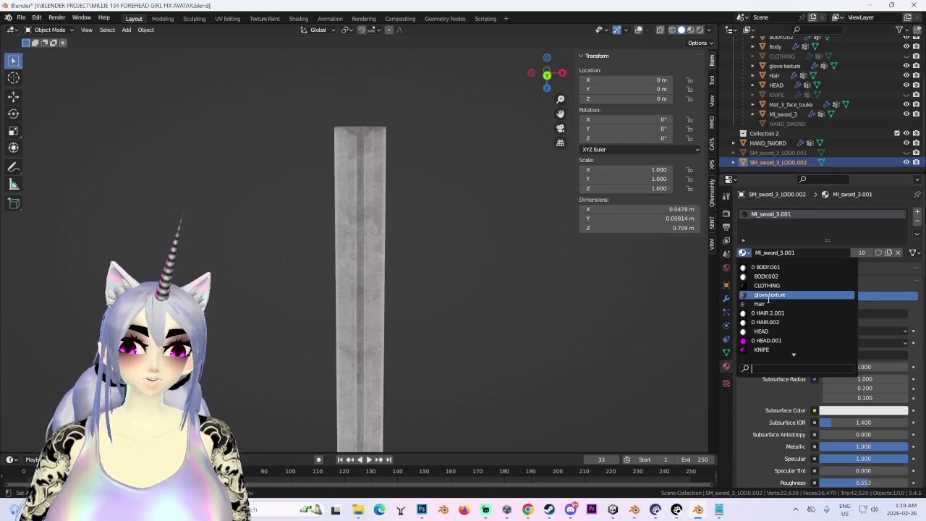
click(768, 295)
mouse_move(438, 307)
middle_down()
mouse_move(458, 201)
mouse_move(484, 259)
middle_up()
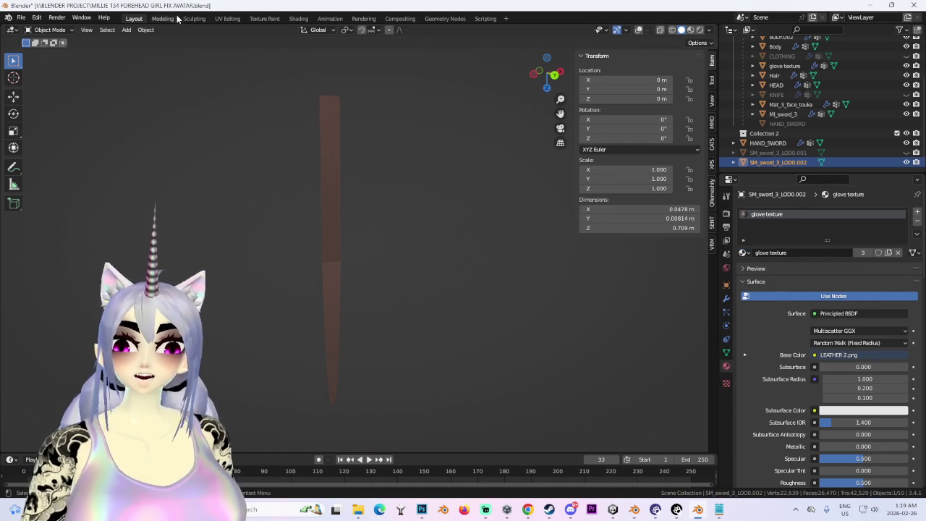
In UV Editing, select all of the blade and display LEATHER 2.png behind its UVs
click(227, 18)
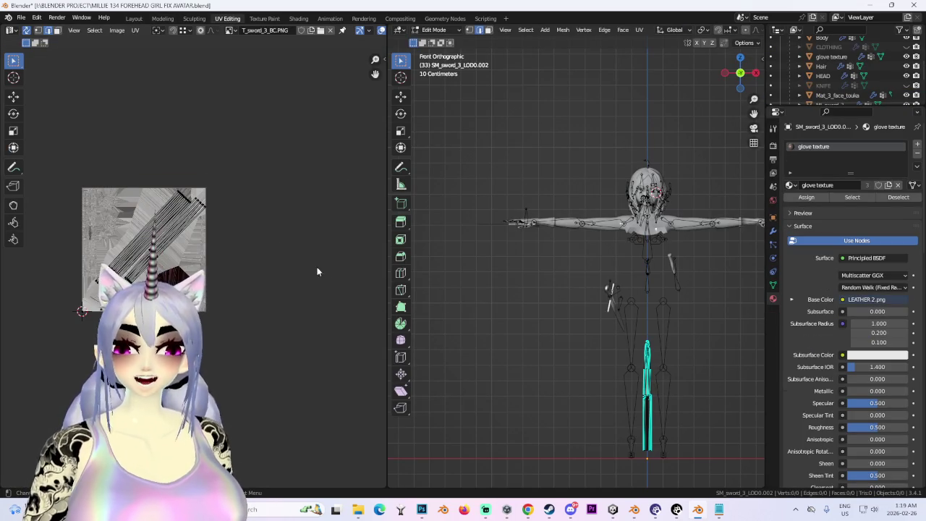
key(a)
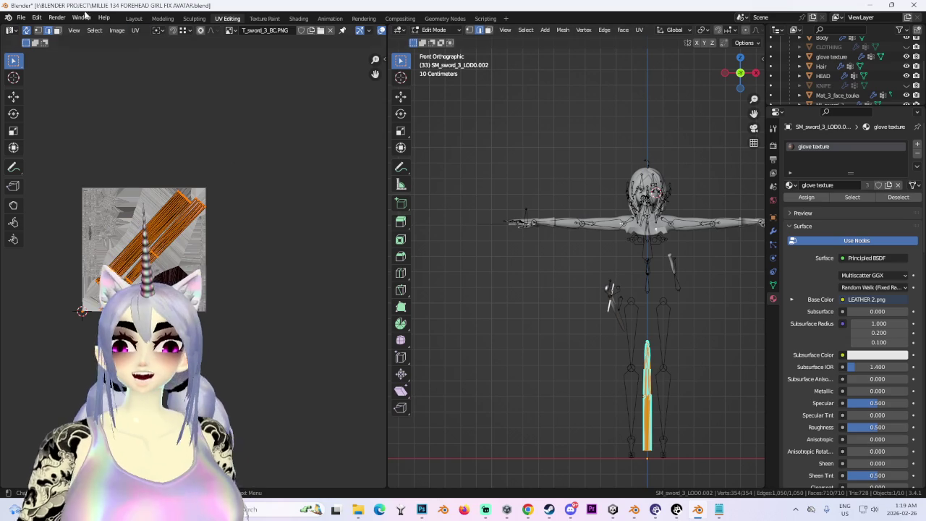
scroll(276, 280, up, 5)
scroll(283, 256, down, 2)
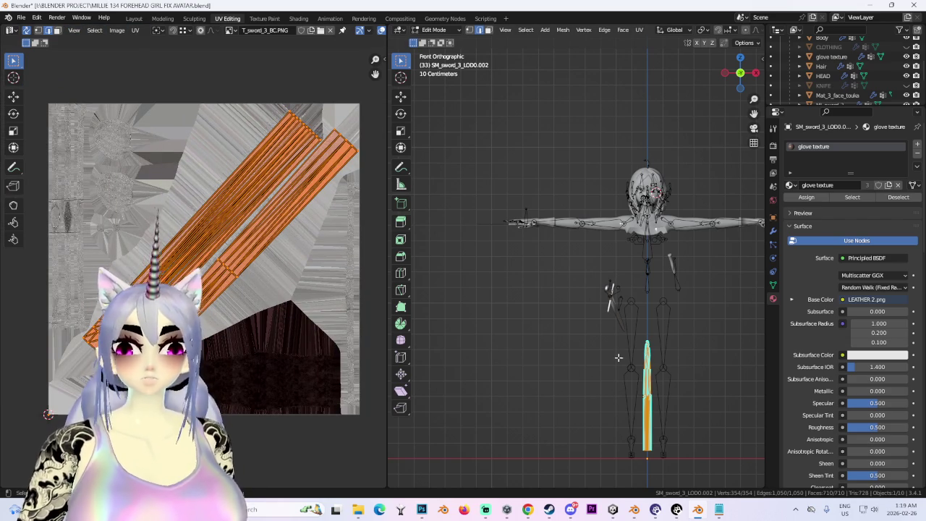
click(230, 31)
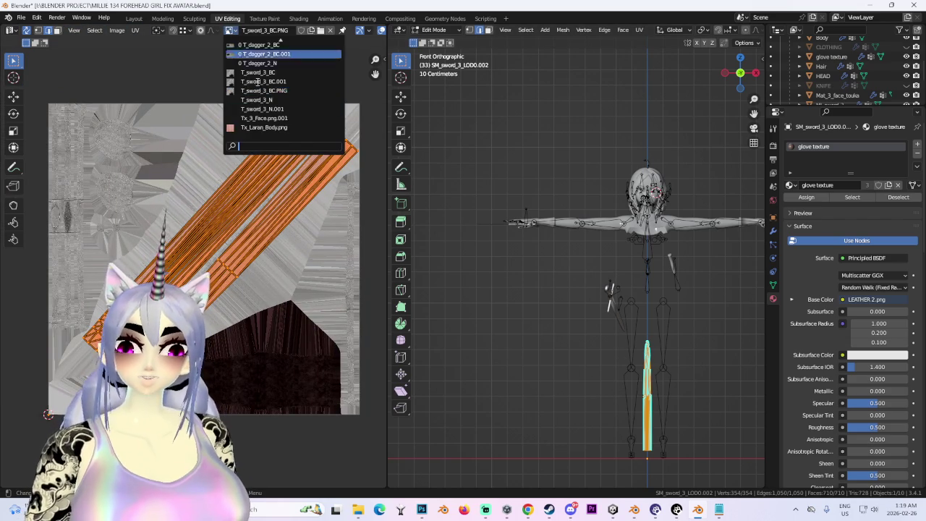
scroll(302, 110, up, 5)
scroll(302, 111, up, 5)
scroll(301, 110, up, 5)
scroll(302, 111, up, 3)
click(273, 110)
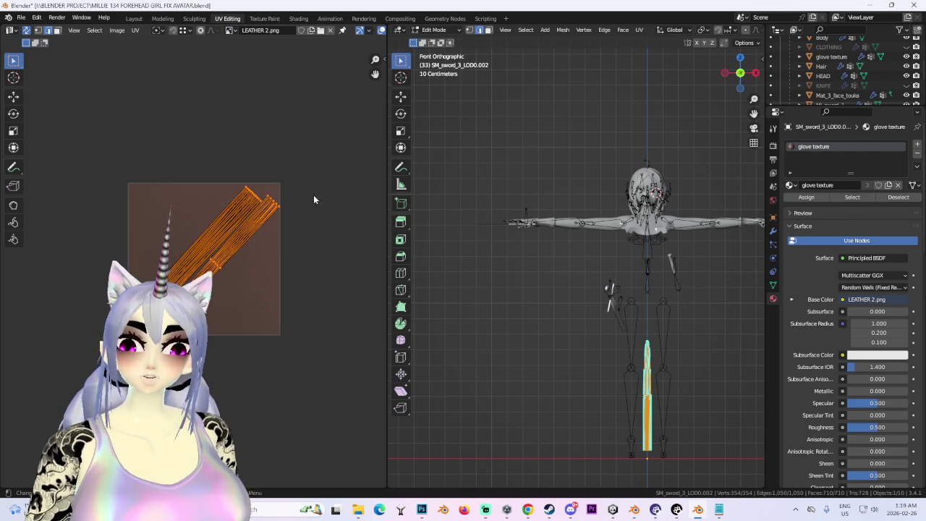
scroll(311, 209, up, 3)
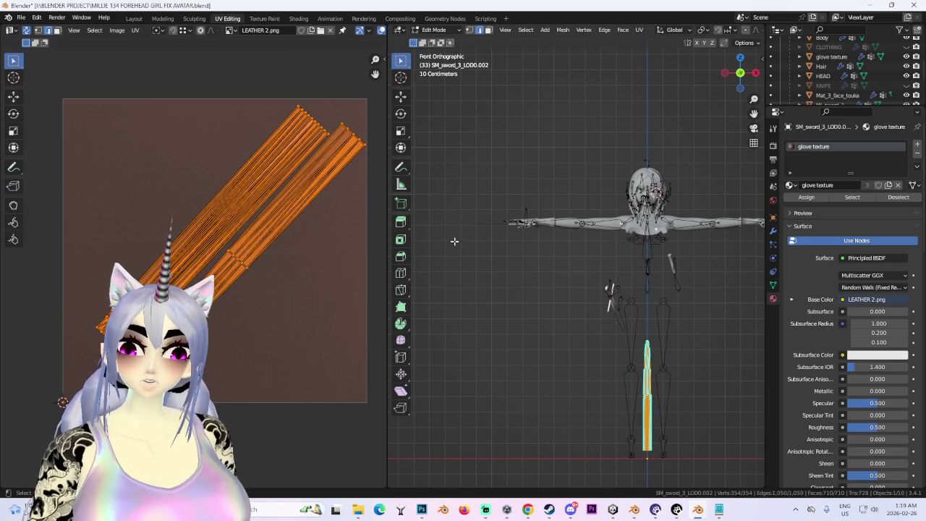
Re-unwrap the blade's UVs in Edit Mode with overlays turned on
click(134, 18)
mouse_move(441, 254)
middle_down()
mouse_move(483, 262)
mouse_move(502, 254)
mouse_move(447, 288)
middle_up()
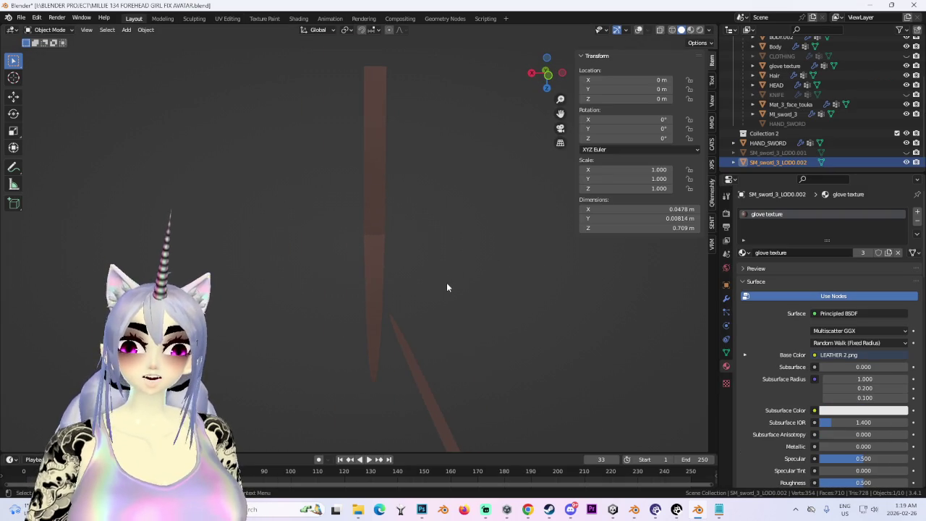
mouse_move(541, 92)
mouse_down()
mouse_move(385, 178)
mouse_move(354, 239)
mouse_up()
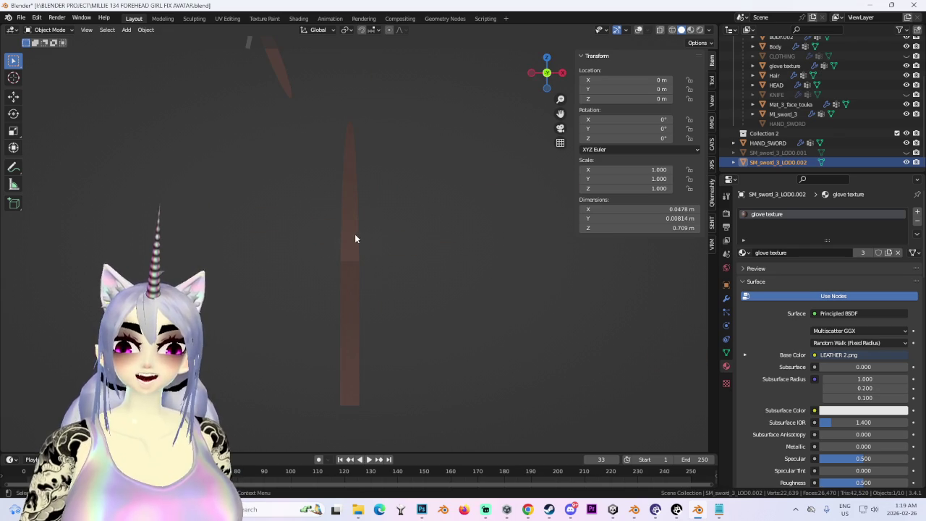
click(50, 30)
click(43, 41)
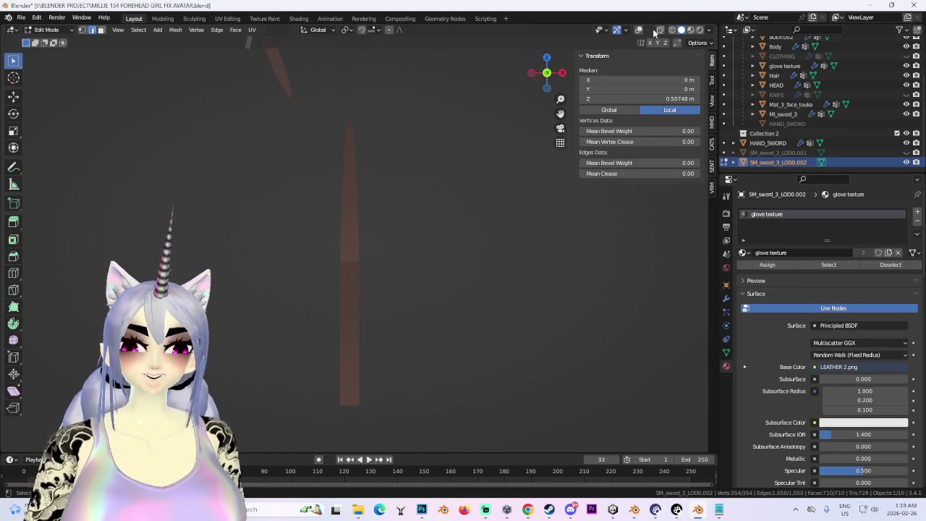
click(638, 29)
mouse_move(475, 289)
shift+middle_down()
mouse_move(446, 253)
mouse_move(424, 268)
shift+middle_up()
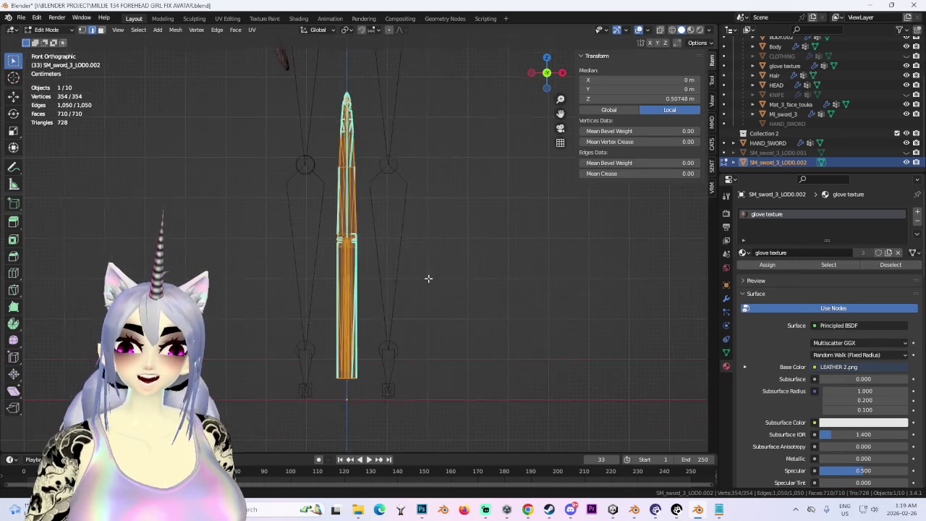
click(253, 30)
click(314, 121)
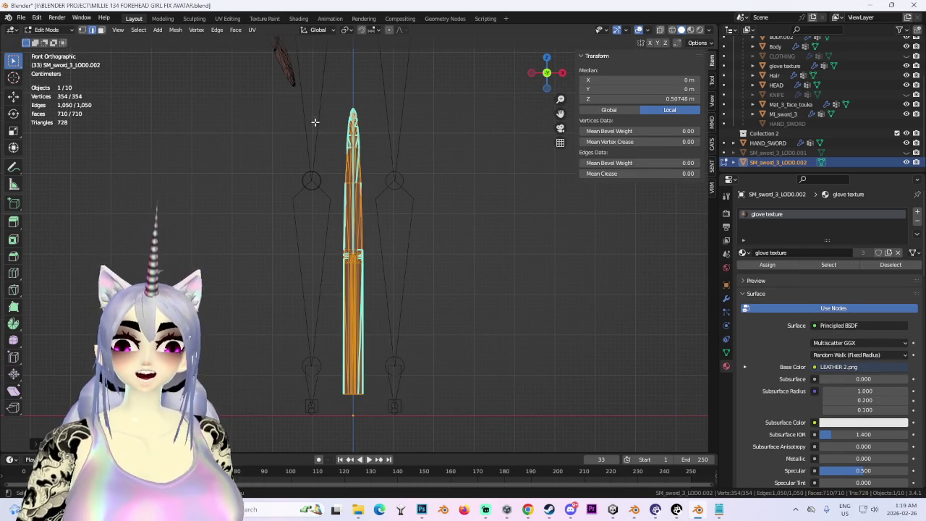
Scale the blade's UVs with S to fit over the LEATHER 2.png texture
click(227, 18)
scroll(242, 235, up, 5)
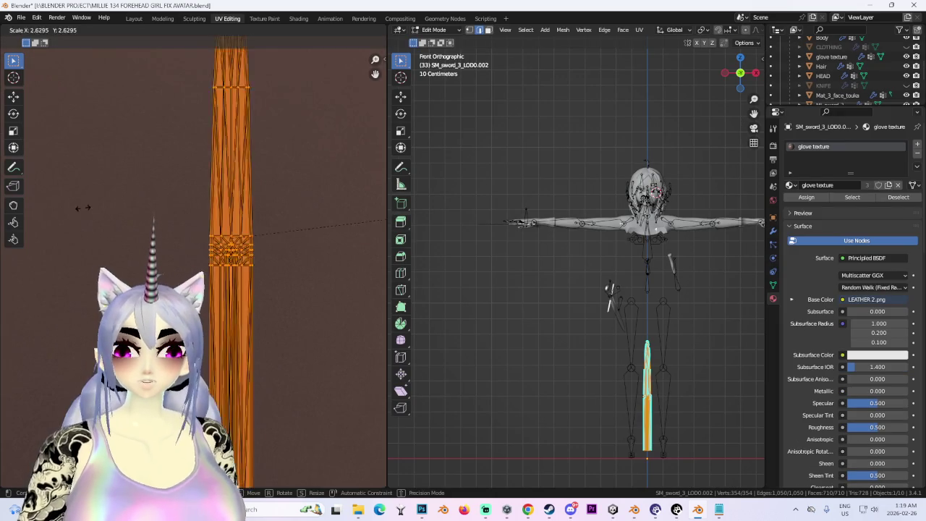
scroll(55, 242, down, 5)
key(s)
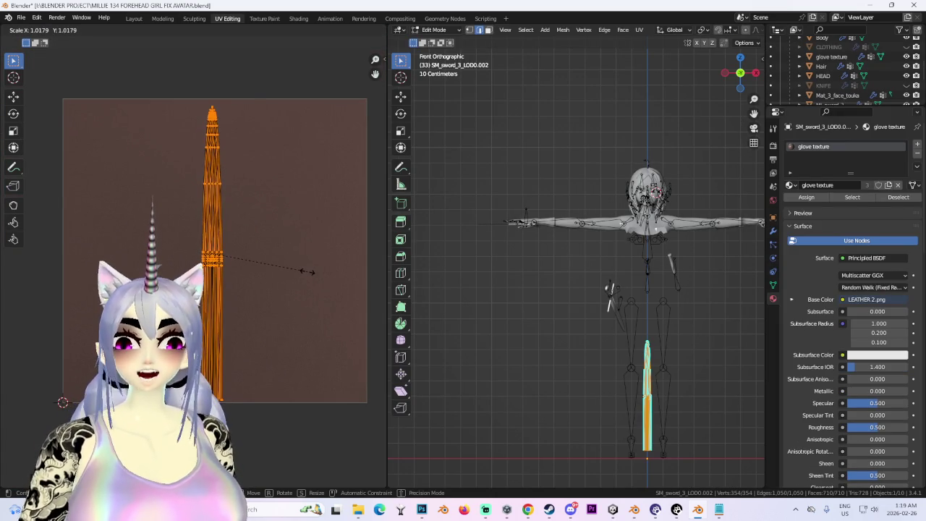
click(307, 270)
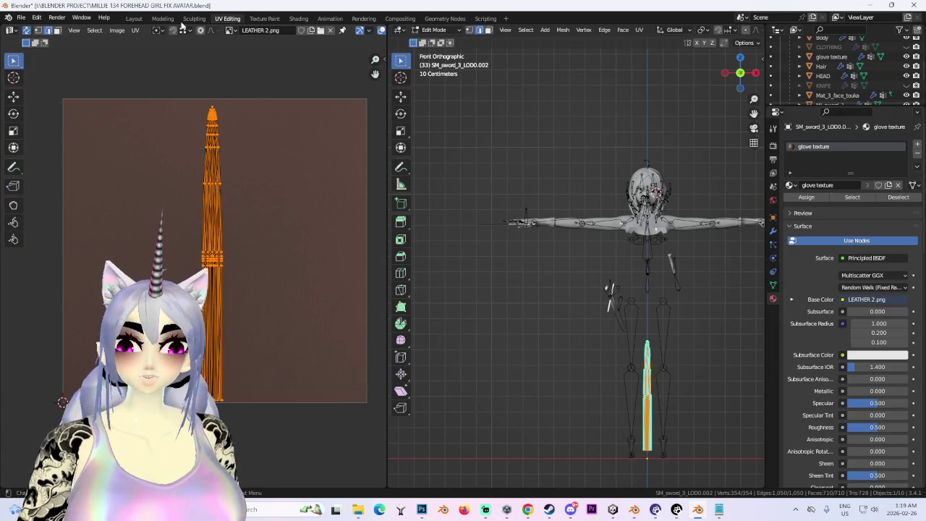
click(134, 18)
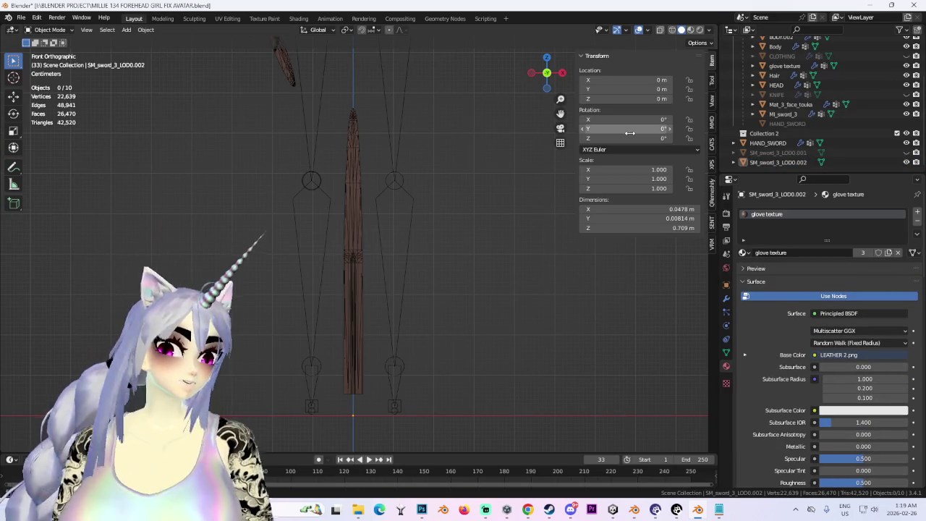
Unhide the guard and hilt and join the blade into it with Ctrl+J
click(356, 275)
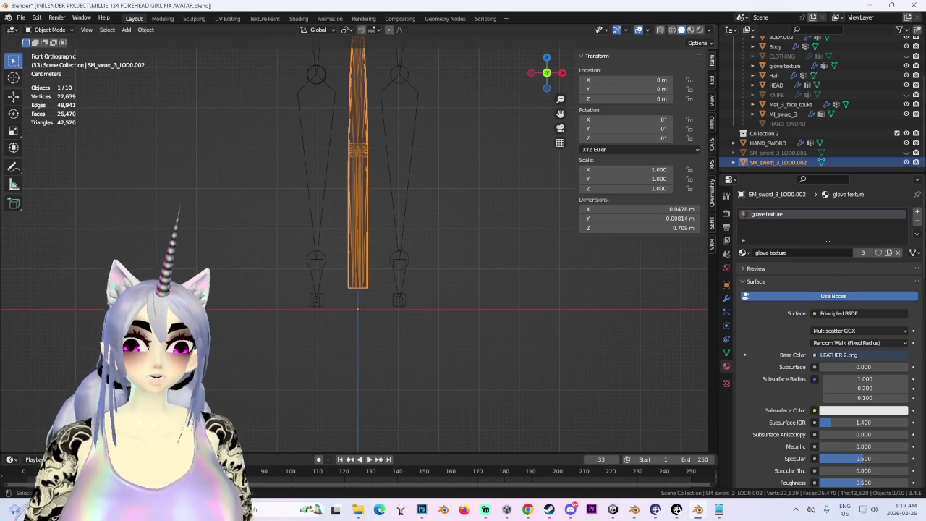
key(alt+h)
click(368, 312)
scroll(368, 305, up, 3)
shift+click(368, 306)
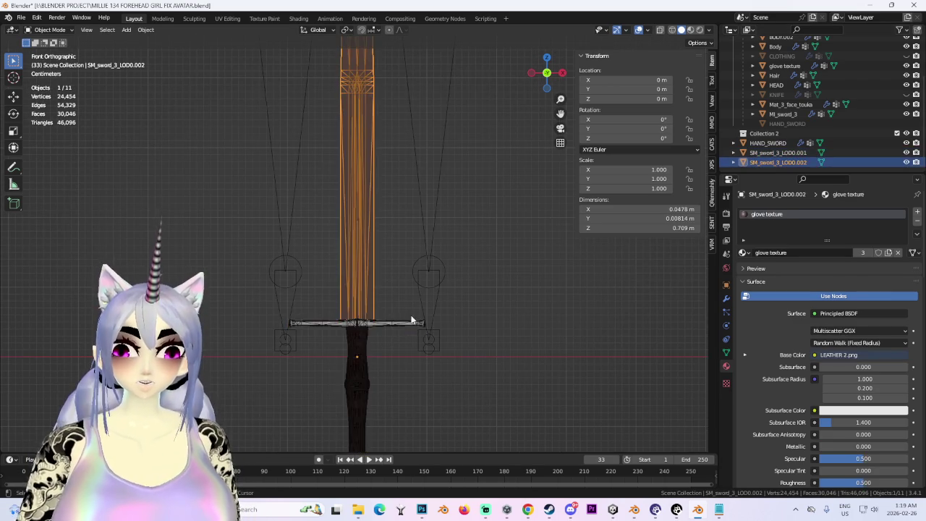
shift+click(411, 333)
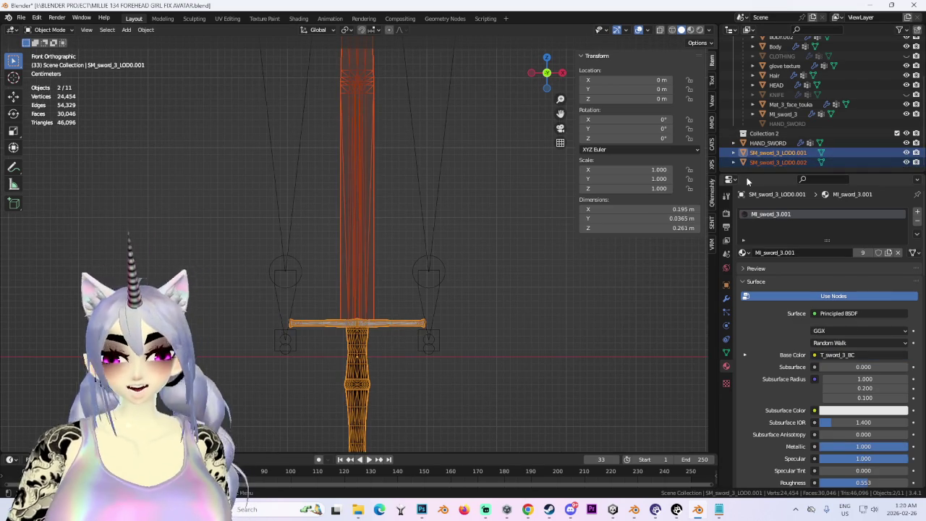
click(784, 153)
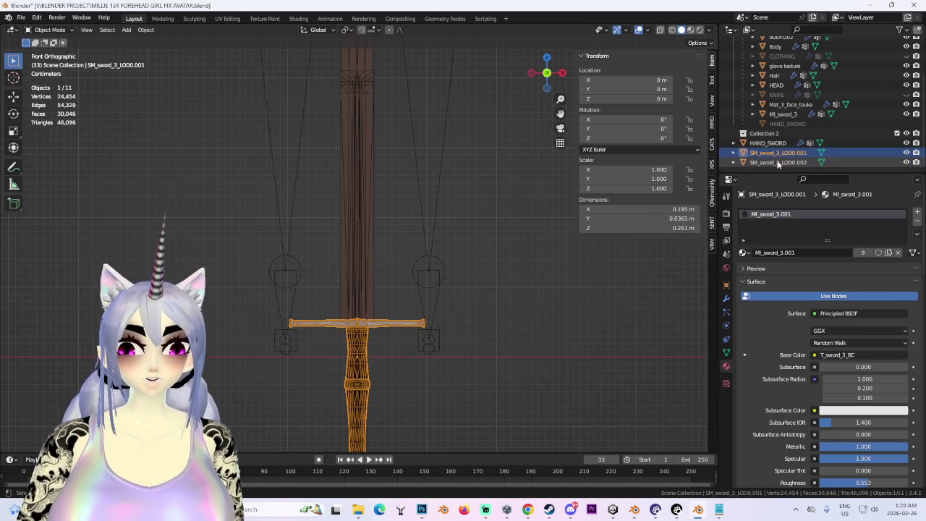
shift+click(778, 162)
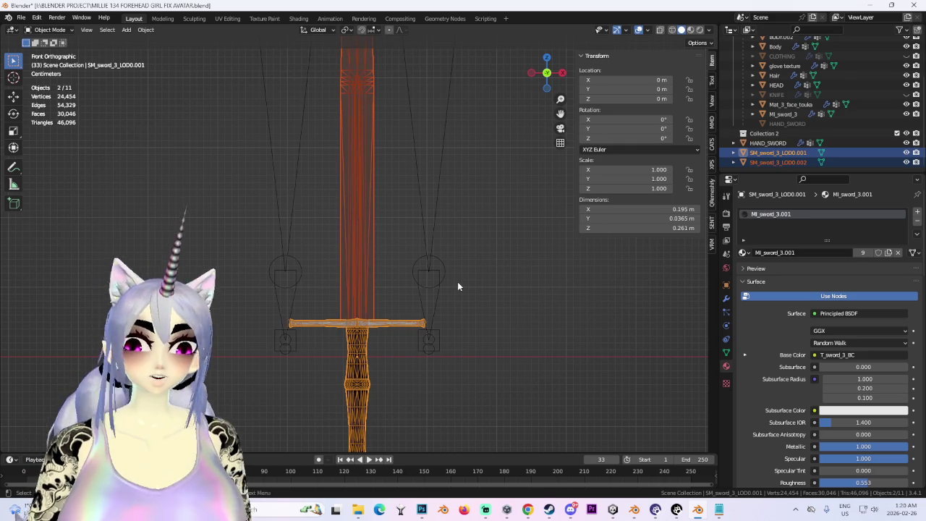
key(ctrl+j)
Rename the joined object HIP_SWORD and bring up the Save Copy dialog
double_click(796, 153)
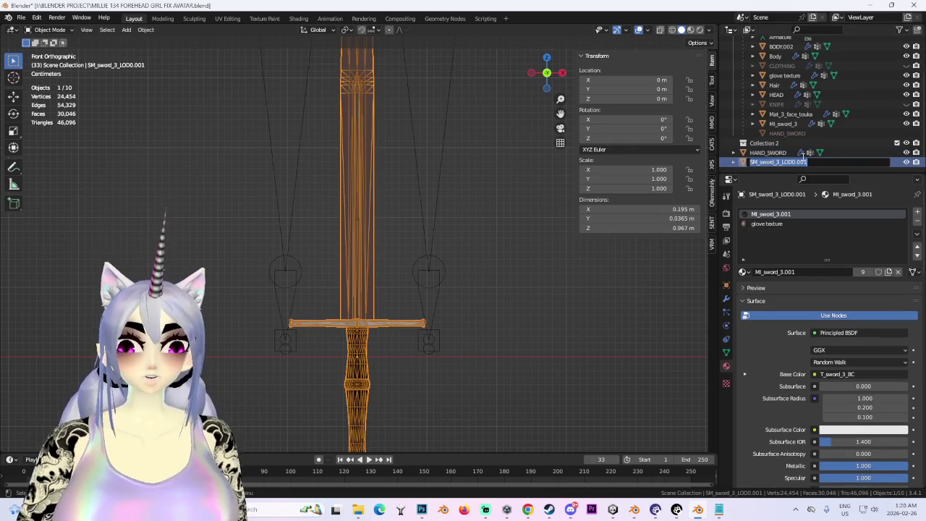
text(HIP_)
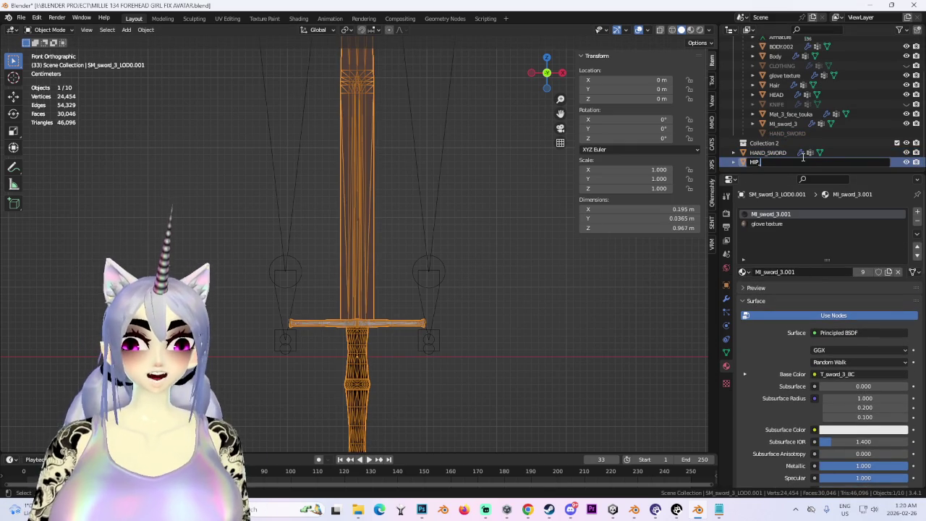
text(SWORD)
key(Return)
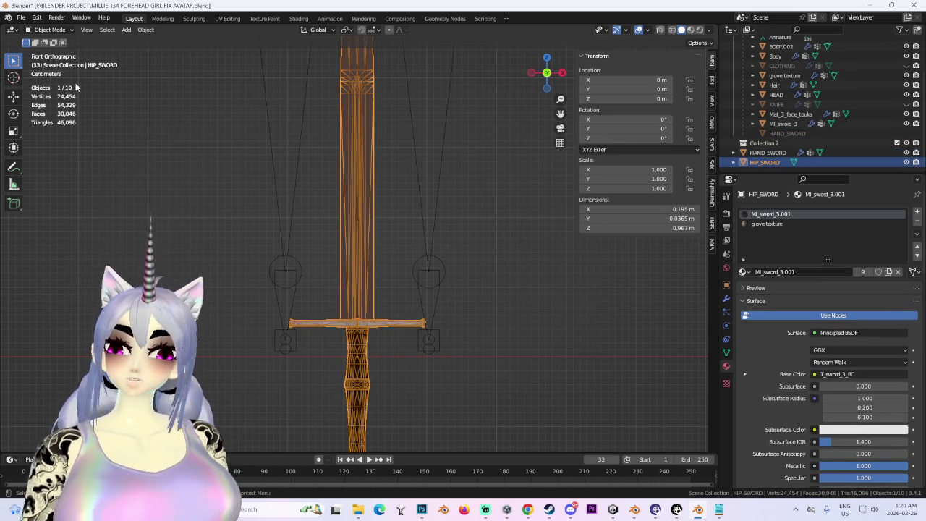
click(20, 17)
click(44, 96)
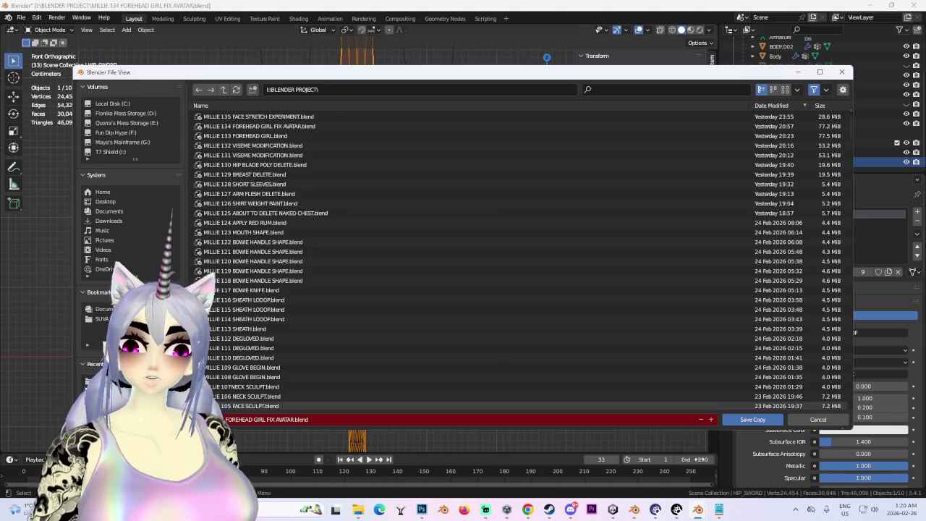
Save the project as MILLIE 135 SWORD REPLACE.blend instead of a copy
click(802, 421)
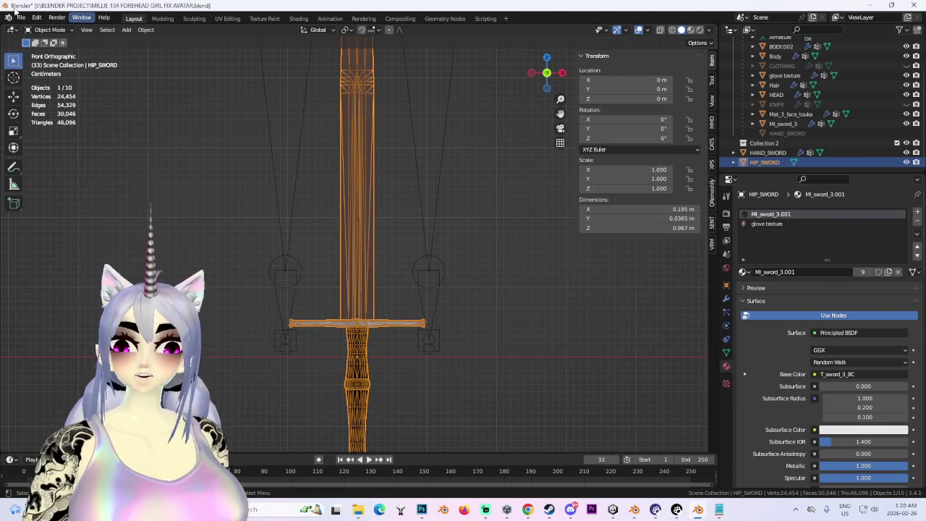
click(20, 17)
click(43, 91)
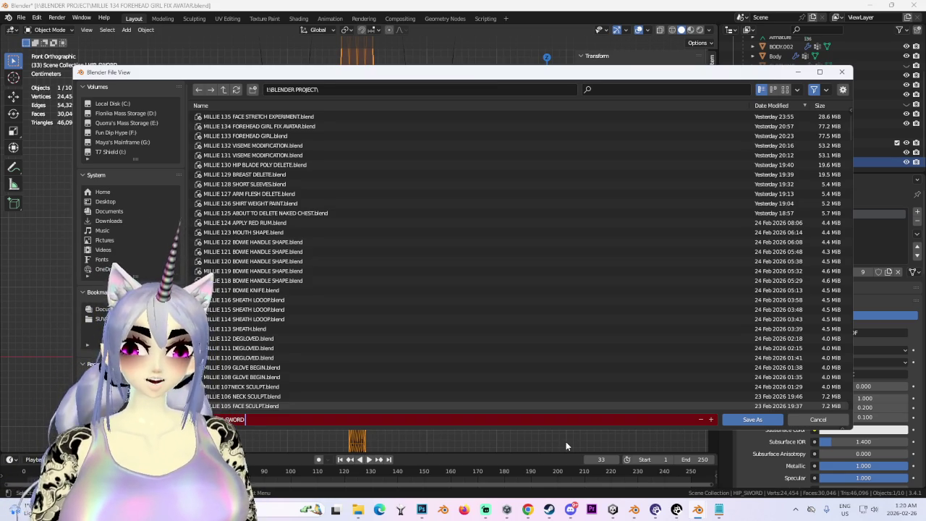
key(Return)
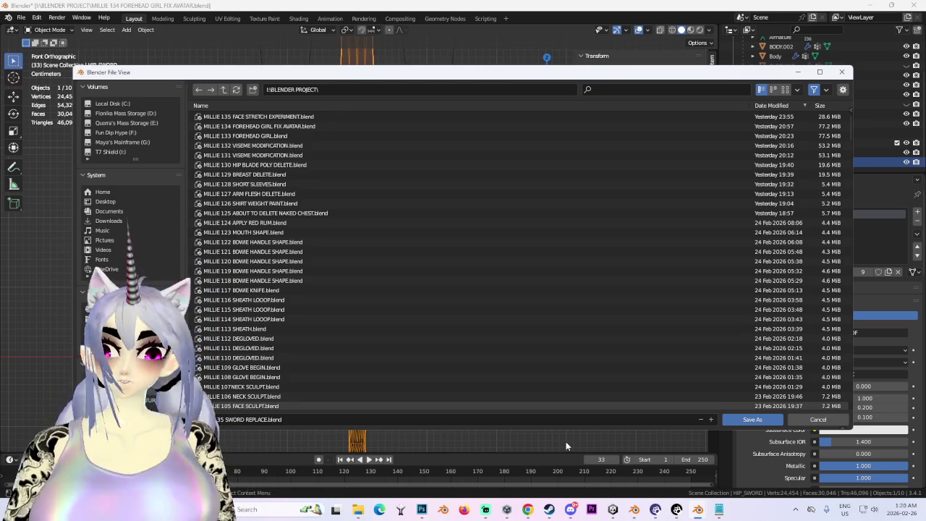
click(737, 417)
Clear HIP_SWORD's location to zero with Alt+G and view the model from the top
scroll(413, 222, down, 3)
scroll(384, 276, down, 3)
mouse_move(384, 276)
middle_down()
mouse_move(488, 258)
mouse_move(501, 174)
mouse_move(467, 294)
mouse_move(431, 291)
middle_up()
key(alt+g)
click(547, 57)
In a side view, rotate HIP_SWORD 90° to lay it flat
scroll(373, 327, up, 4)
key(KP_1)
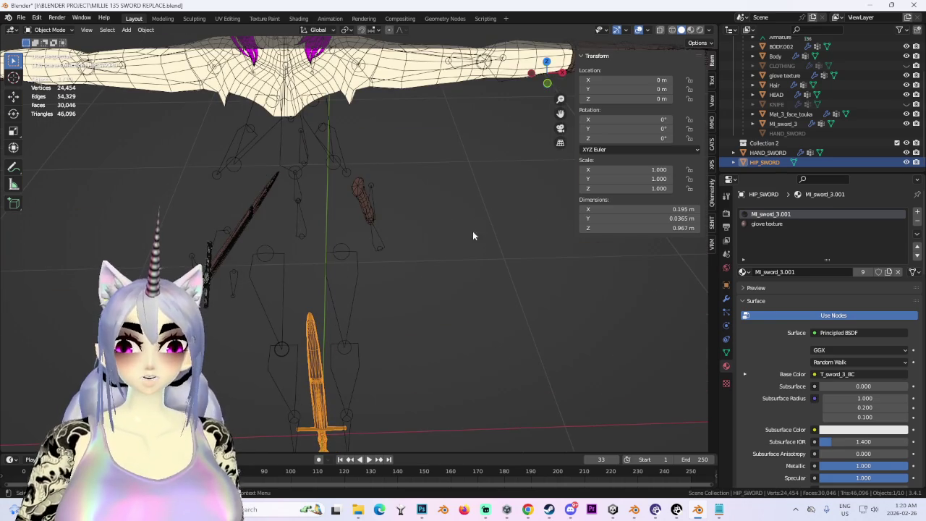
click(562, 72)
scroll(478, 317, down, 3)
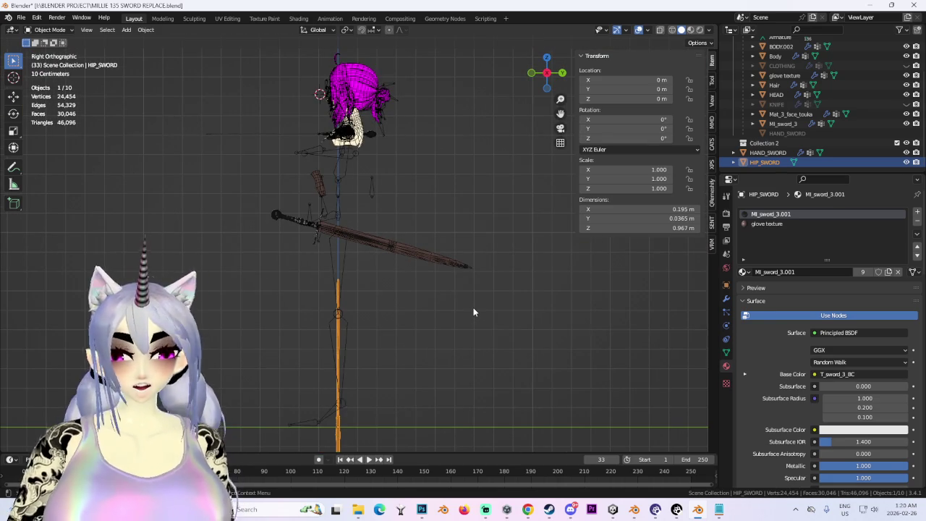
text(r90)
key(Return)
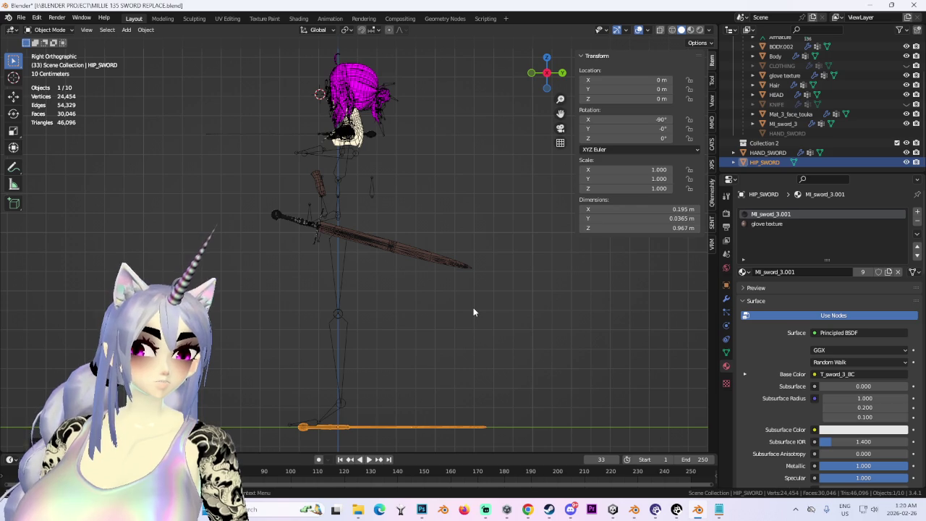
Rotate the sword 90° around Y to stand it upright
shift+middle_drag(351, 403, 337, 251)
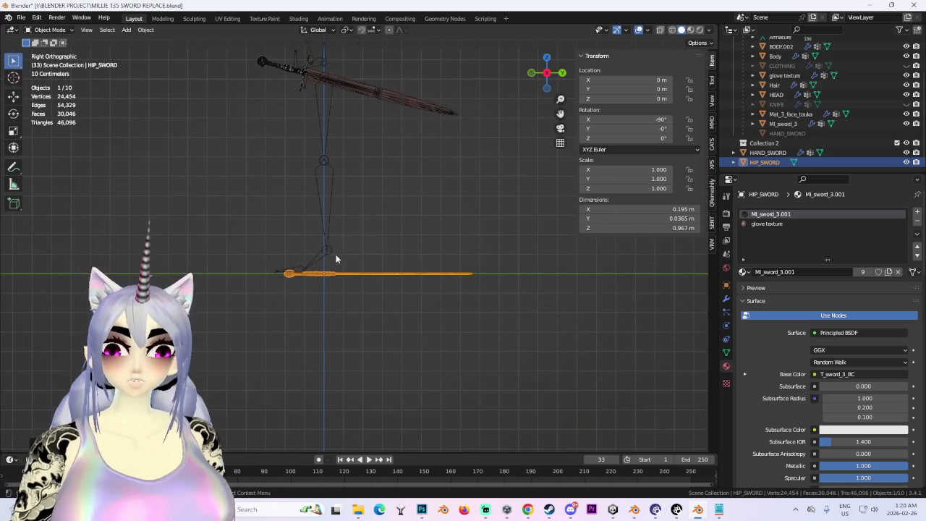
drag(557, 75, 364, 280)
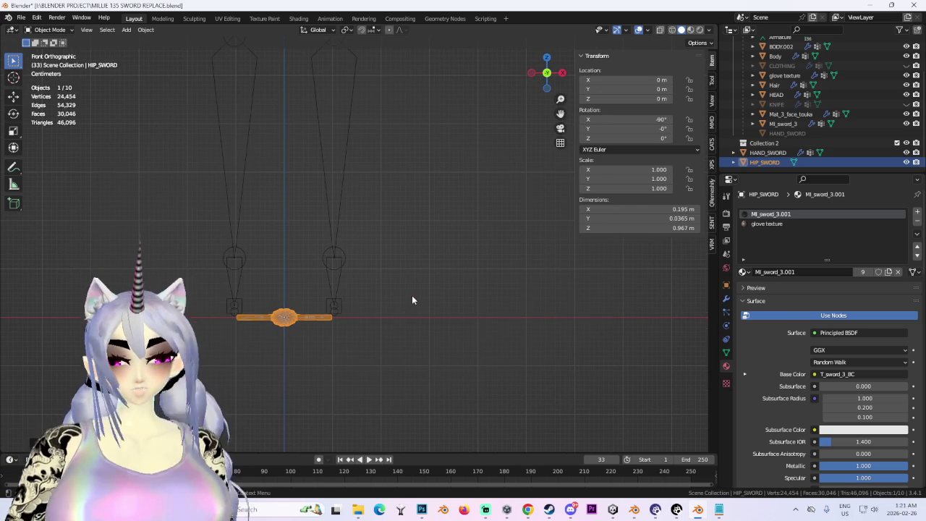
text(ry90)
key(Return)
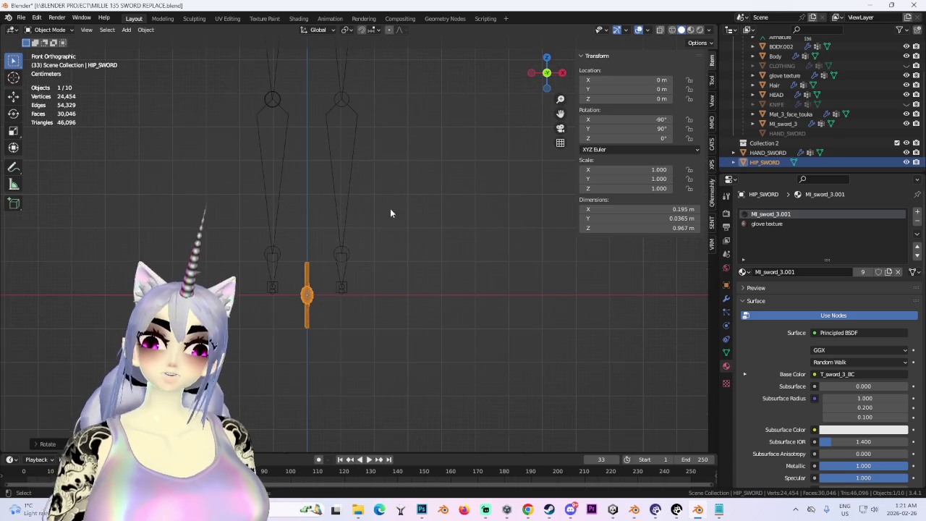
In Left Orthographic view, move the sword to hip height and tilt it diagonally
mouse_move(358, 221)
middle_down()
mouse_move(343, 212)
mouse_move(412, 287)
middle_up()
key(ctrl+KP_3)
key(g)
click(439, 205)
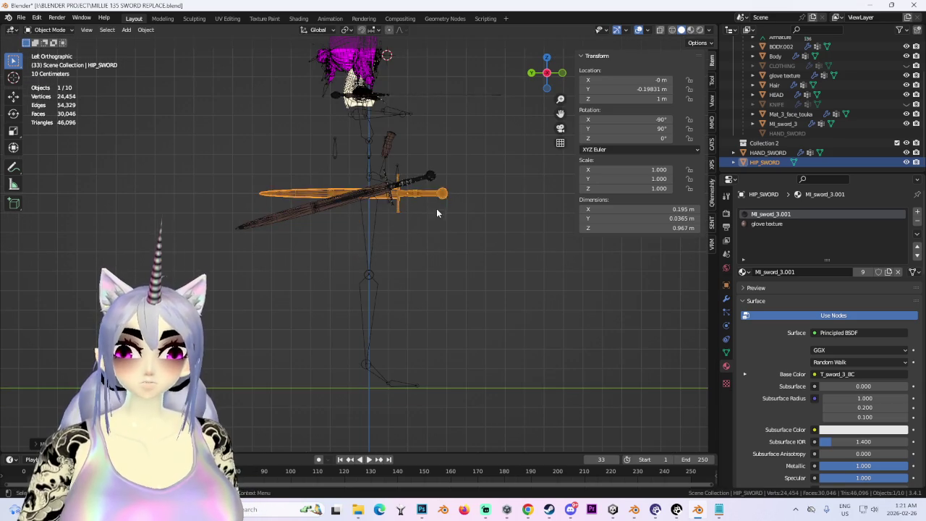
scroll(413, 265, up, 3)
key(r)
click(438, 246)
key(g)
click(422, 227)
key(r)
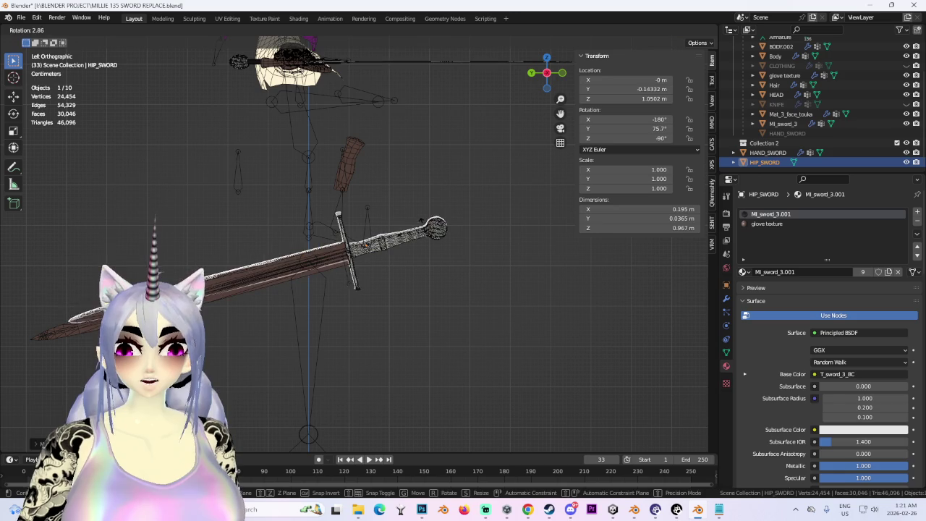
click(405, 233)
Fine-tune the sword to about 1.04 m height at a 75.5° tilt, then inspect it
key(g)
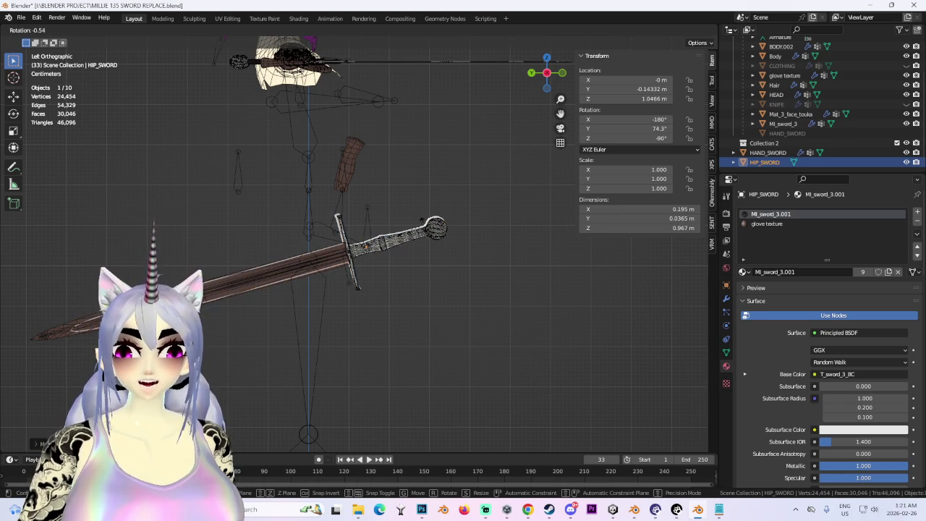
click(423, 220)
key(g)
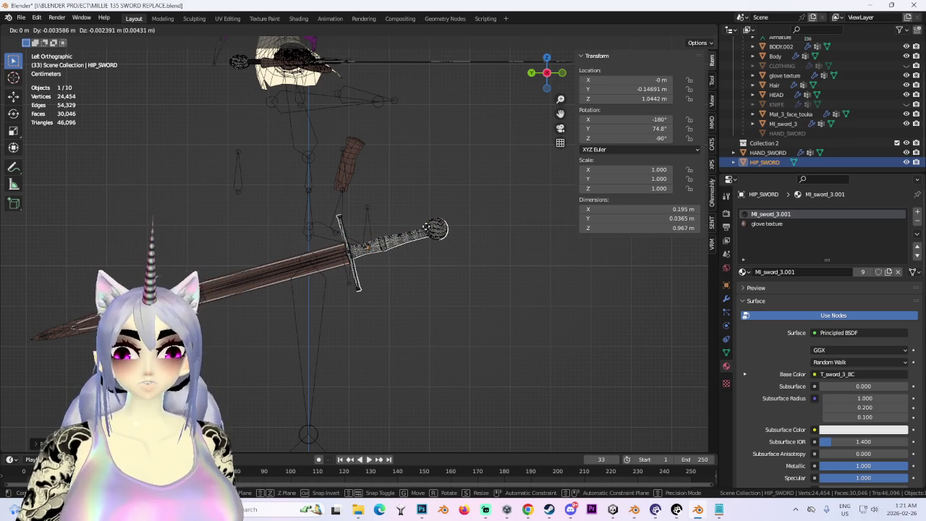
click(427, 227)
key(r)
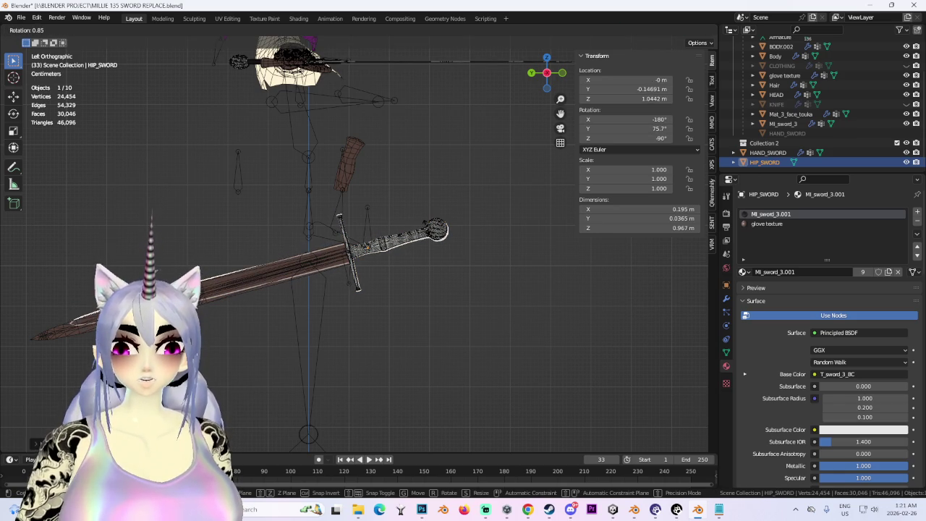
click(427, 231)
middle_drag(427, 232, 378, 261)
scroll(378, 261, up, 3)
middle_drag(487, 234, 426, 263)
scroll(426, 263, down, 3)
key(ctrl+KP_7)
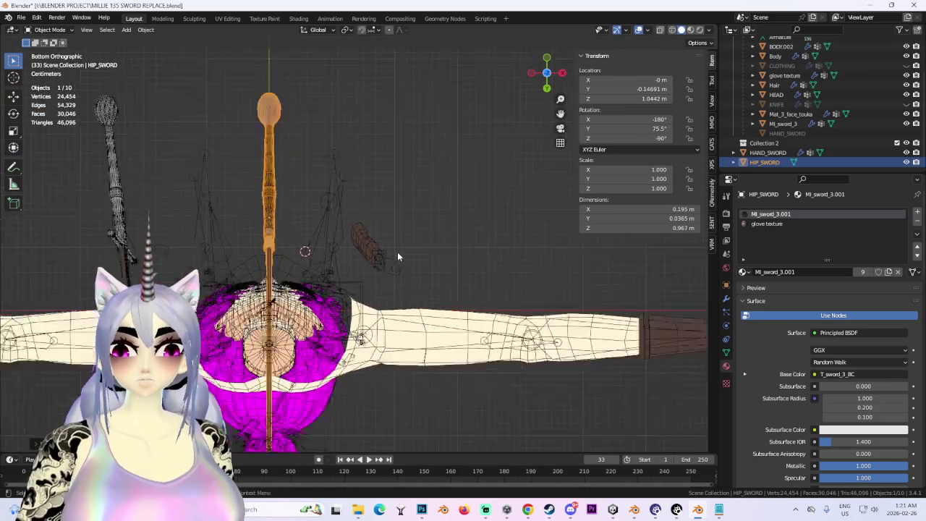
Nudge the hip sword along X and try small rotations until its side position settles
key(g)
key(x)
click(304, 251)
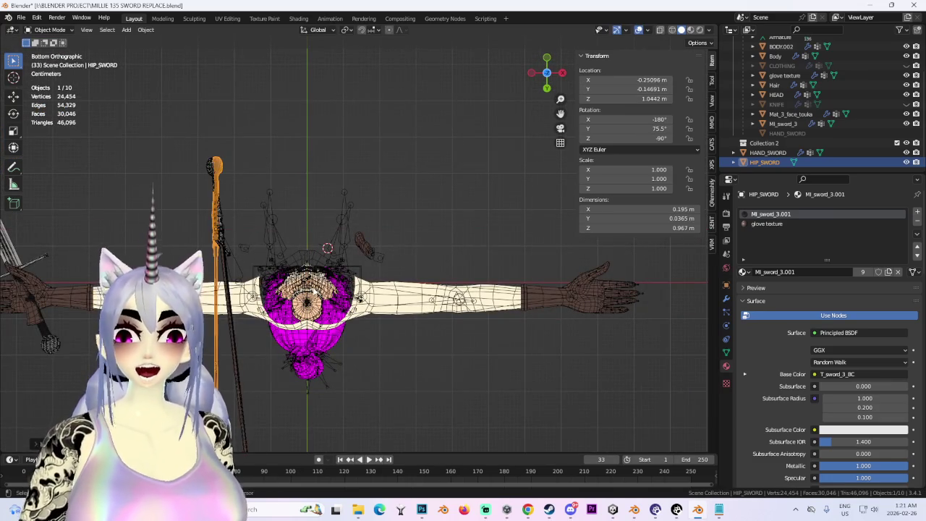
shift+middle_drag(304, 251, 398, 165)
scroll(398, 165, up, 1)
key(r)
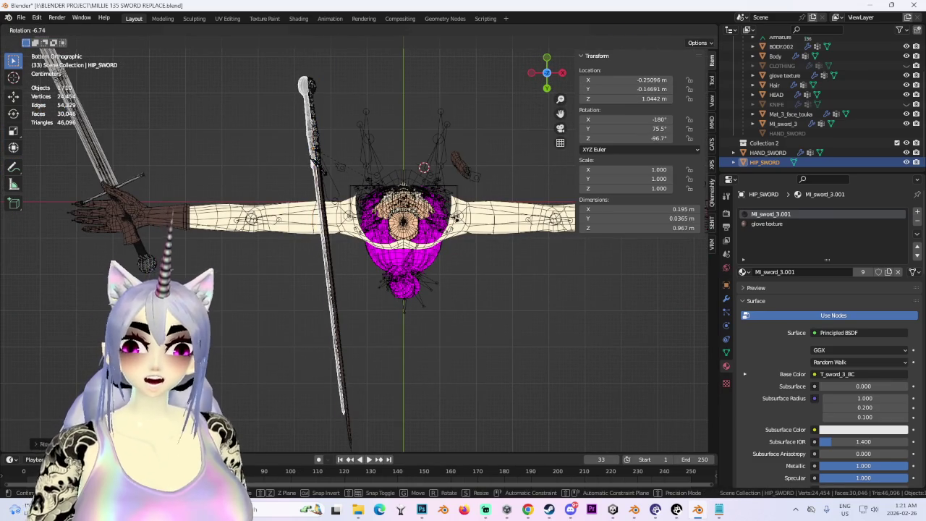
key(Return)
key(g)
key(x)
key(r)
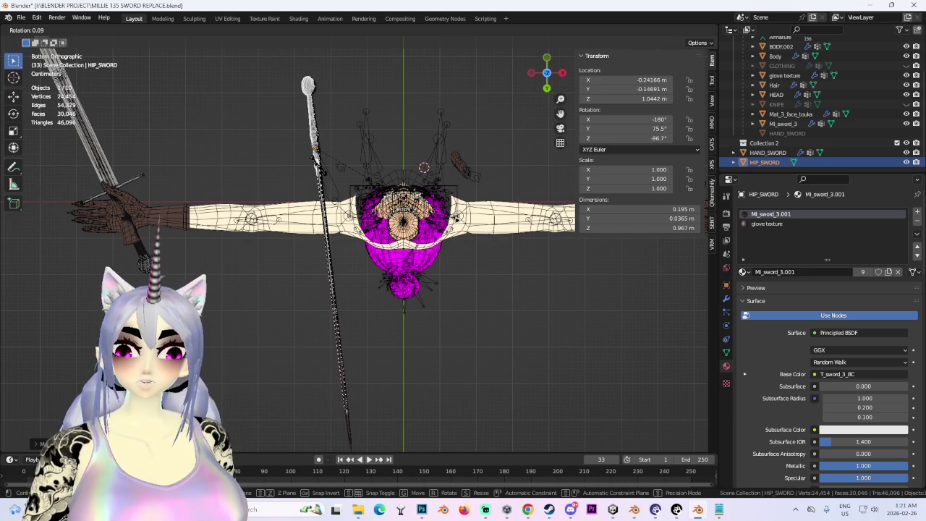
key(Escape)
key(g)
key(x)
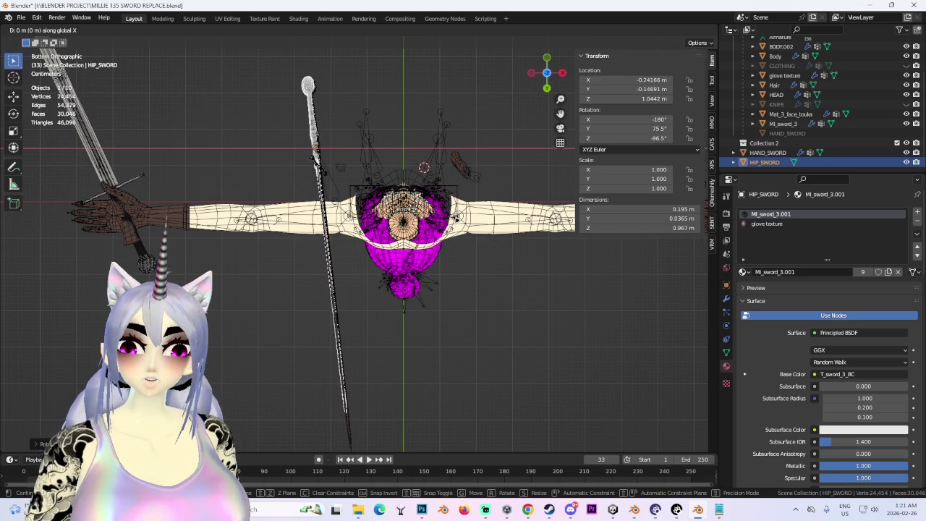
key(Return)
Frame the sword, shift it slightly along Y, then adjust its height from the left view
key(KP_Decimal)
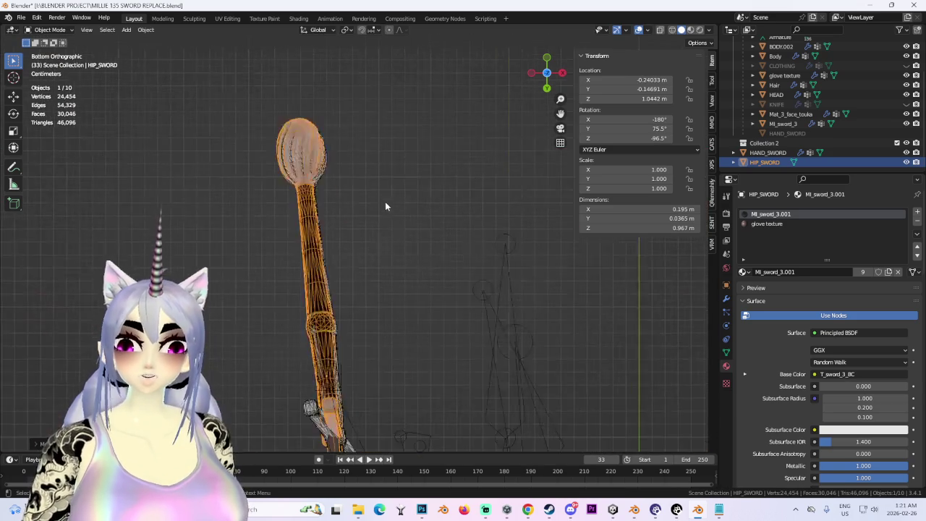
key(r)
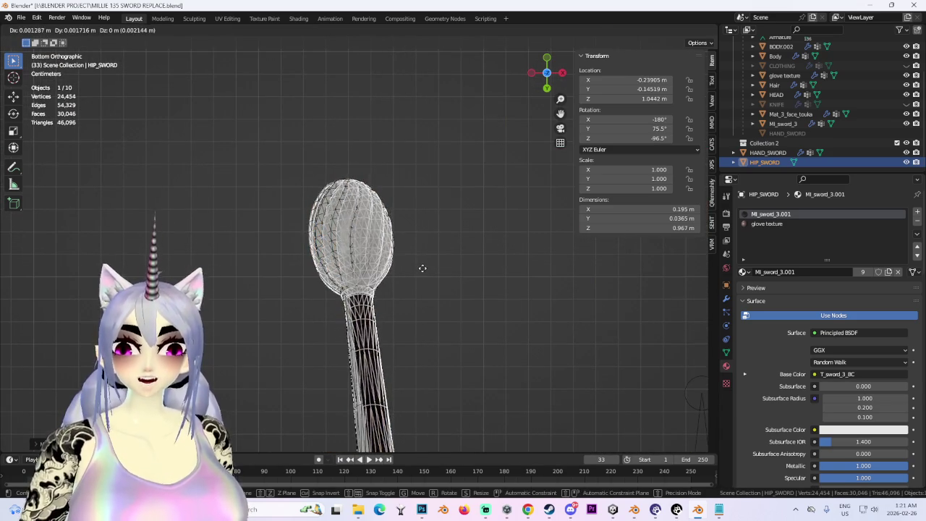
key(Escape)
key(g)
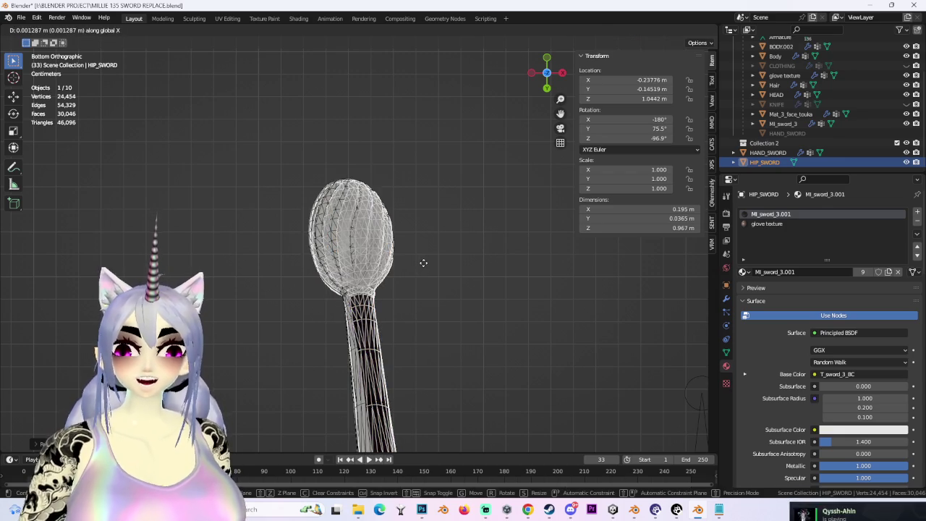
key(Escape)
key(g)
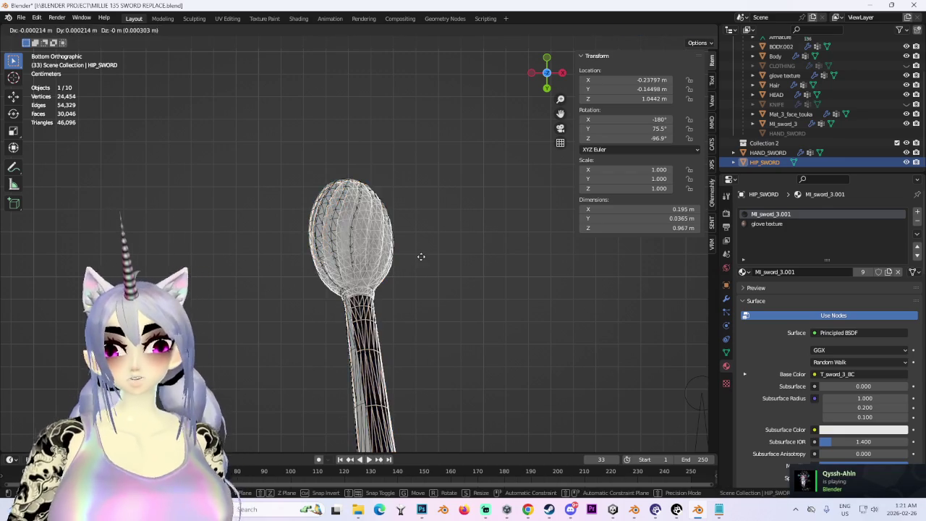
key(y)
click(422, 255)
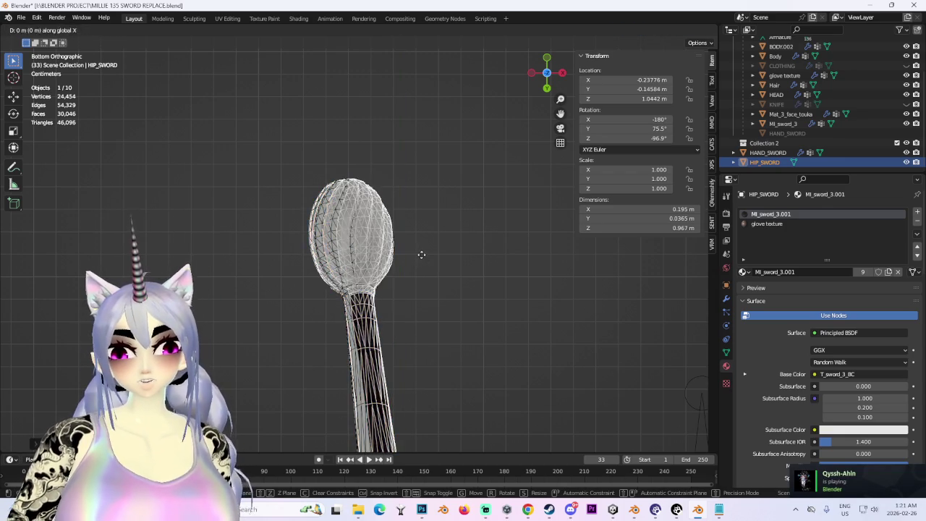
click(530, 70)
key(g)
key(z)
click(405, 196)
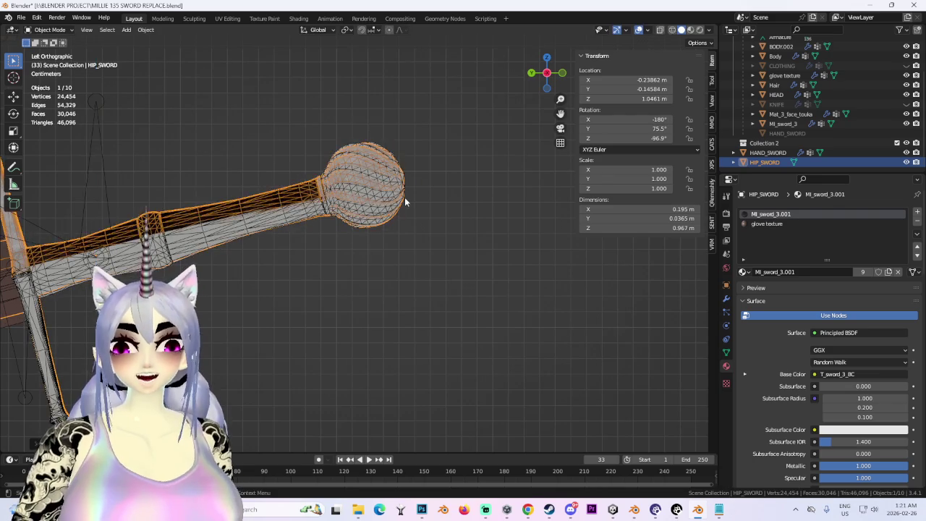
Lower the sword slightly along Z and tweak its angle
scroll(405, 197, down, 2)
scroll(324, 228, down, 2)
scroll(376, 218, down, 2)
scroll(419, 210, up, 1)
key(g)
key(z)
click(517, 213)
key(r)
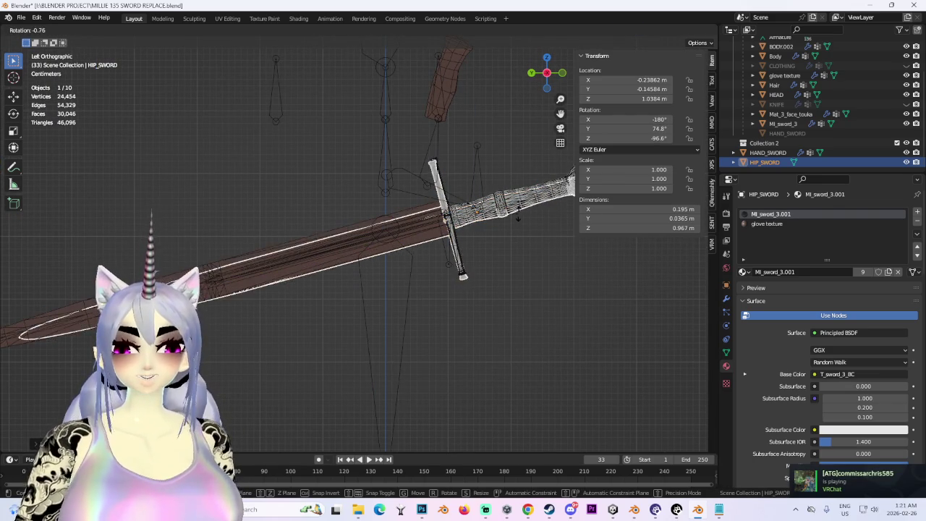
click(519, 210)
Frame the hilt, rotate the sword freely, and shift it slightly sideways along X
scroll(519, 210, down, 1)
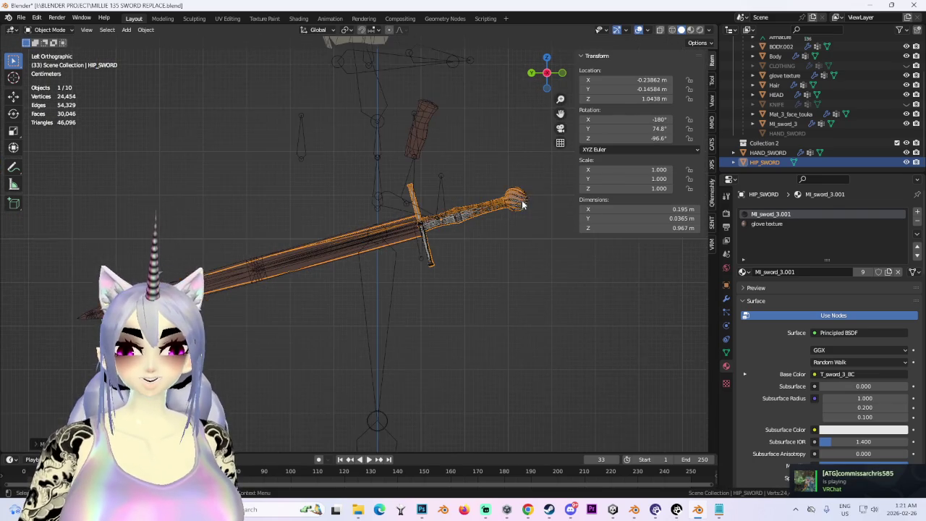
key(KP_Decimal)
key(KP_6)
key(KP_8)
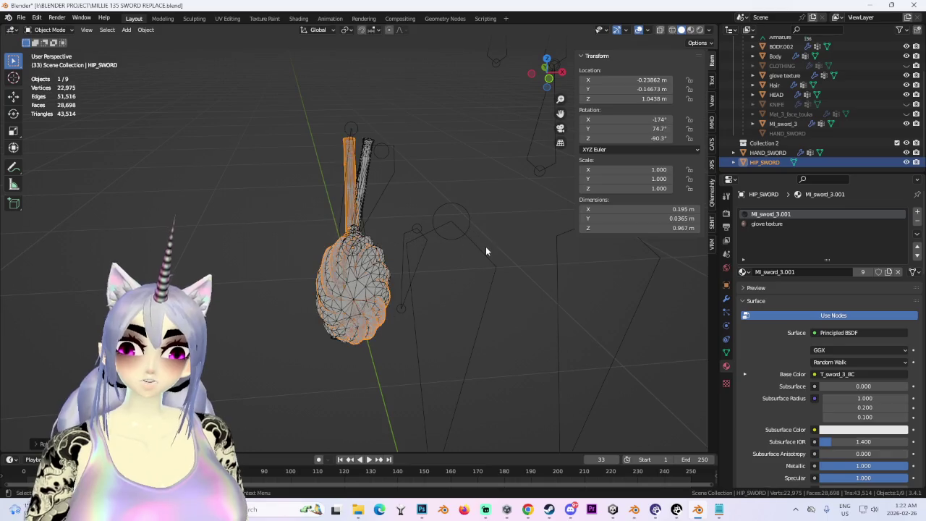
key(r)
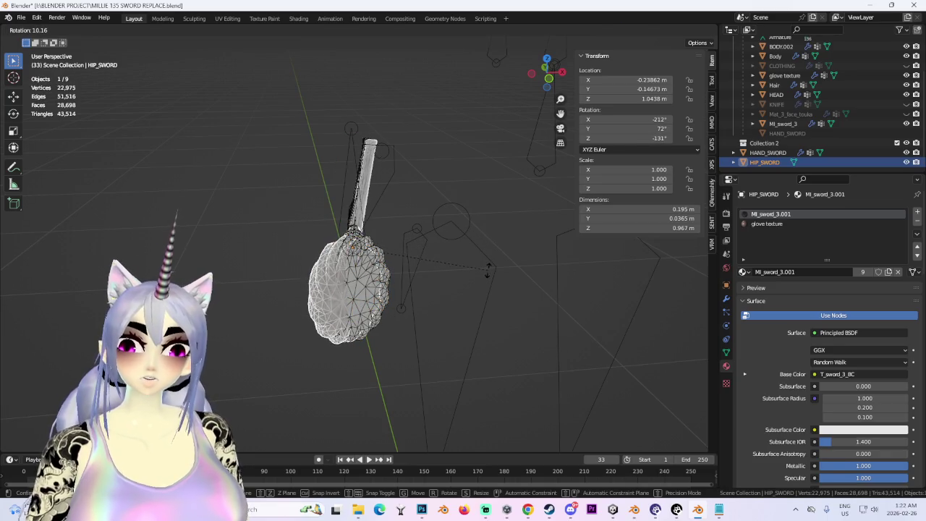
click(462, 253)
mouse_move(462, 255)
middle_down()
mouse_move(418, 321)
mouse_move(389, 311)
middle_up()
key(g)
key(x)
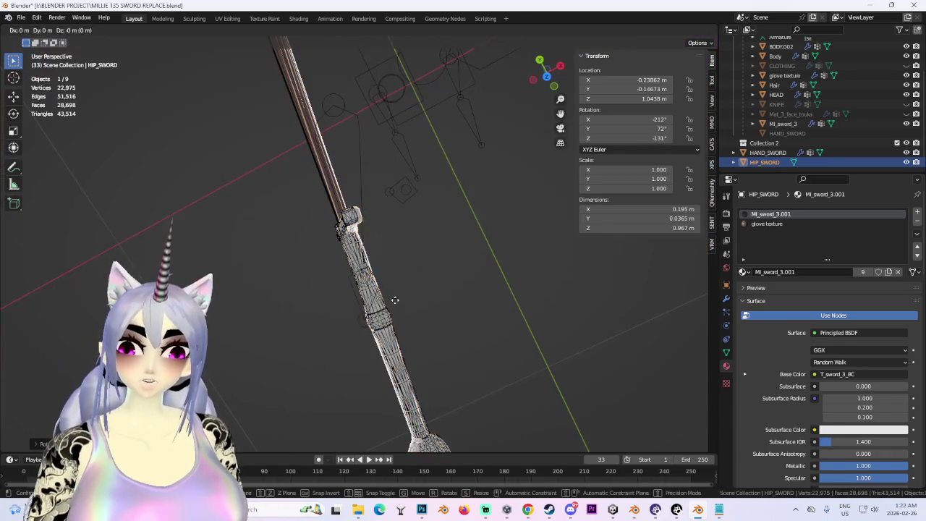
click(391, 300)
From the right-side view, move the sword to about -0.239 m X, -0.146 m Y, 1.044 m height
drag(543, 72, 550, 61)
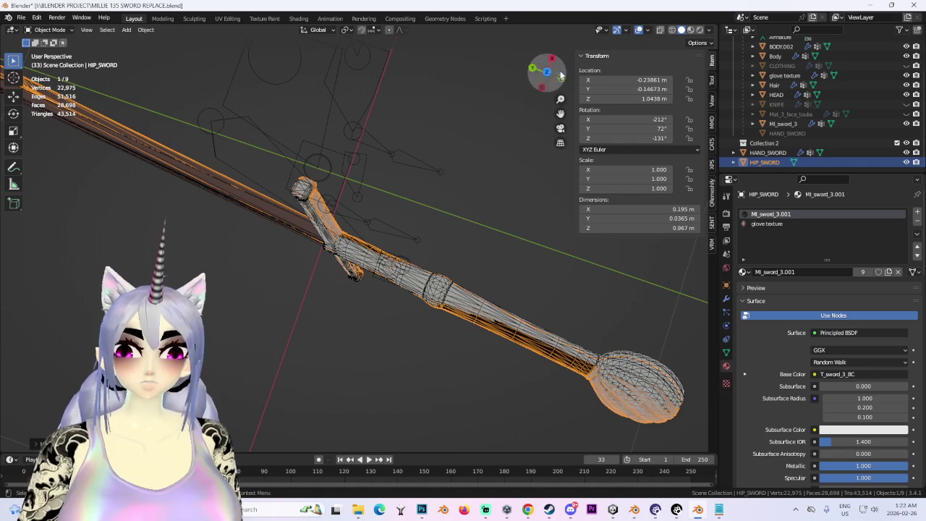
click(551, 60)
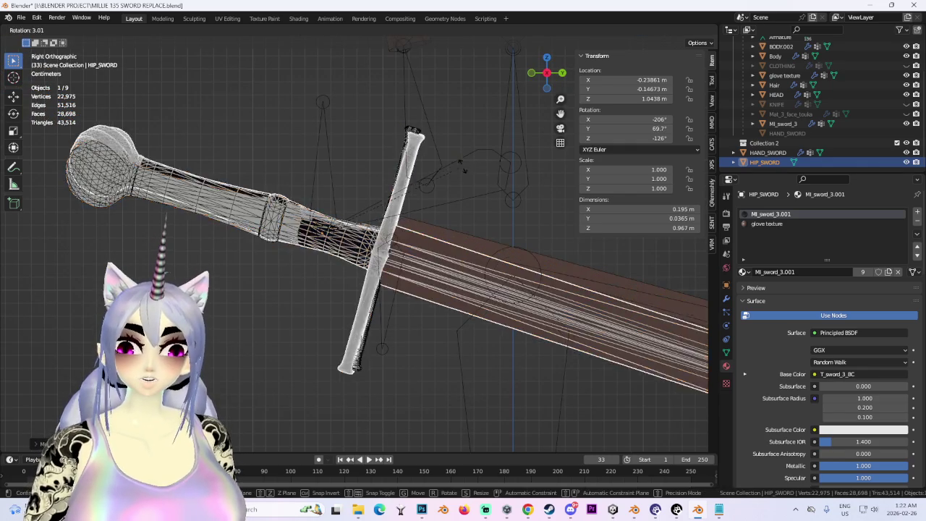
key(g)
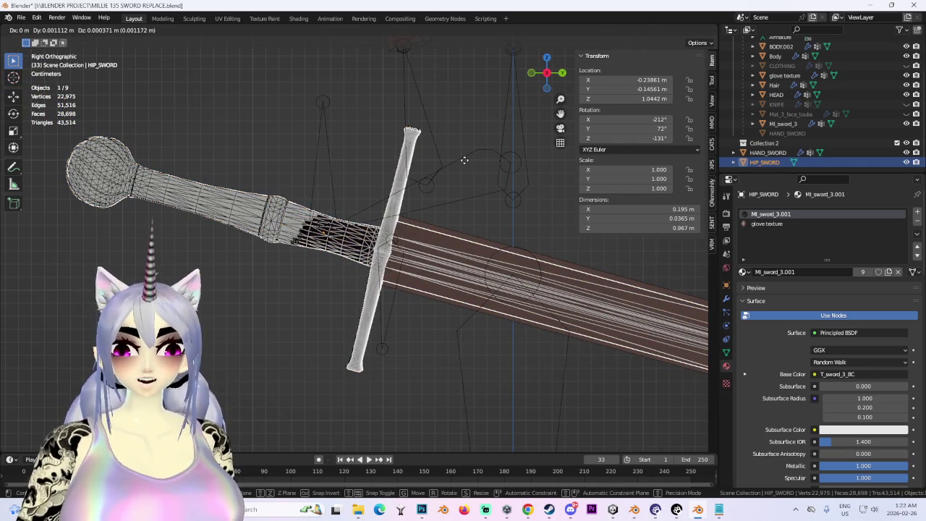
click(465, 160)
scroll(501, 227, down, 2)
scroll(501, 227, down, 2)
From the top view, rotate the sword to -212°, 72°, -130° and play the animation
click(563, 74)
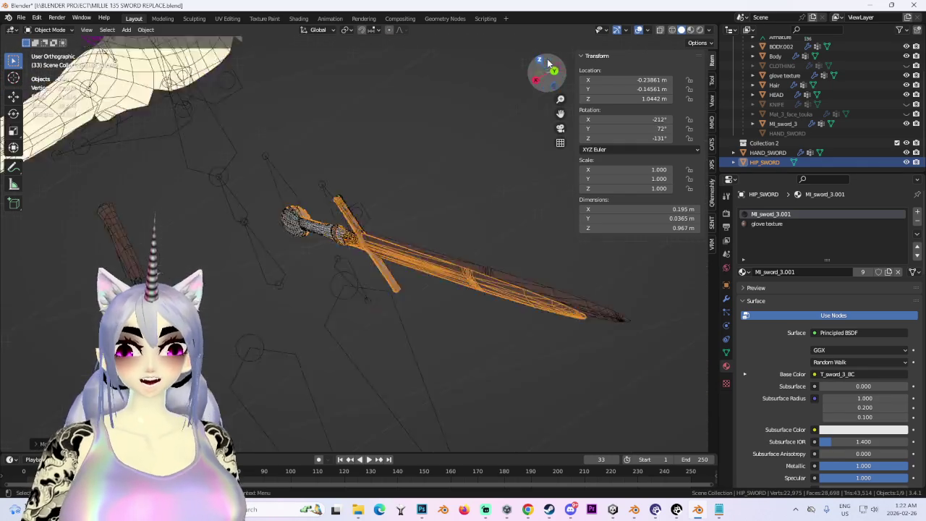
click(547, 58)
scroll(450, 251, up, 1)
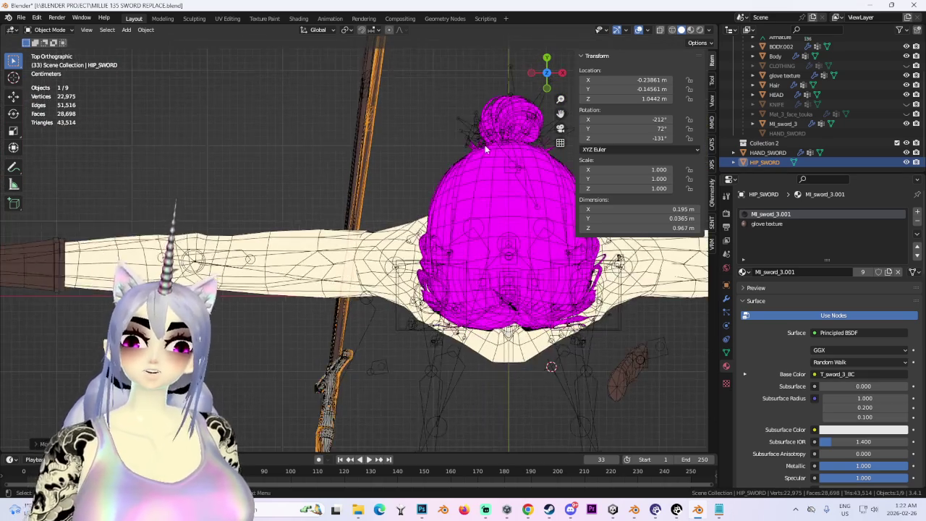
scroll(470, 217, down, 4)
key(r)
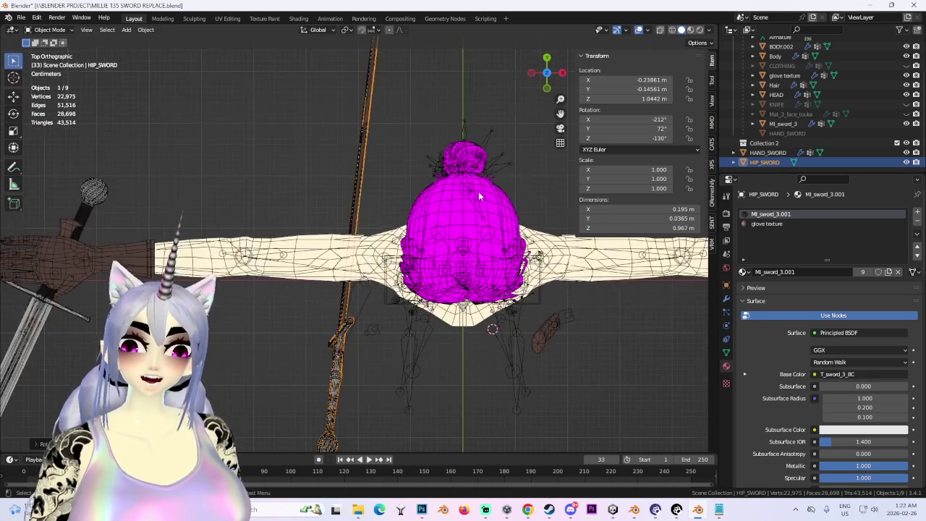
click(478, 191)
mouse_move(478, 191)
middle_down()
mouse_move(481, 205)
mouse_move(514, 149)
middle_up()
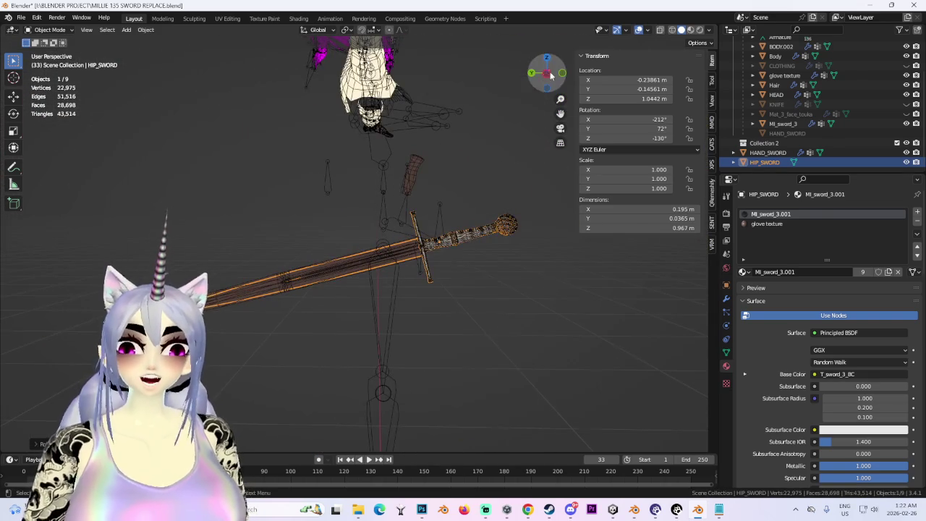
key(space)
Stop playback, temporarily hide the glove texture object, then unhide and reselect it
click(555, 311)
key(space)
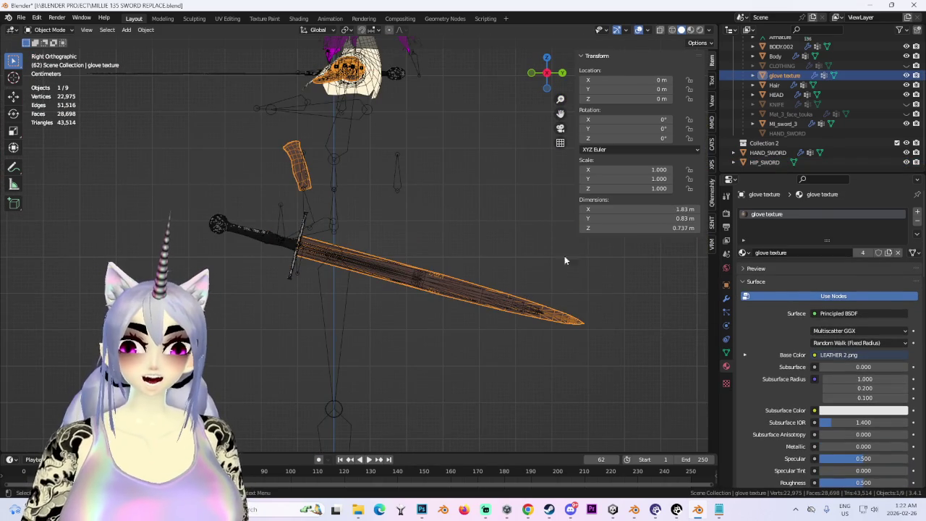
key(h)
click(463, 286)
mouse_move(463, 286)
middle_down()
mouse_move(496, 283)
mouse_move(434, 286)
middle_up()
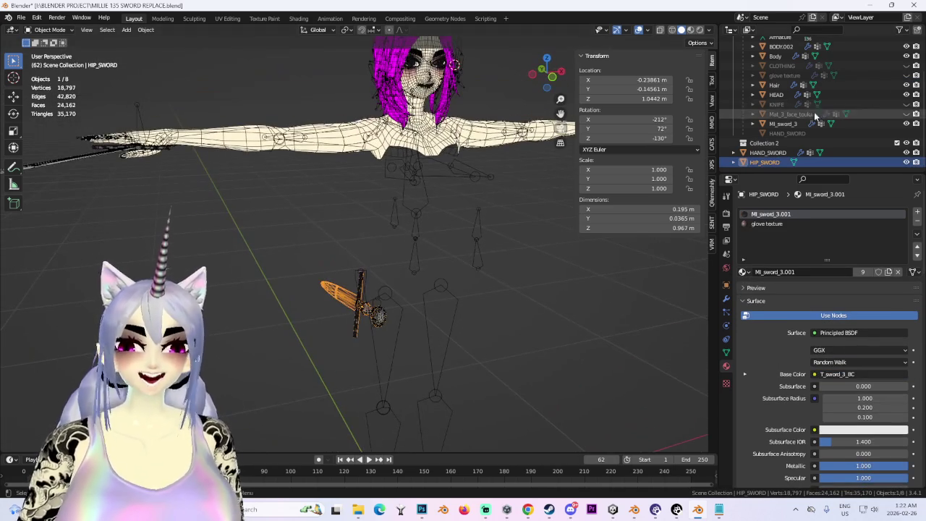
click(905, 76)
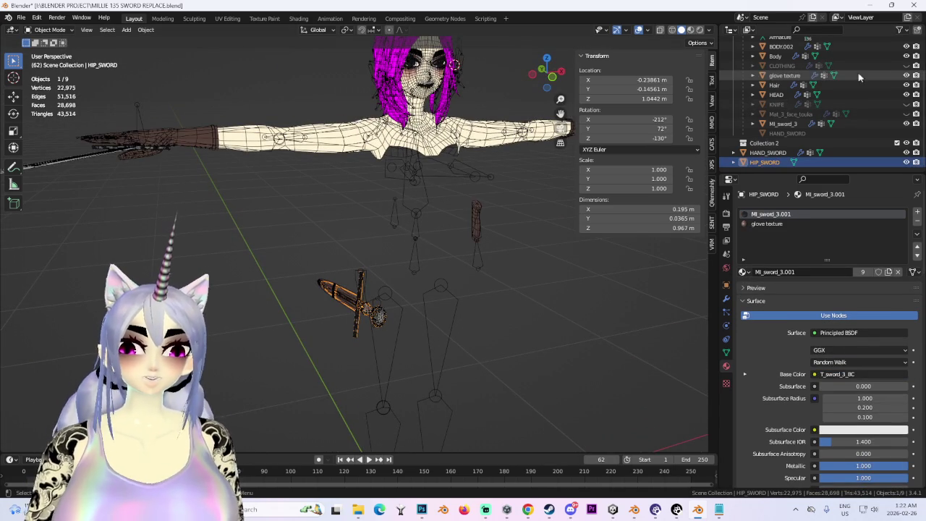
click(882, 77)
mouse_move(289, 203)
middle_down()
mouse_move(335, 197)
mouse_move(506, 217)
mouse_move(337, 253)
middle_up()
In the glove texture mesh, delete the stray sword vertices in wireframe, then return to Object Mode
click(49, 30)
click(47, 48)
click(671, 29)
drag(303, 227, 469, 452)
mouse_move(388, 362)
middle_down()
mouse_move(361, 327)
mouse_move(429, 292)
middle_up()
key(x)
click(358, 345)
click(46, 30)
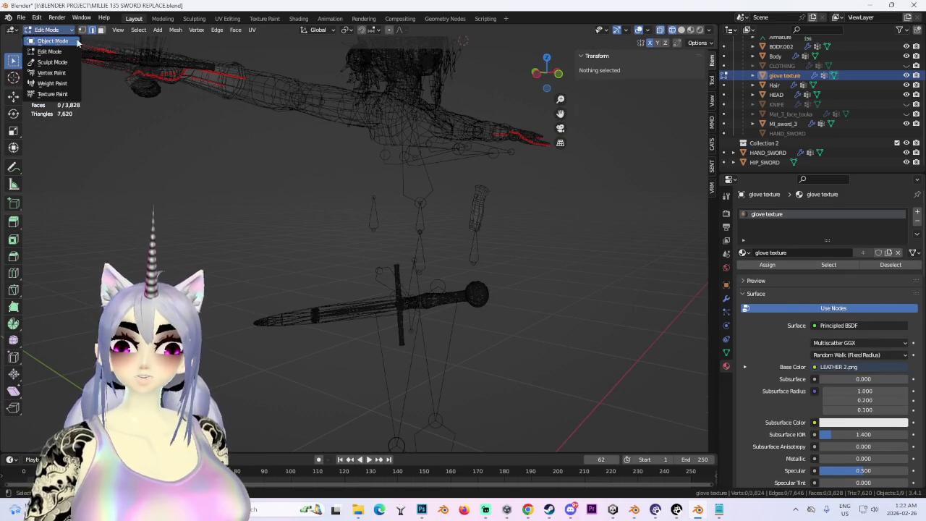
click(45, 39)
Check the Mat_3_face_touka and HAND_SWORD objects in the Outliner
click(791, 114)
click(791, 132)
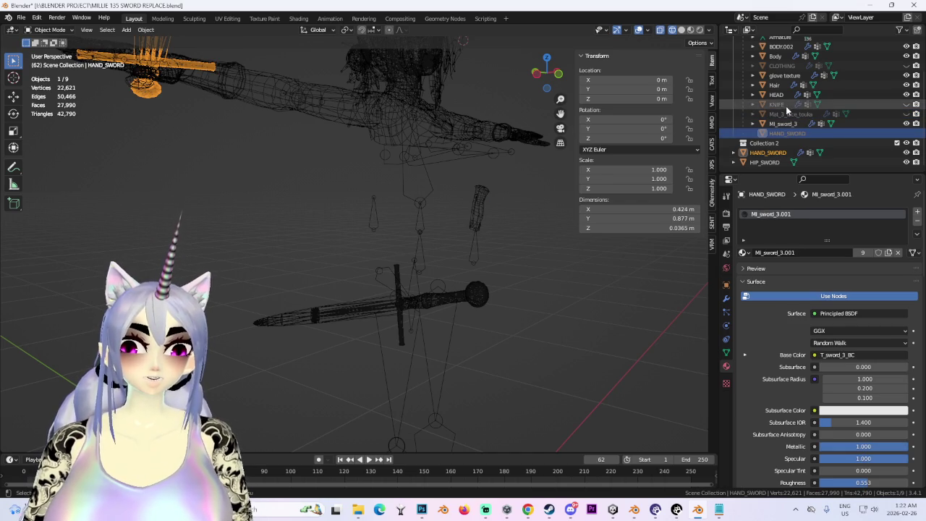
click(786, 106)
click(791, 115)
scroll(791, 133, up, 3)
scroll(794, 143, down, 3)
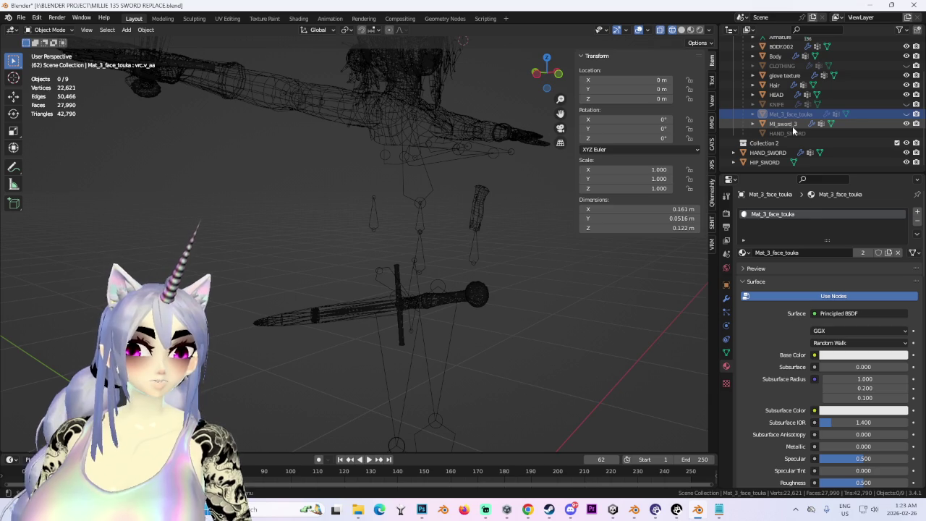
mouse_move(471, 137)
middle_down()
mouse_move(448, 159)
mouse_move(435, 195)
mouse_move(492, 286)
middle_up()
Delete the MI_sword_3 object, leaving HIP_SWORD in the scene
click(489, 278)
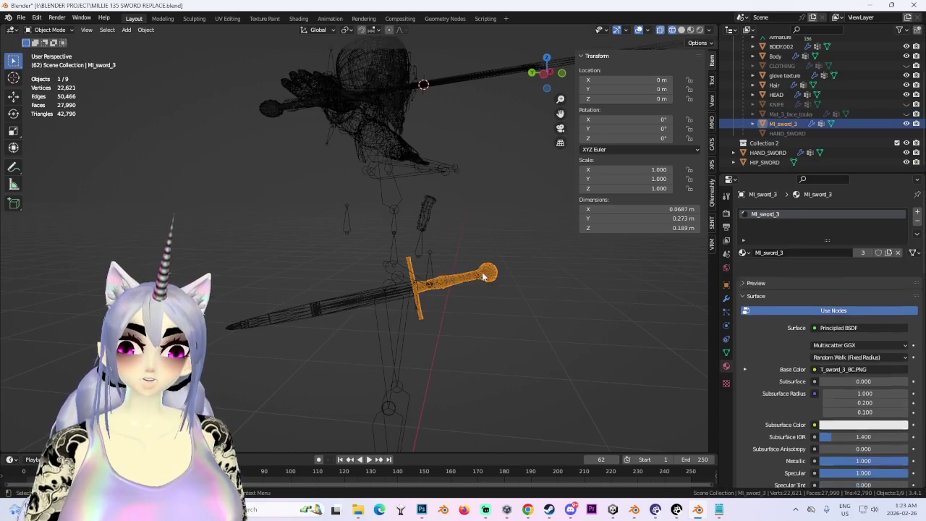
right_click(772, 125)
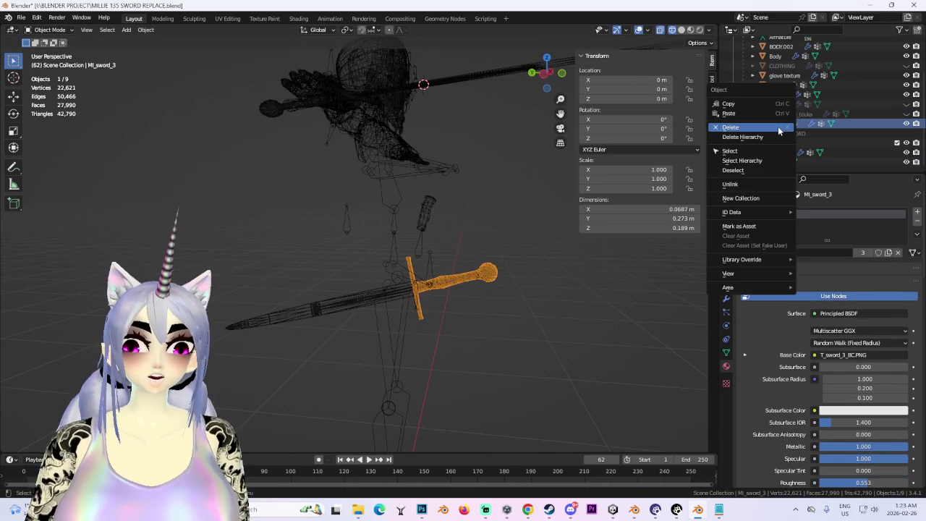
click(772, 125)
middle_drag(537, 218, 459, 261)
Unhide the CLOTHING, KNIFE and Mat_3_face_touka objects and view the character from the front
click(460, 261)
scroll(509, 271, up, 3)
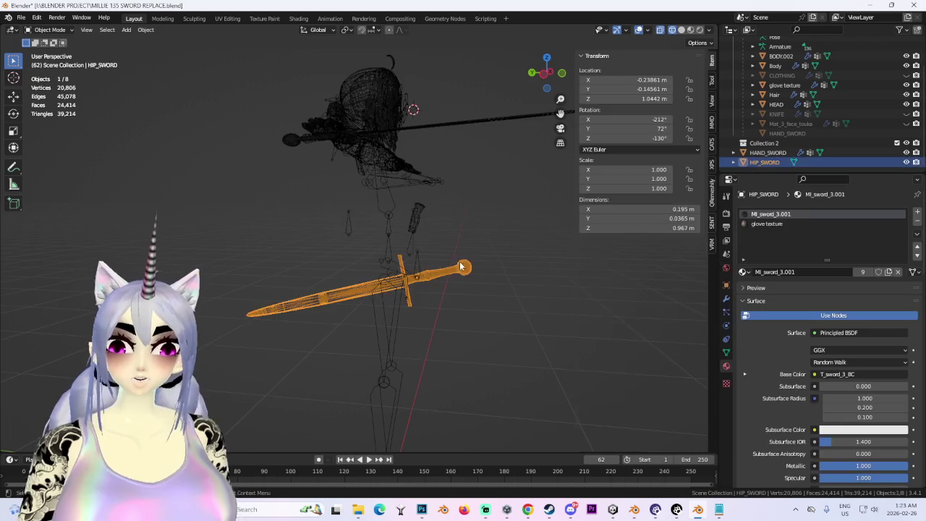
mouse_move(684, 52)
middle_down()
mouse_move(431, 232)
mouse_move(471, 209)
middle_up()
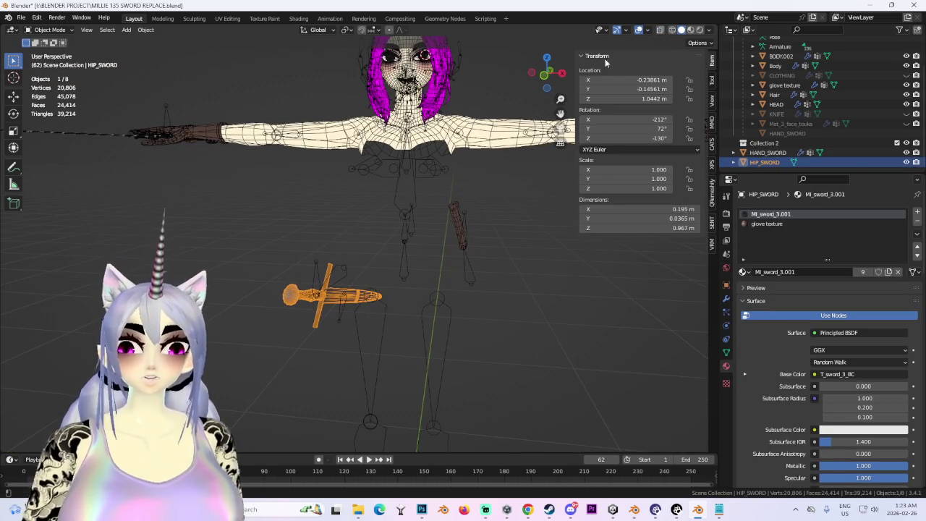
click(907, 76)
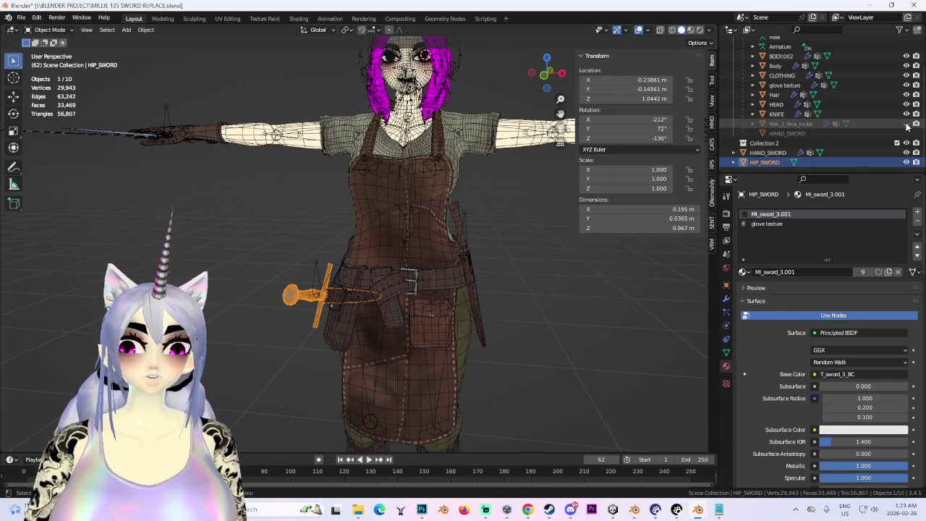
drag(907, 114, 906, 124)
click(507, 239)
middle_drag(507, 239, 474, 263)
click(537, 86)
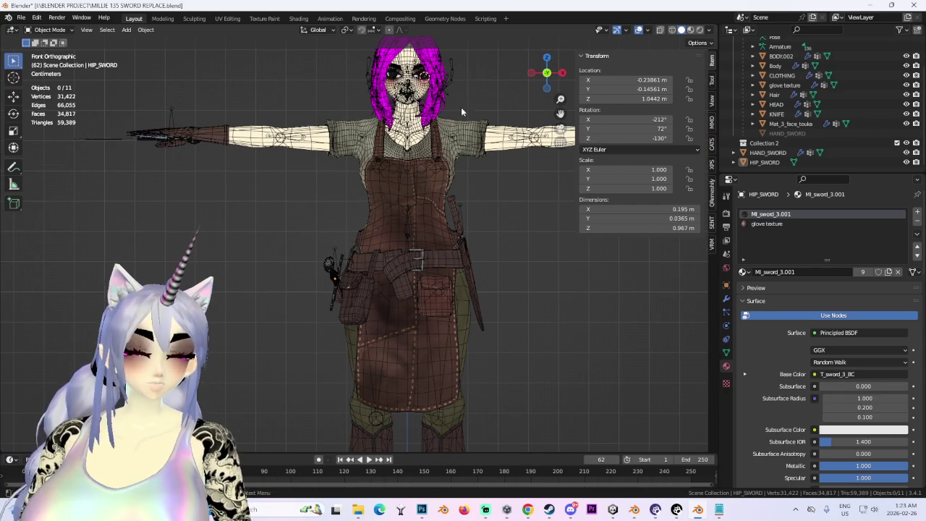
mouse_move(424, 217)
middle_down()
mouse_move(439, 281)
mouse_move(407, 216)
mouse_move(331, 222)
mouse_move(416, 248)
mouse_move(324, 197)
middle_up()
Select HIP_SWORD, enter Edit Mode, and pick an edge near the guard
click(439, 276)
click(331, 222)
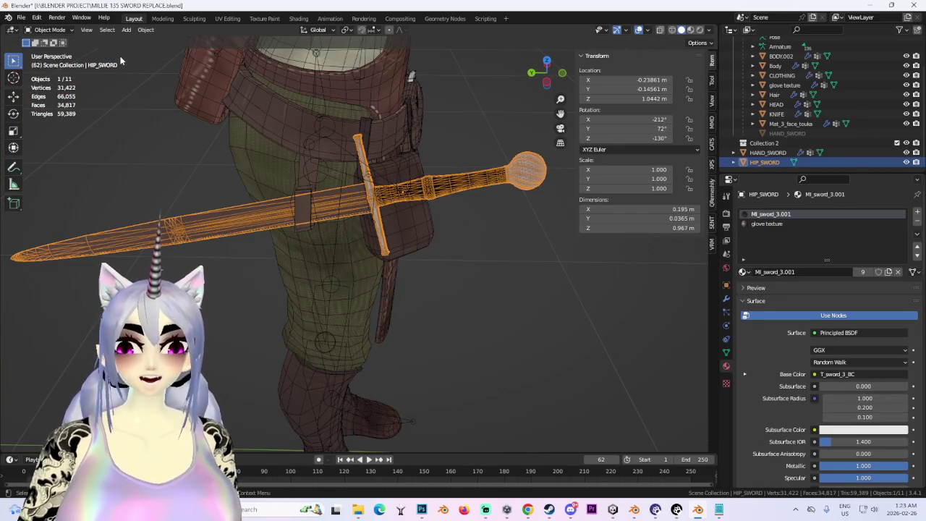
click(63, 29)
click(51, 44)
middle_drag(444, 184, 423, 186)
click(419, 186)
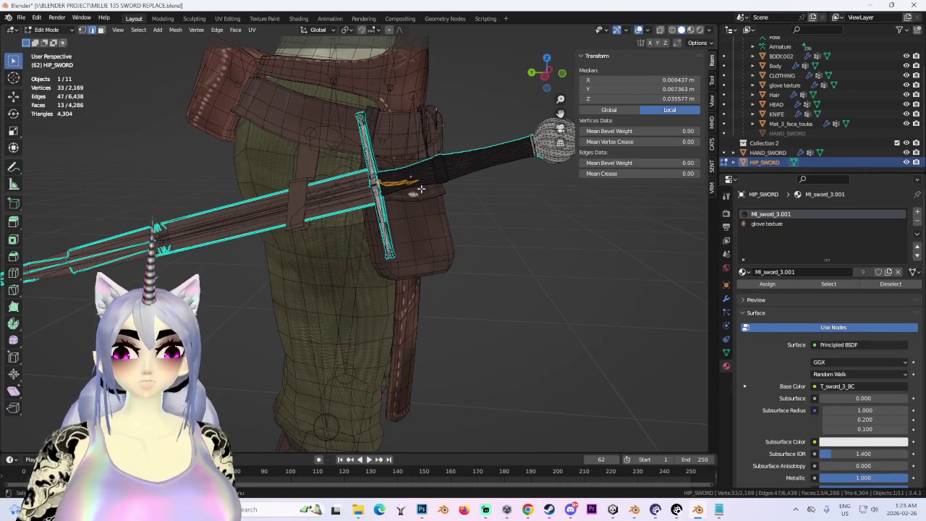
Select the whole linked sword mesh in wireframe, then undo the selection
click(138, 29)
mouse_move(160, 200)
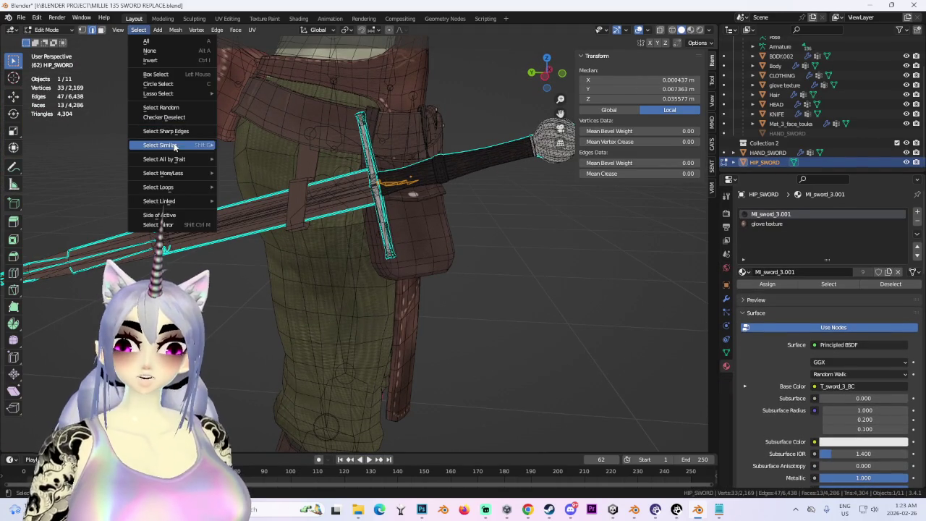
click(326, 144)
mouse_move(405, 188)
middle_down()
mouse_move(447, 195)
mouse_move(354, 246)
mouse_move(498, 238)
middle_up()
scroll(354, 246, up, 3)
scroll(498, 237, down, 3)
click(672, 30)
middle_drag(463, 181, 405, 192)
key(g)
click(372, 189)
key(ctrl+z)
Select the pommel with L and try the Select menu's similar-geometry options
key(l)
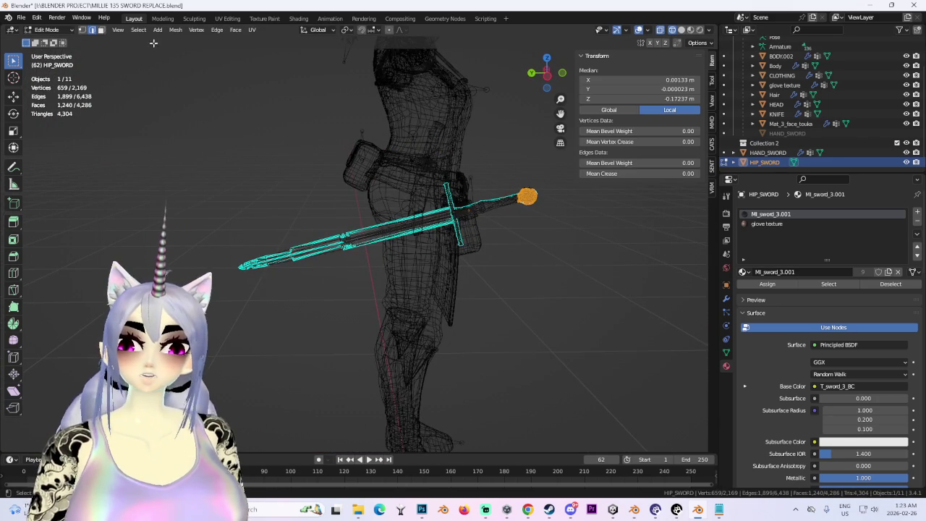
click(138, 30)
click(269, 176)
key(KP_Decimal)
click(581, 256)
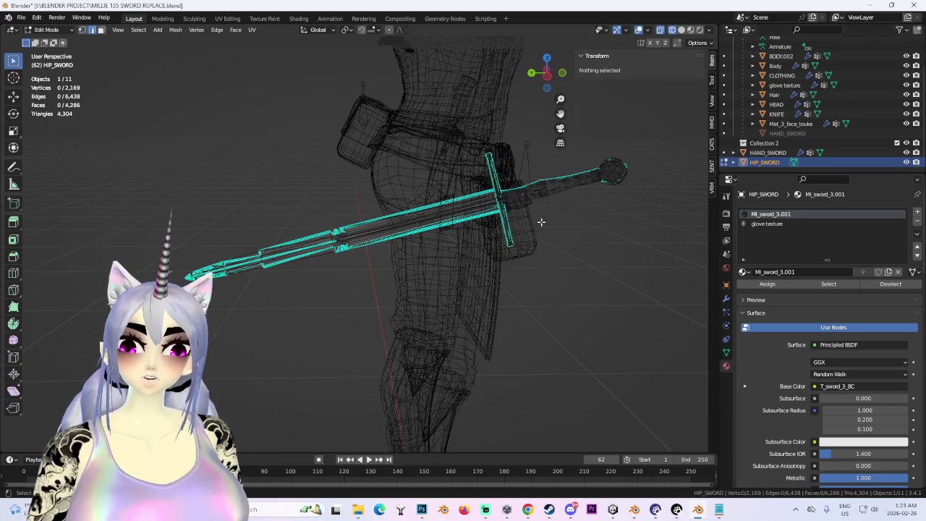
key(l)
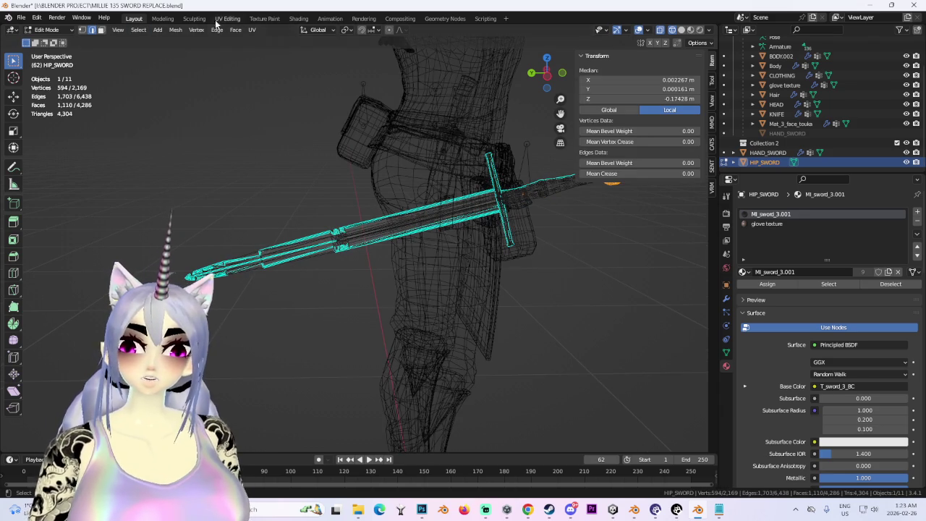
click(136, 30)
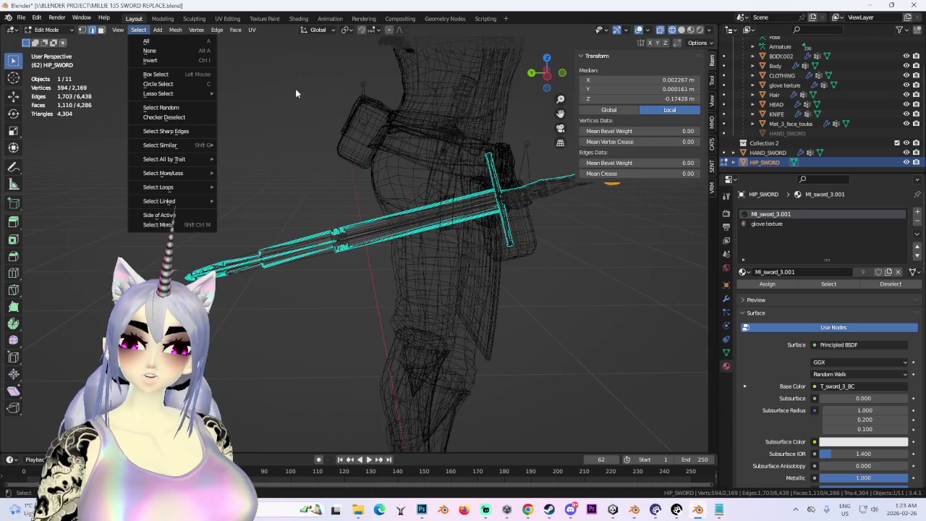
mouse_move(160, 145)
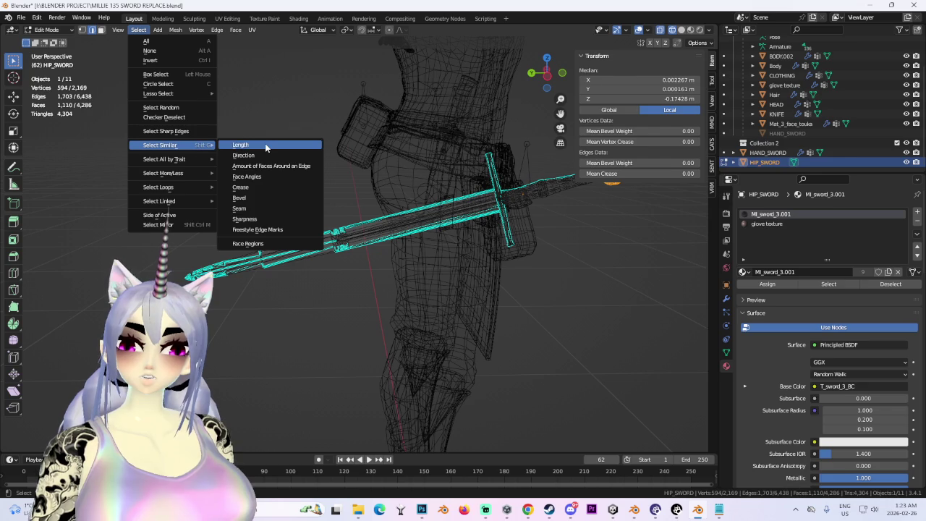
click(264, 148)
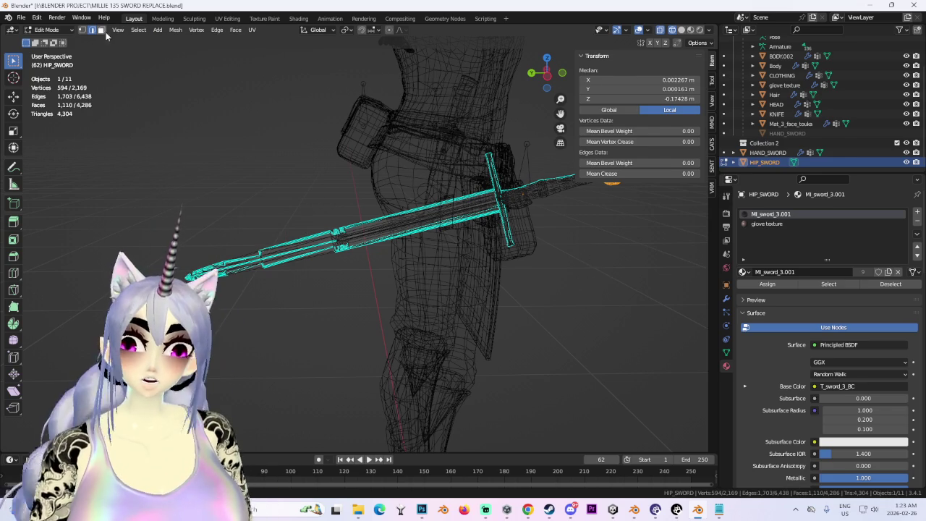
Add the hilt and guard to the selection and separate them into HIP_SWORD.001
middle_drag(554, 189, 536, 185)
click(138, 30)
mouse_move(160, 145)
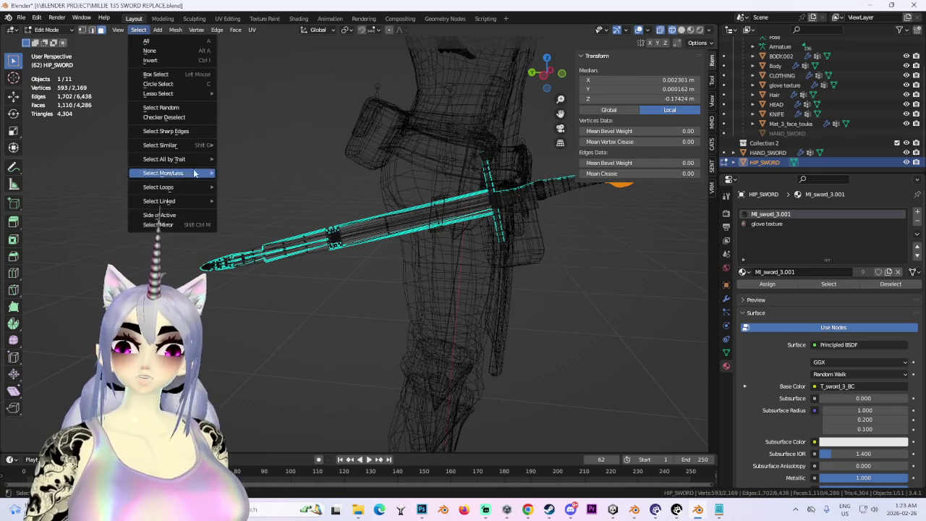
click(258, 145)
scroll(517, 262, down, 3)
middle_drag(517, 263, 482, 238)
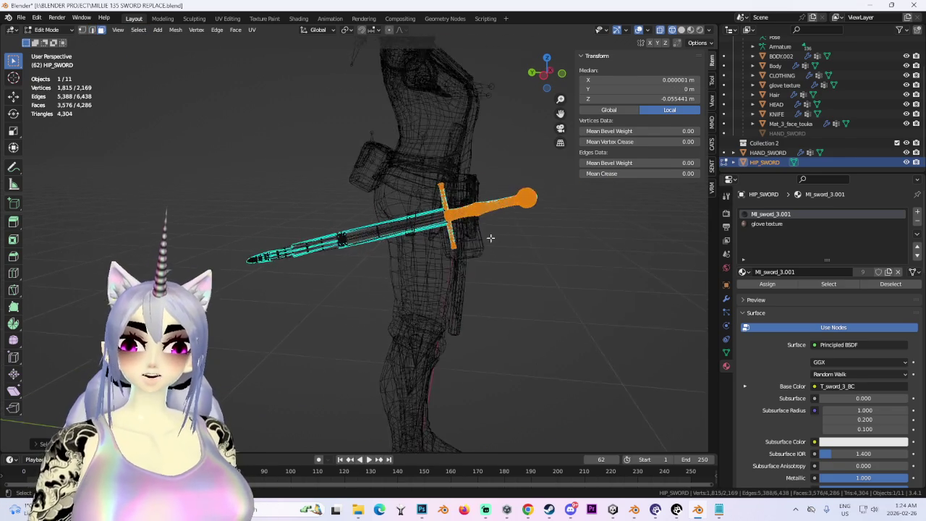
scroll(521, 232, up, 2)
scroll(499, 233, up, 1)
key(p)
click(498, 233)
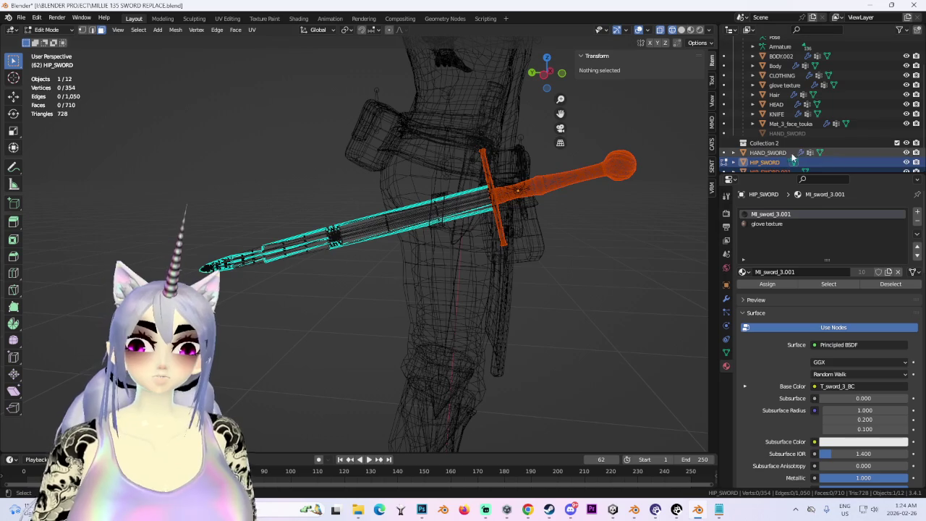
Leave the HIP_SWORD name unchanged and return the avatar to Object Mode
double_click(765, 158)
key(Return)
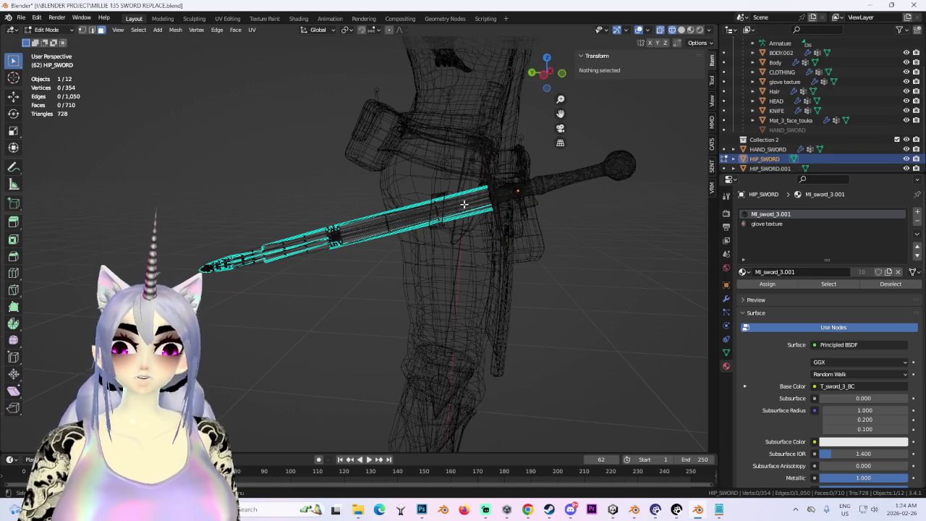
key(a)
click(50, 29)
click(45, 42)
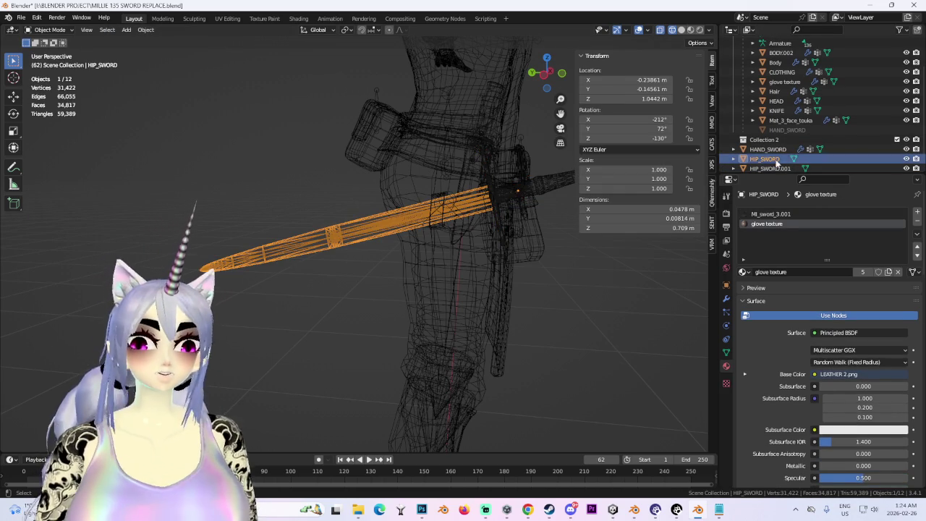
Rename the long blade object to HIP_SHEATH
click(769, 167)
click(766, 160)
double_click(767, 158)
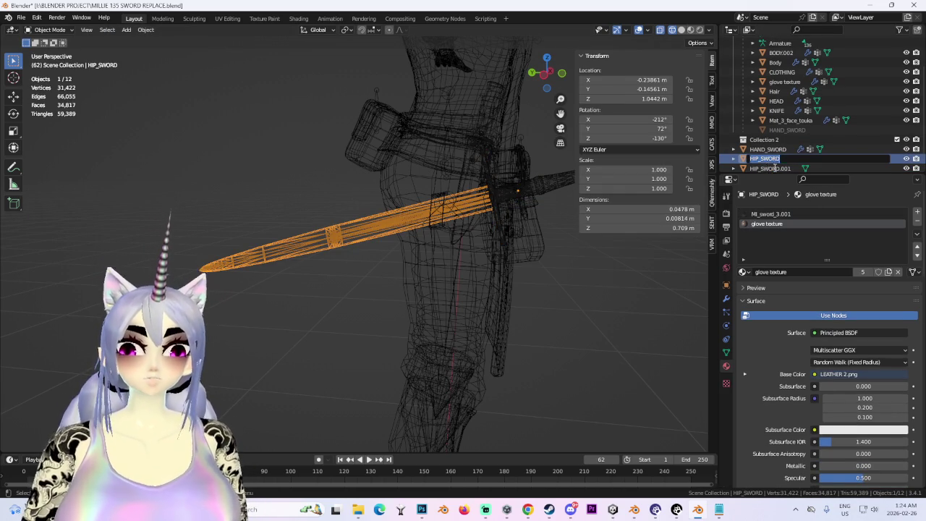
text(HIP_SHEATH)
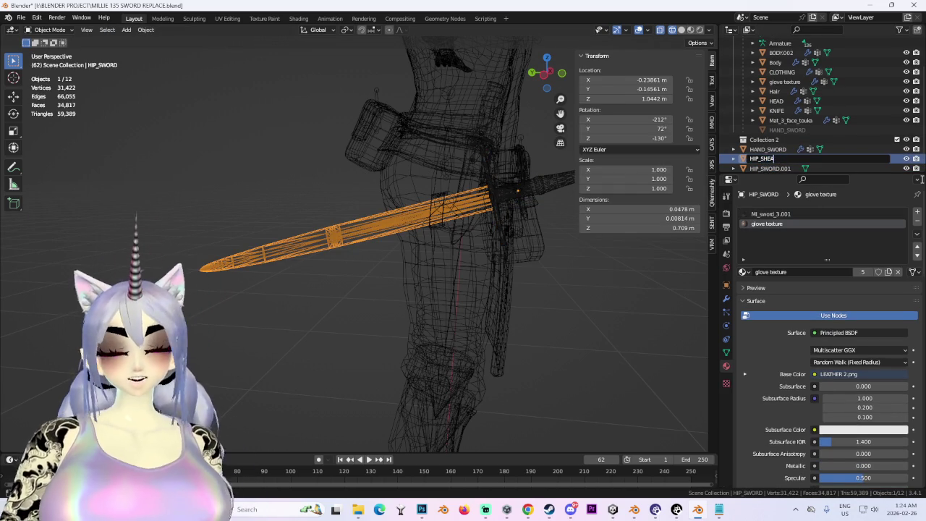
key(Return)
Rename the hilt object HIP_SWORD.001 to HIP_SWORD
click(796, 168)
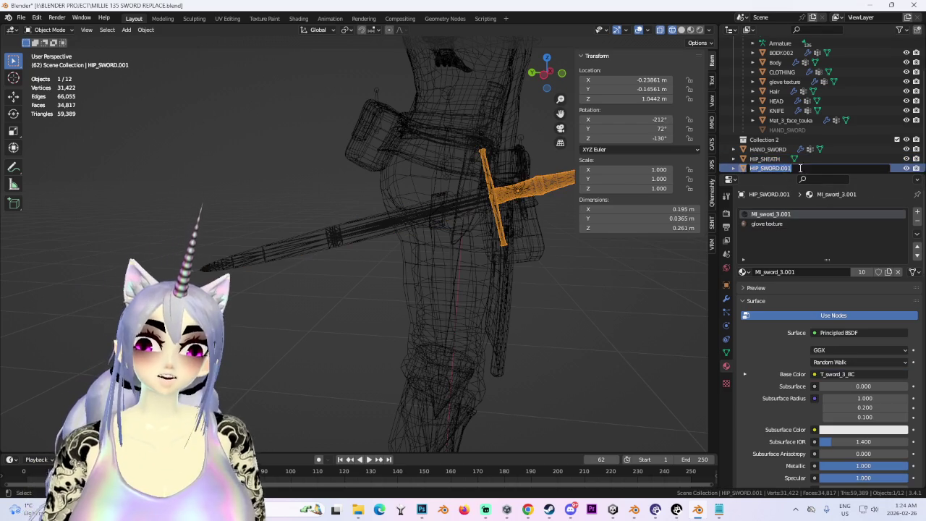
double_click(811, 164)
key(Return)
Select HIP_SHEATH and switch the viewport to Material Preview to see the textures
middle_drag(453, 163, 368, 229)
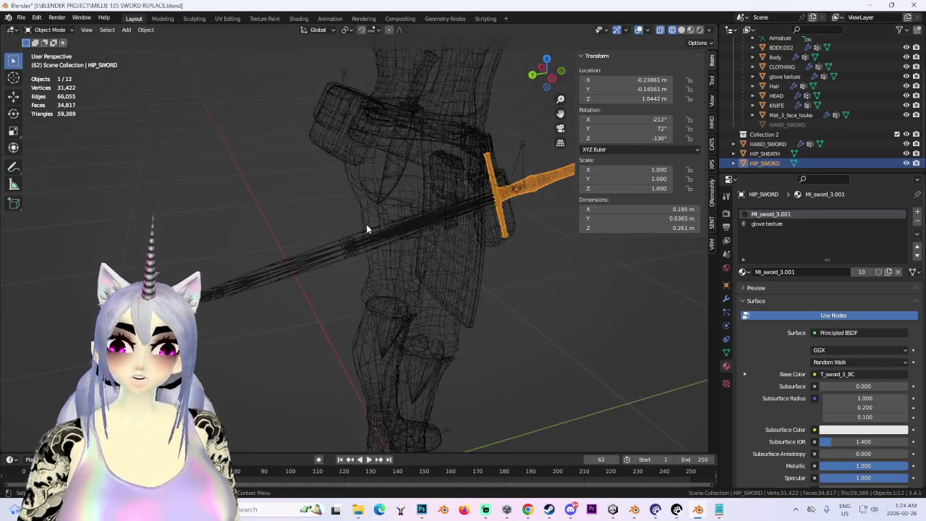
click(391, 210)
click(425, 229)
mouse_move(426, 230)
middle_down()
mouse_move(459, 206)
mouse_move(493, 126)
middle_up()
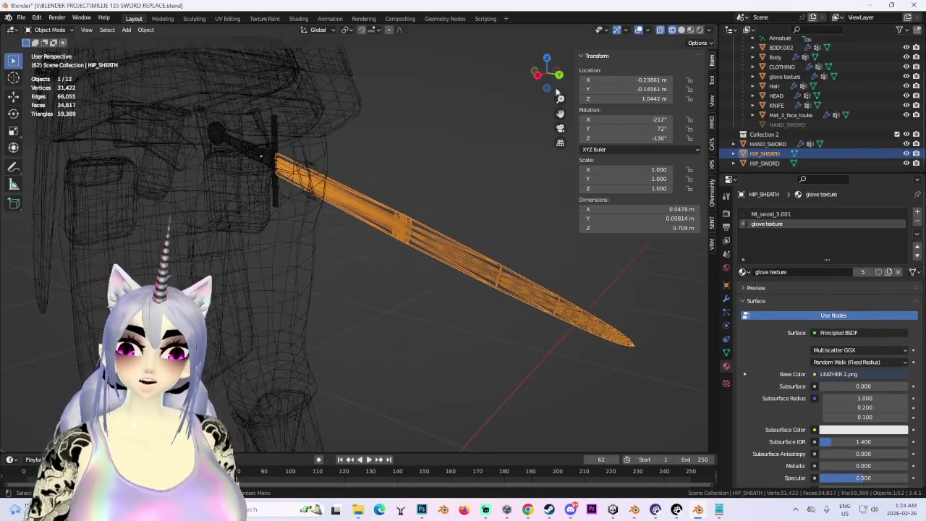
mouse_move(561, 74)
mouse_down()
mouse_move(520, 199)
mouse_move(468, 232)
mouse_move(492, 217)
mouse_up()
click(689, 31)
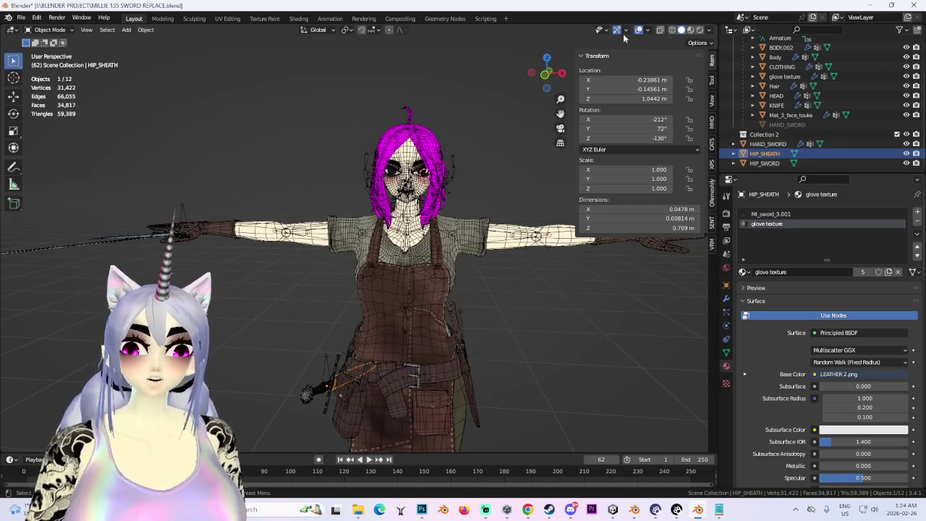
Turn off the viewport overlays, view the textured avatar from the front, and select CLOTHING
click(638, 30)
scroll(464, 181, up, 1)
scroll(463, 181, down, 1)
middle_drag(464, 181, 403, 205)
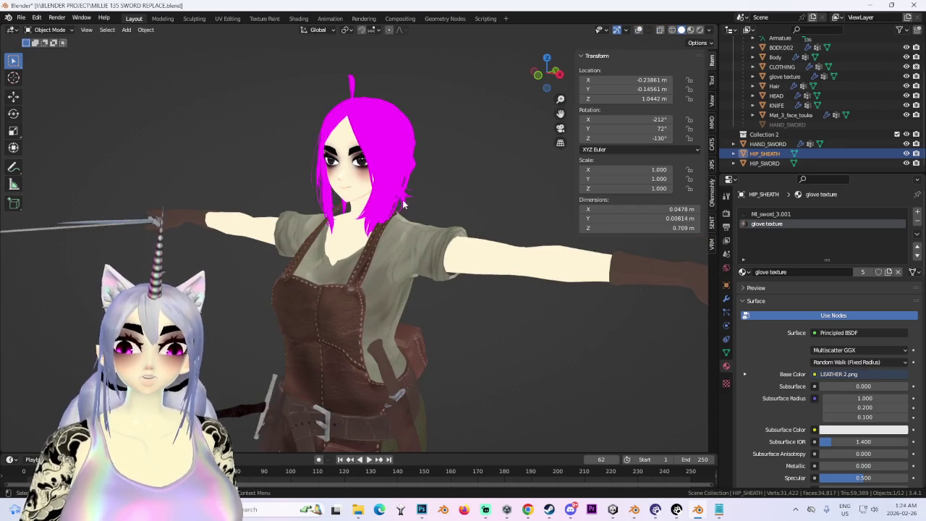
middle_drag(410, 254, 402, 250)
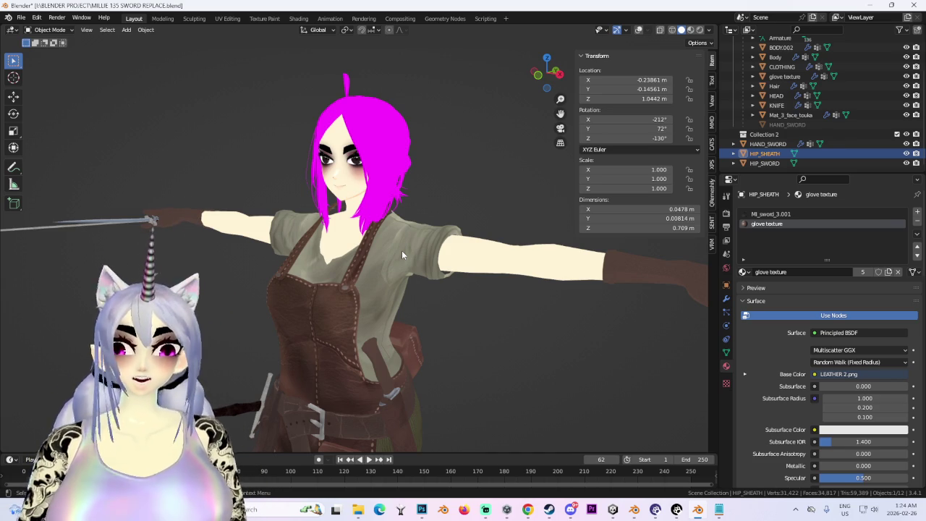
click(537, 75)
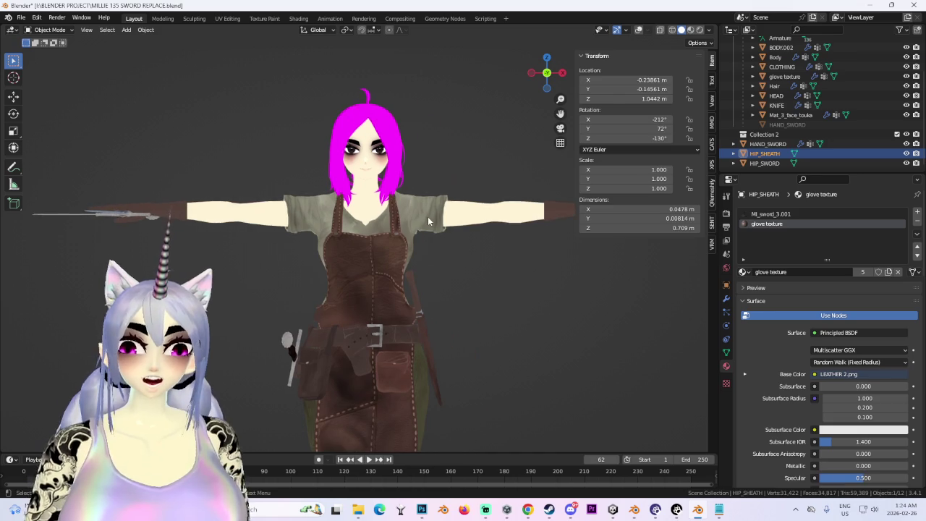
click(428, 216)
mouse_move(478, 292)
middle_down()
mouse_move(293, 335)
mouse_move(410, 316)
middle_up()
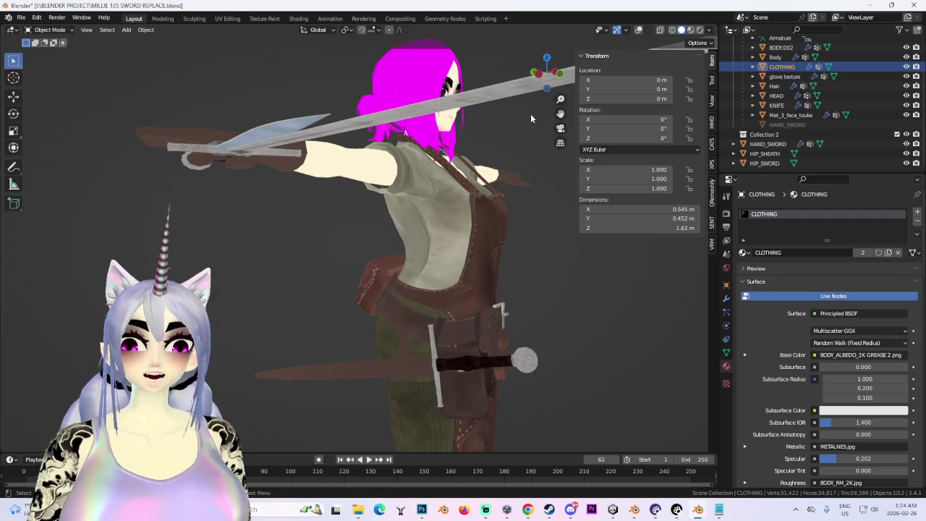
Orbit around the head and raised sword arm, selecting the glove and KNIFE objects
middle_drag(527, 121, 457, 223)
scroll(477, 275, up, 5)
middle_drag(478, 275, 500, 302)
scroll(435, 301, down, 4)
mouse_move(382, 304)
middle_down()
mouse_move(304, 268)
mouse_move(466, 279)
mouse_move(410, 221)
middle_up()
scroll(300, 262, up, 3)
click(296, 257)
click(410, 220)
drag(548, 73, 394, 300)
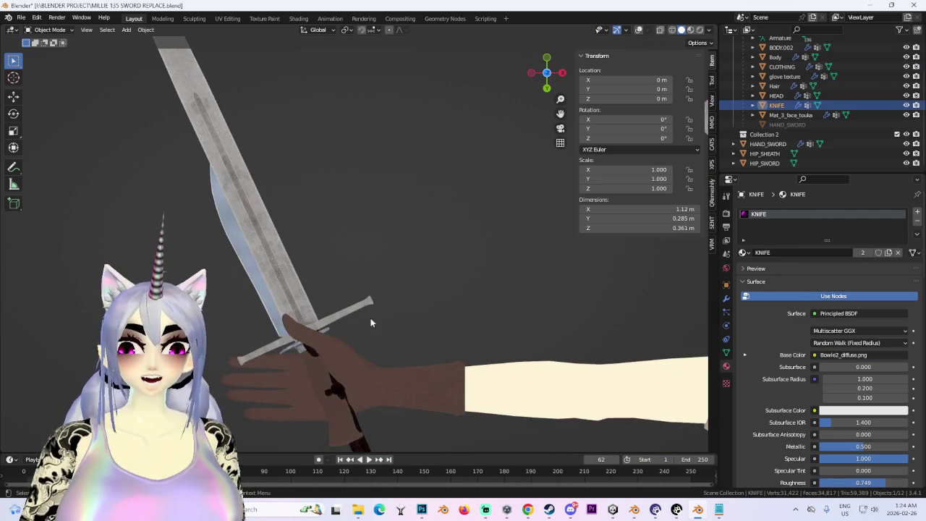
middle_drag(253, 303, 344, 300)
click(411, 343)
mouse_move(411, 343)
middle_down()
mouse_move(423, 269)
mouse_move(449, 308)
middle_up()
Select HIP_SWORD, enable X-ray, and turn the viewport overlays back on
click(396, 384)
mouse_move(397, 383)
middle_down()
mouse_move(417, 281)
mouse_move(434, 289)
middle_up()
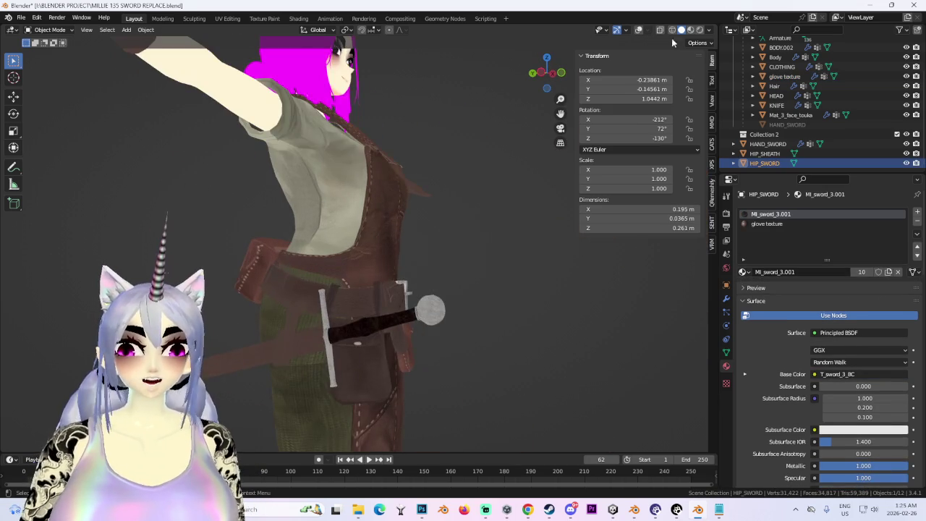
click(659, 30)
click(638, 29)
scroll(440, 294, down, 1)
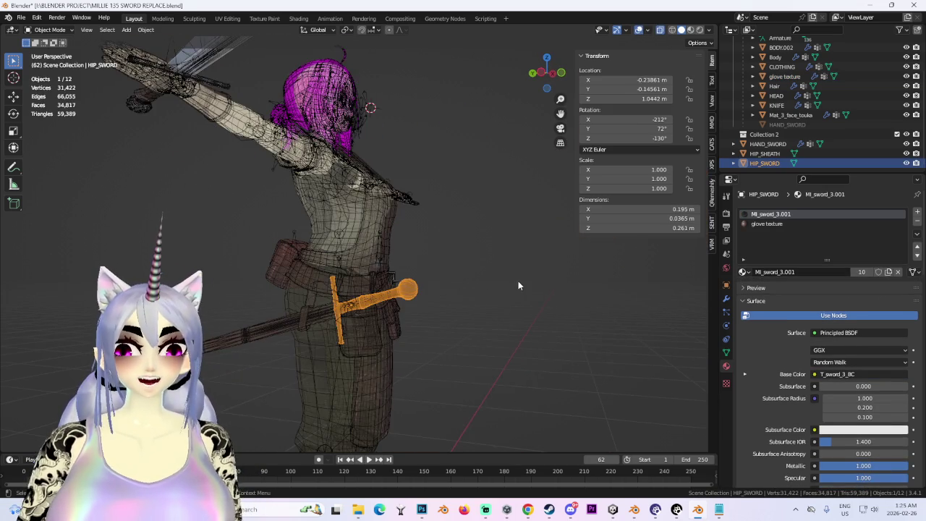
middle_drag(518, 286, 471, 296)
scroll(471, 296, up, 2)
Select HIP_SHEATH and orbit to a side view of the sheath and sword at the belt
click(384, 275)
click(387, 267)
click(387, 266)
mouse_move(387, 266)
middle_down()
mouse_move(486, 243)
mouse_move(444, 290)
mouse_move(559, 282)
mouse_move(591, 269)
mouse_move(440, 200)
middle_up()
click(560, 282)
click(289, 293)
middle_drag(554, 99, 554, 241)
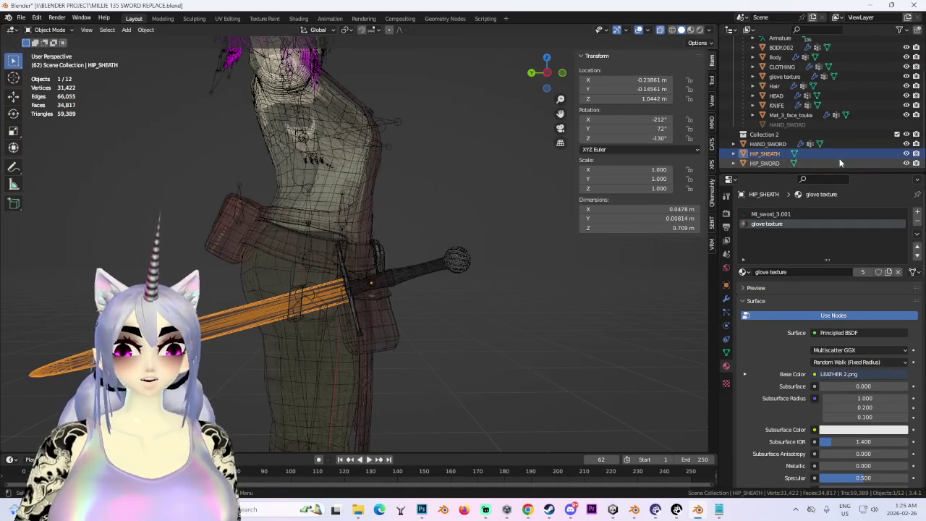
Drag HAND_SWORD from Collection 2 into Scene Collection, then select HIP_SHEATH and CLOTHING
drag(796, 143, 796, 119)
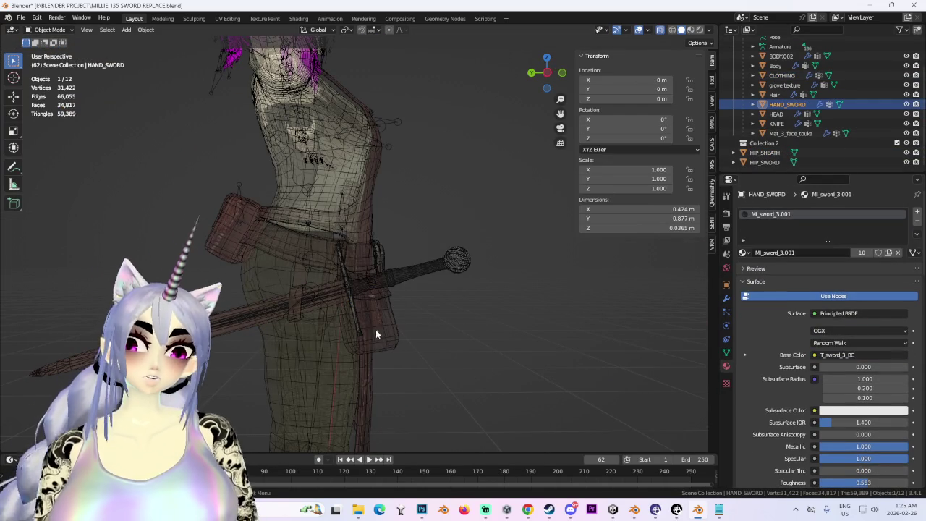
click(227, 327)
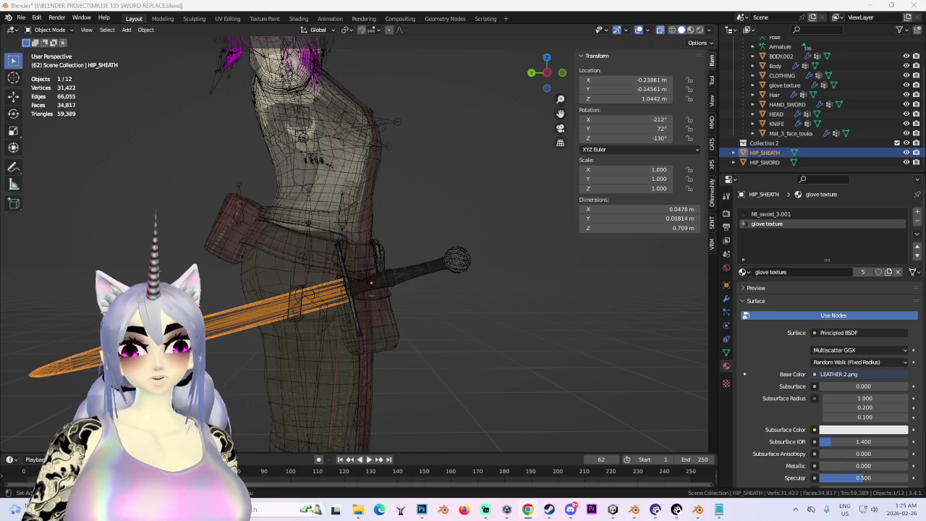
mouse_move(411, 144)
middle_down()
mouse_move(476, 274)
mouse_move(476, 240)
mouse_move(445, 262)
mouse_move(421, 255)
middle_up()
click(426, 233)
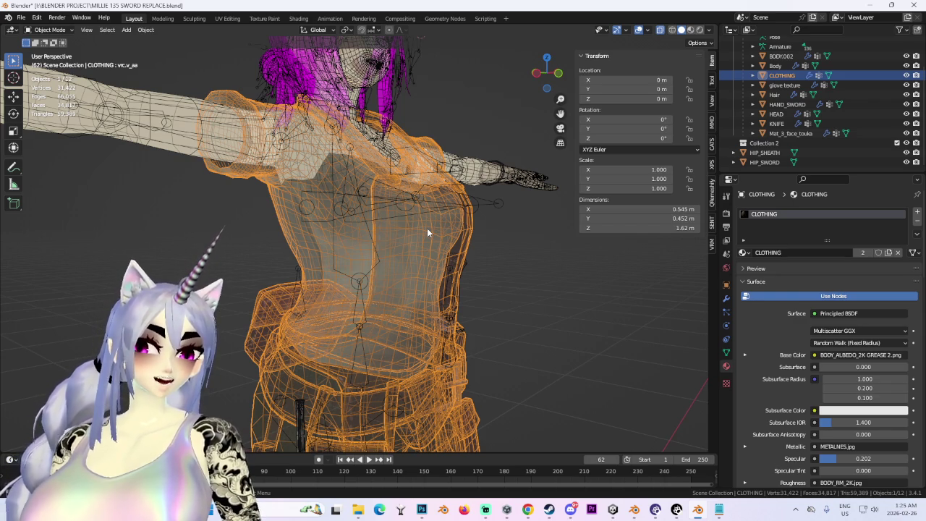
In front orthographic view, select Body and turn off X-ray and the viewport overlays
mouse_move(427, 228)
middle_down()
mouse_move(274, 242)
mouse_move(430, 274)
mouse_move(418, 255)
mouse_move(477, 200)
mouse_move(463, 235)
middle_up()
scroll(463, 235, down, 3)
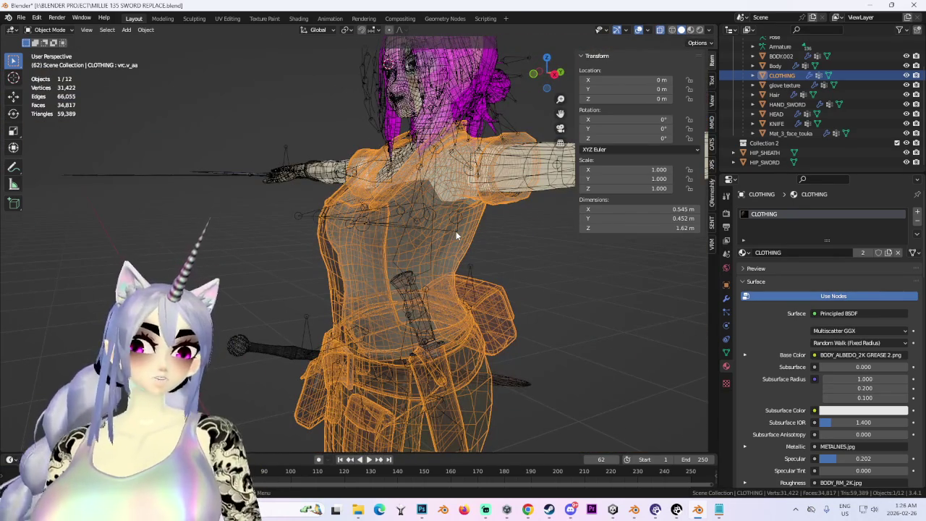
click(552, 88)
scroll(432, 192, up, 2)
scroll(432, 192, up, 2)
click(432, 192)
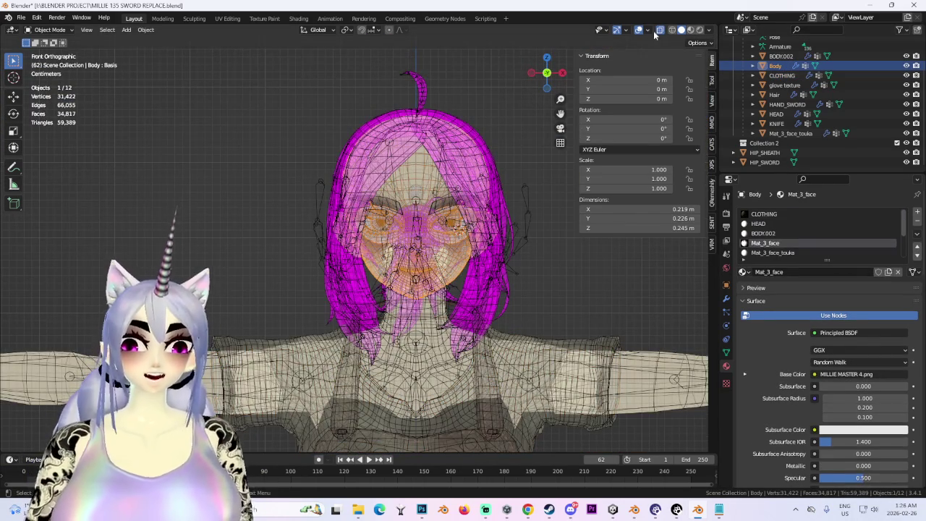
click(655, 35)
scroll(354, 250, up, 2)
click(639, 30)
Orbit and zoom around the face to examine it from front and three-quarter angles
mouse_move(507, 217)
middle_down()
mouse_move(463, 261)
mouse_move(480, 282)
mouse_move(424, 281)
mouse_move(486, 267)
mouse_move(512, 271)
middle_up()
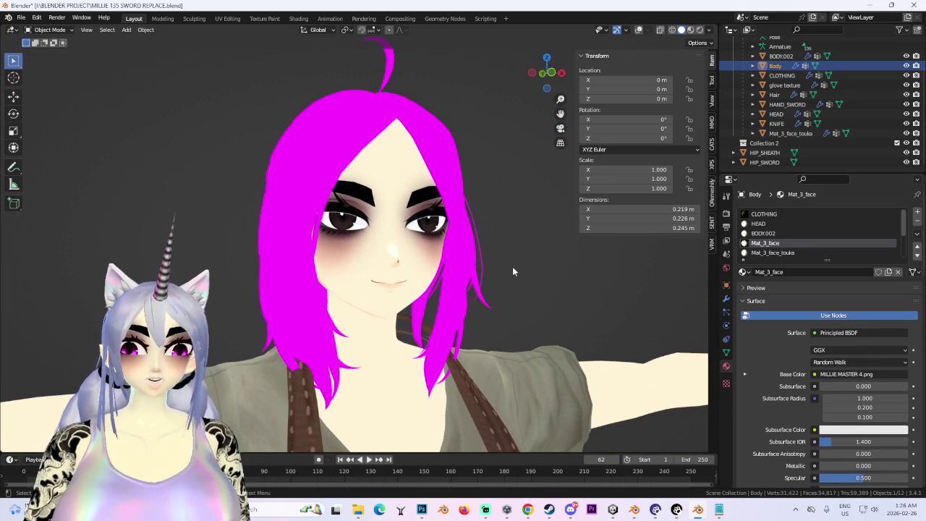
mouse_move(513, 268)
middle_down()
mouse_move(431, 246)
mouse_move(506, 250)
middle_up()
middle_drag(319, 253, 450, 263)
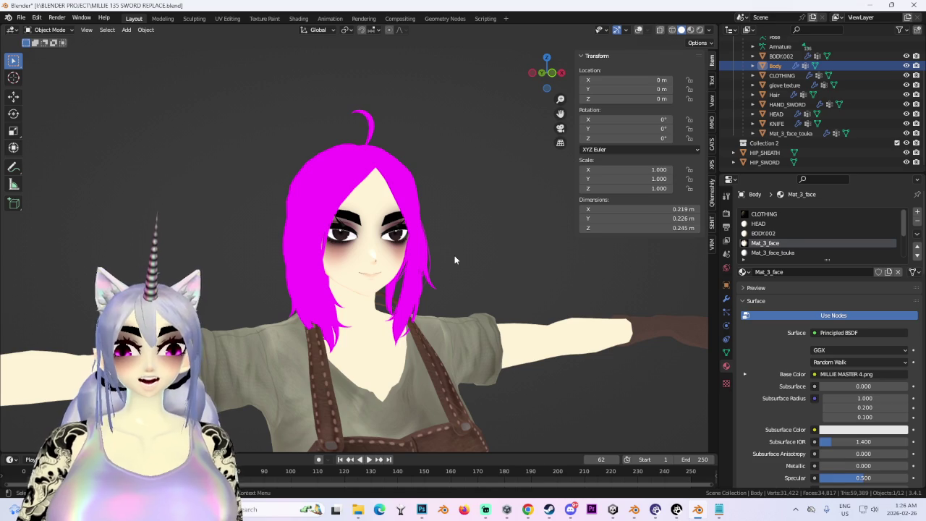
middle_drag(402, 286, 434, 239)
scroll(452, 209, up, 2)
scroll(452, 209, up, 2)
scroll(477, 247, down, 1)
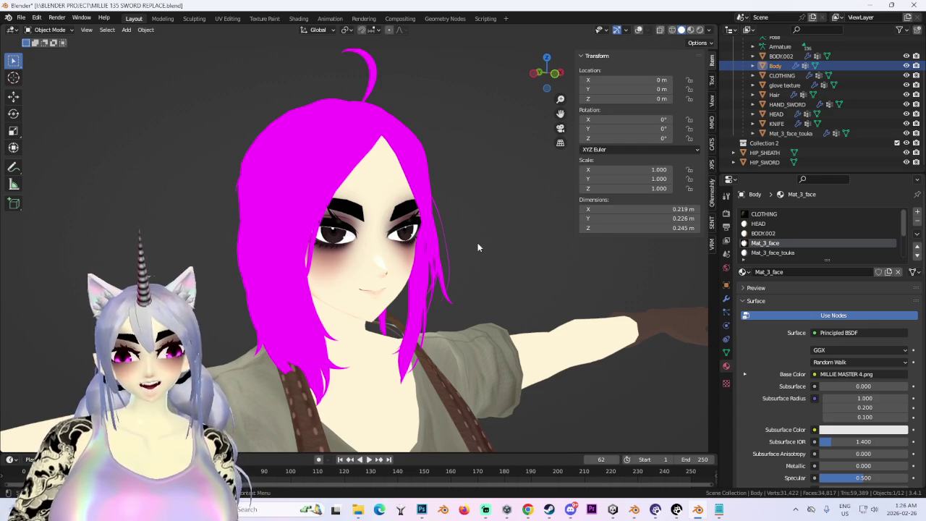
Turn the overlays back on and select the HEAD object from a perspective view
click(556, 72)
click(638, 30)
middle_drag(434, 253, 478, 239)
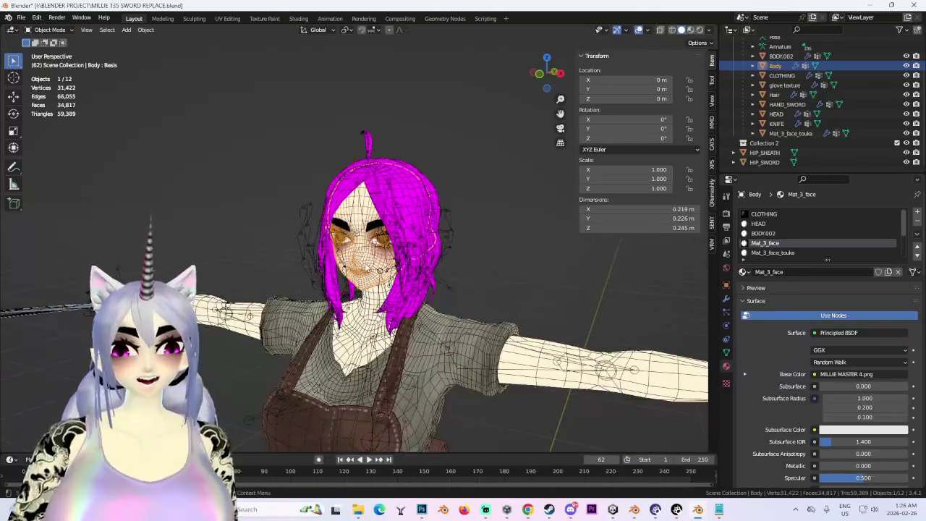
scroll(376, 239, up, 5)
click(391, 227)
scroll(391, 226, down, 2)
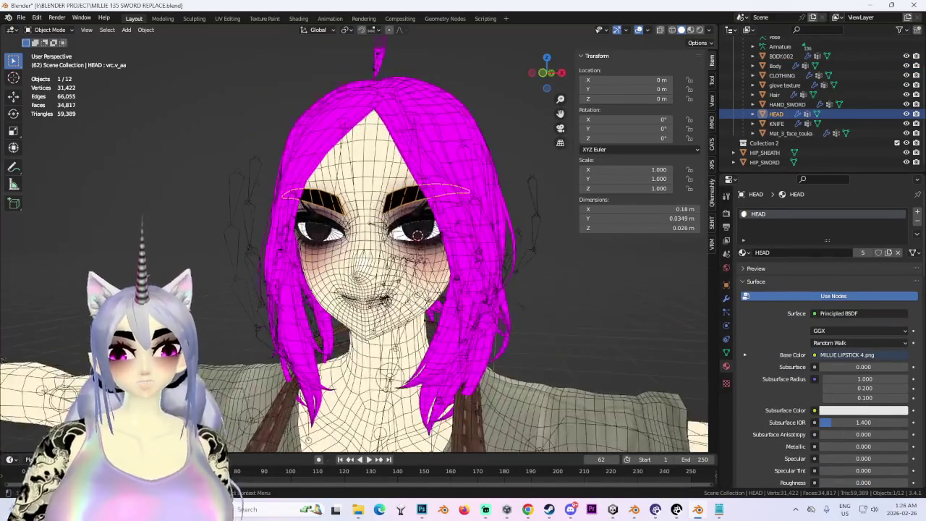
scroll(390, 226, down, 2)
middle_drag(390, 227, 447, 262)
Snap to the front view and select the Body mesh around the face
click(536, 74)
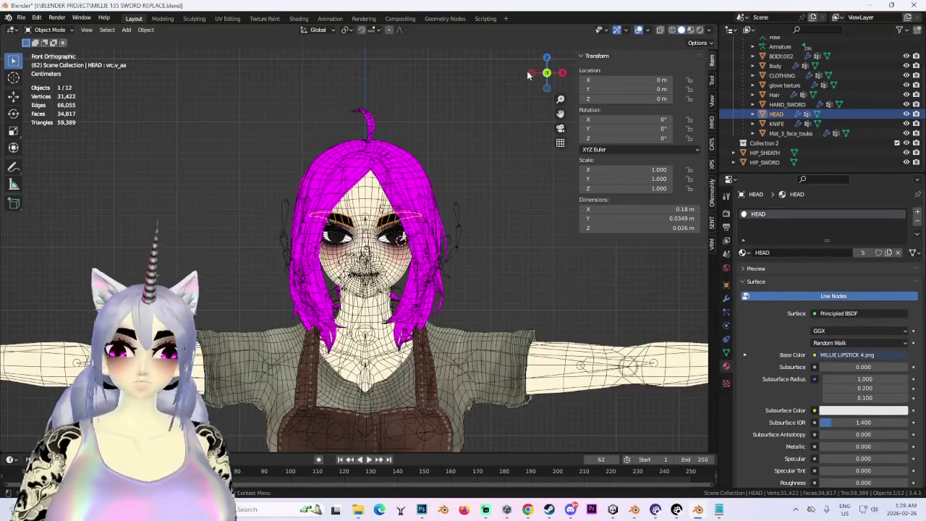
scroll(527, 71, up, 2)
scroll(527, 71, up, 2)
click(449, 275)
click(456, 279)
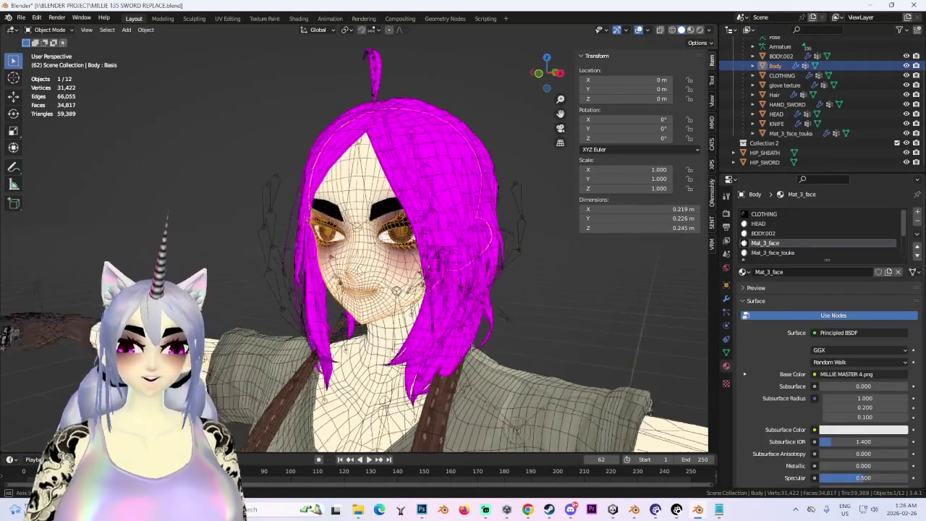
scroll(465, 285, up, 2)
scroll(465, 285, up, 2)
scroll(465, 285, down, 1)
scroll(466, 285, down, 1)
mouse_move(465, 285)
middle_down()
mouse_move(449, 282)
mouse_move(451, 309)
mouse_move(427, 308)
middle_up()
click(449, 282)
click(449, 286)
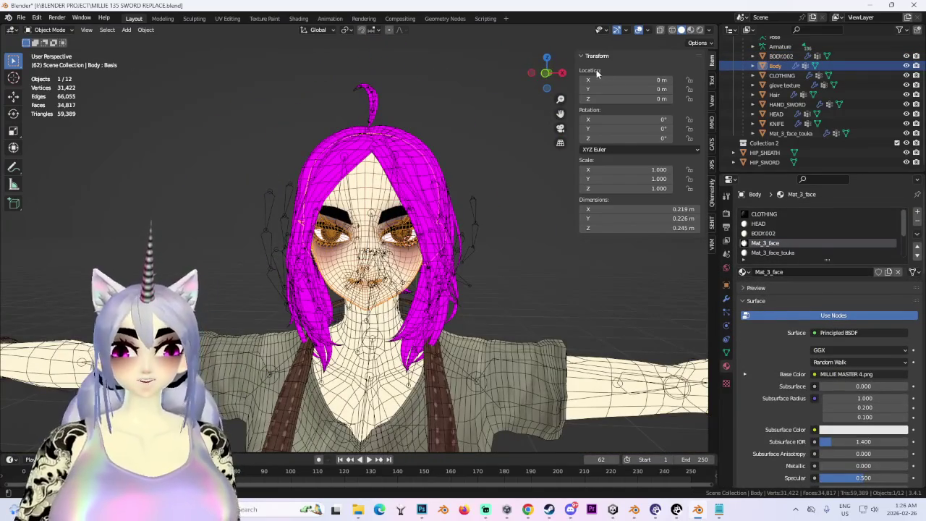
View the character from behind, selecting the Hair and then the Body mesh
click(546, 72)
click(405, 188)
middle_drag(405, 217, 452, 296)
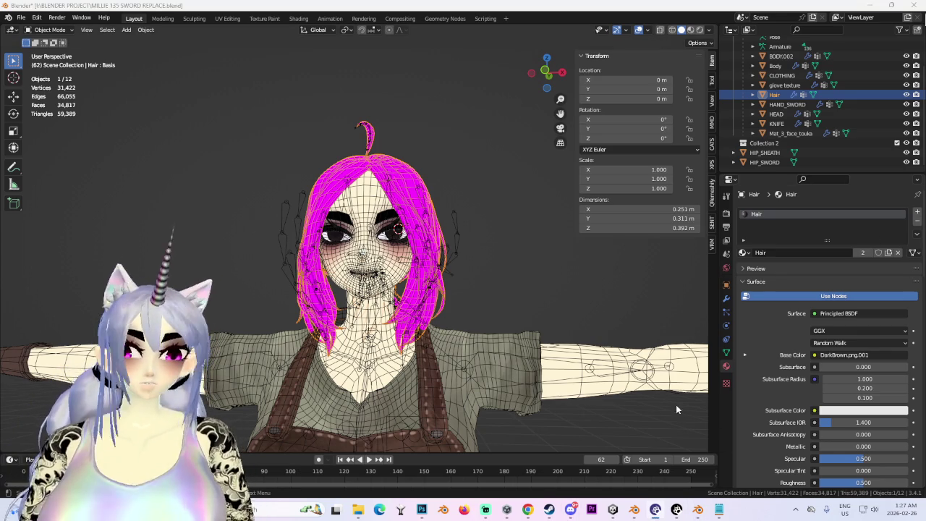
scroll(651, 376, up, 2)
click(637, 376)
mouse_move(507, 269)
middle_down()
mouse_move(537, 275)
mouse_move(501, 285)
middle_up()
click(537, 275)
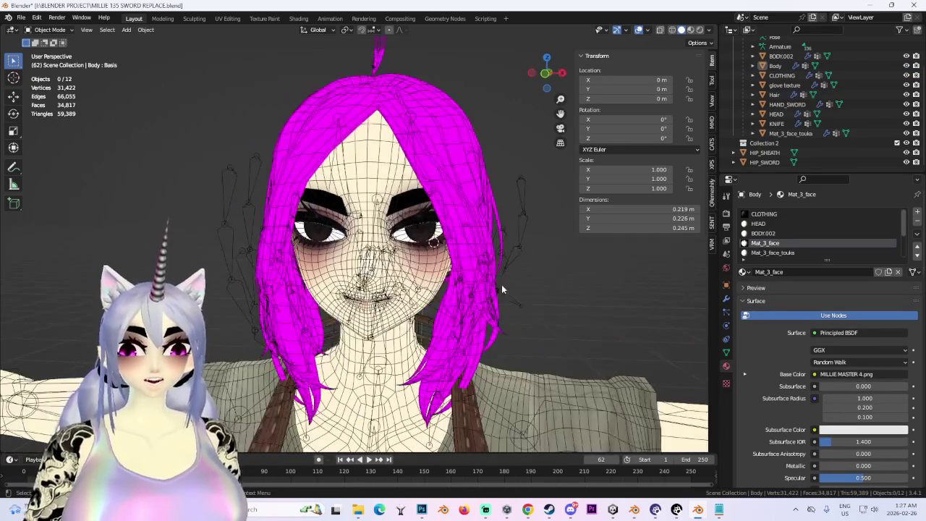
scroll(502, 285, up, 2)
mouse_move(448, 267)
middle_down()
mouse_move(463, 227)
mouse_move(580, 331)
middle_up()
scroll(463, 226, up, 1)
click(463, 226)
click(580, 330)
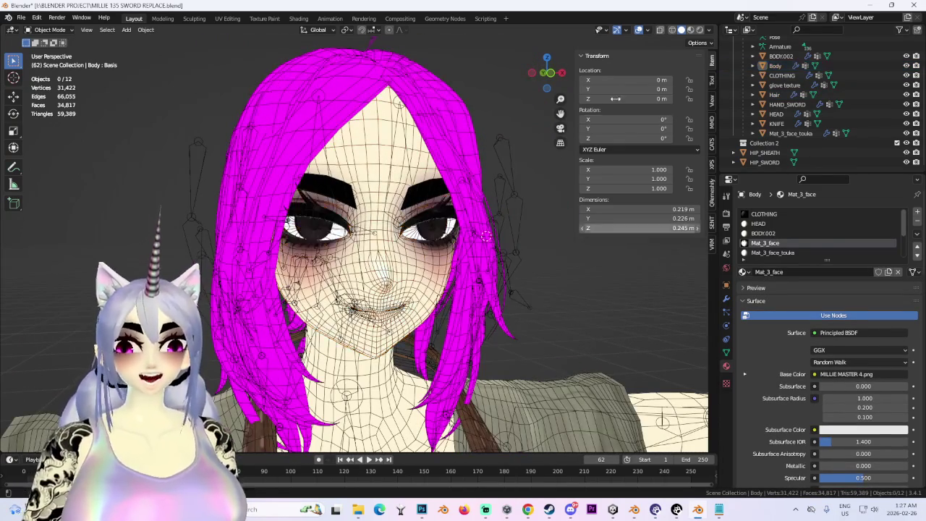
Hide the overlays with Shift+Alt+Z and zoom in on the face with Body selected
key(shift+alt+z)
mouse_move(463, 275)
middle_down()
mouse_move(429, 269)
mouse_move(449, 282)
mouse_move(308, 305)
mouse_move(449, 304)
middle_up()
scroll(448, 282, down, 5)
scroll(464, 289, up, 2)
click(472, 293)
scroll(472, 293, up, 2)
scroll(472, 292, down, 3)
scroll(308, 305, up, 2)
scroll(308, 305, up, 2)
scroll(308, 305, down, 2)
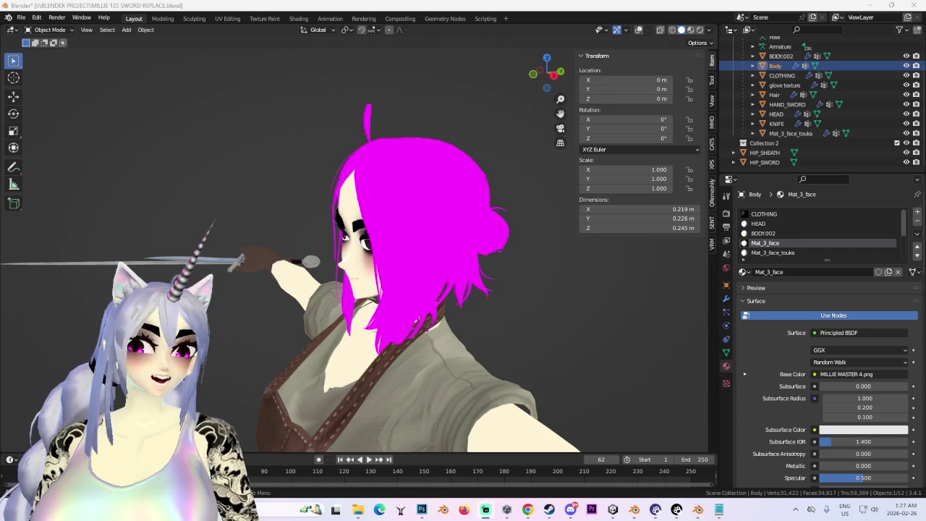
Select the Hair object and bring the upper body into a three-quarter front view
mouse_move(463, 304)
middle_down()
mouse_move(475, 288)
mouse_move(402, 301)
mouse_move(418, 287)
mouse_move(518, 308)
mouse_move(542, 301)
mouse_move(514, 309)
middle_up()
scroll(475, 289, up, 3)
click(418, 288)
scroll(418, 287, down, 3)
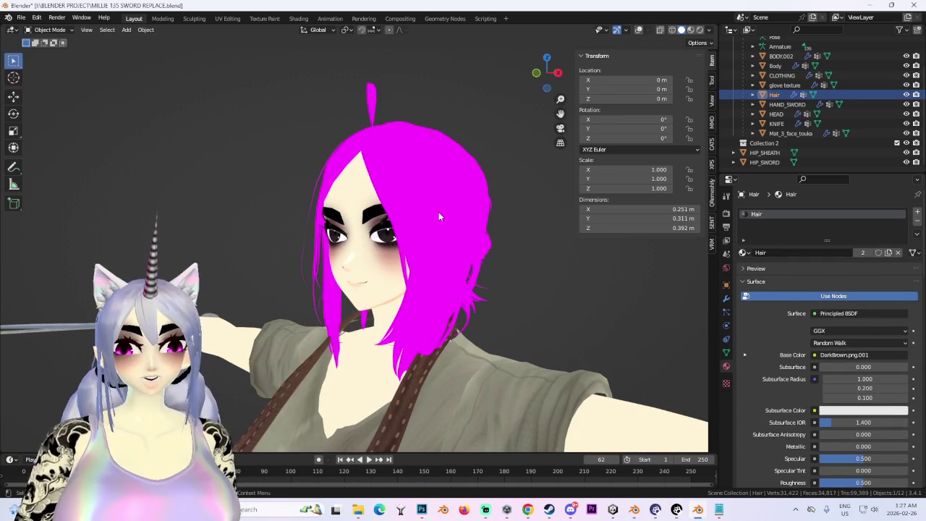
middle_drag(438, 212, 539, 132)
scroll(540, 132, down, 3)
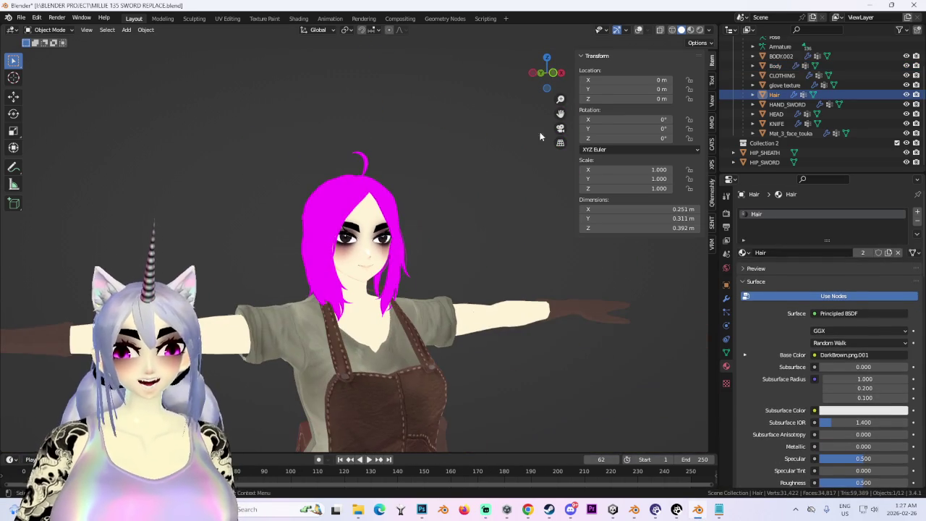
click(552, 73)
scroll(429, 304, up, 1)
scroll(429, 304, up, 2)
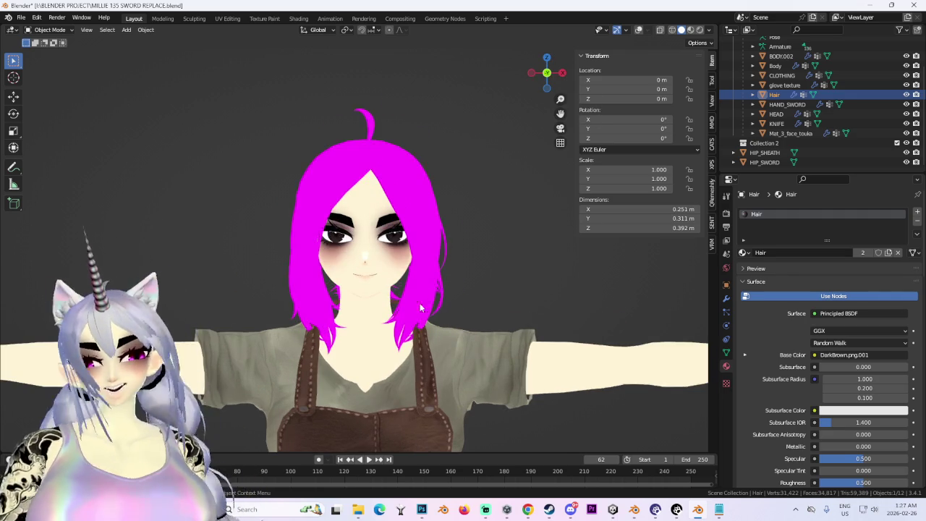
middle_drag(429, 304, 463, 289)
Switch the viewport shading lighting to Studio, then back to Flat
click(709, 30)
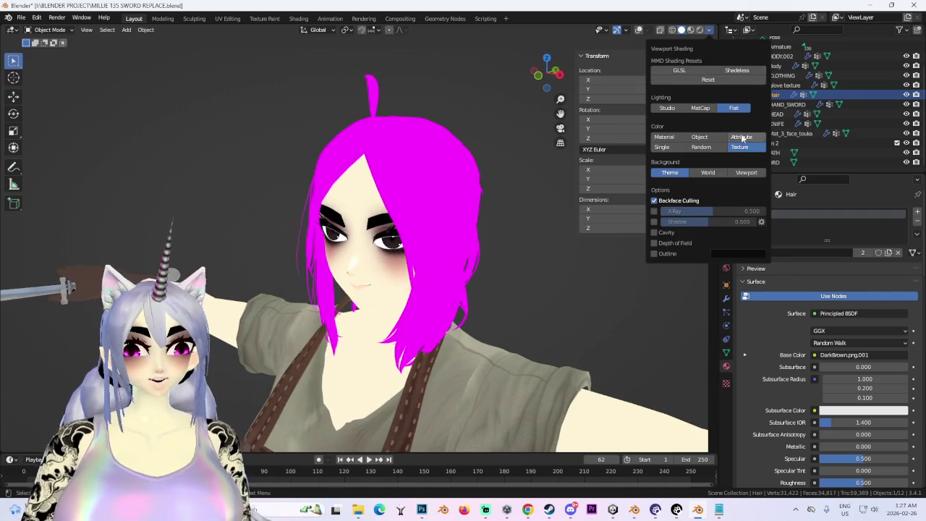
click(699, 109)
middle_drag(419, 320, 587, 170)
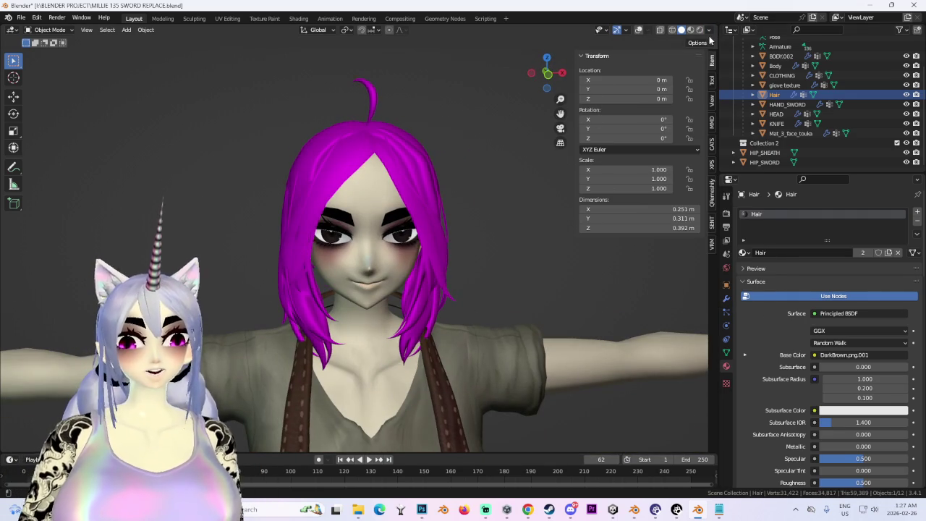
click(708, 30)
click(756, 109)
From an angled three-quarter view, turn the overlays on to show wireframe, grid and stats
middle_drag(405, 260, 458, 259)
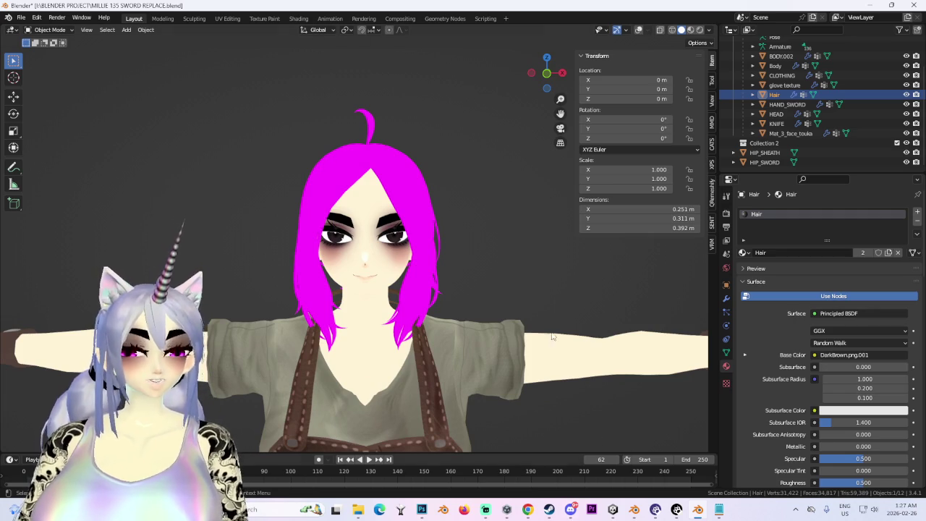
middle_drag(602, 440, 500, 277)
click(561, 75)
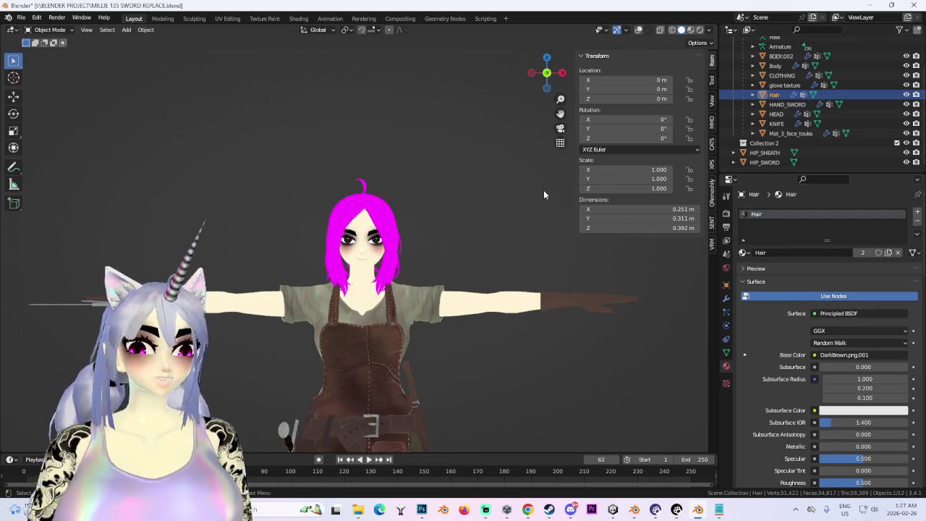
mouse_move(543, 190)
middle_down()
mouse_move(449, 373)
mouse_move(478, 353)
mouse_move(406, 356)
middle_up()
scroll(402, 203, up, 1)
scroll(419, 265, up, 3)
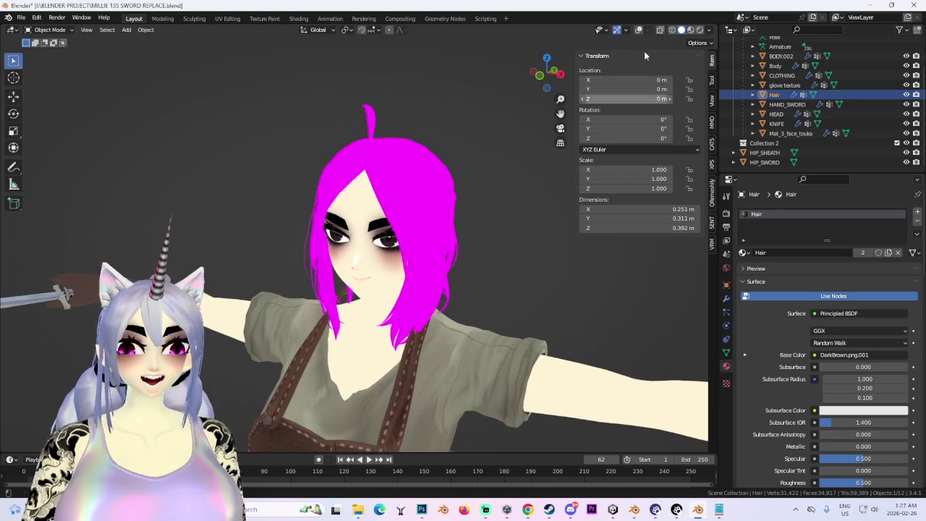
click(637, 30)
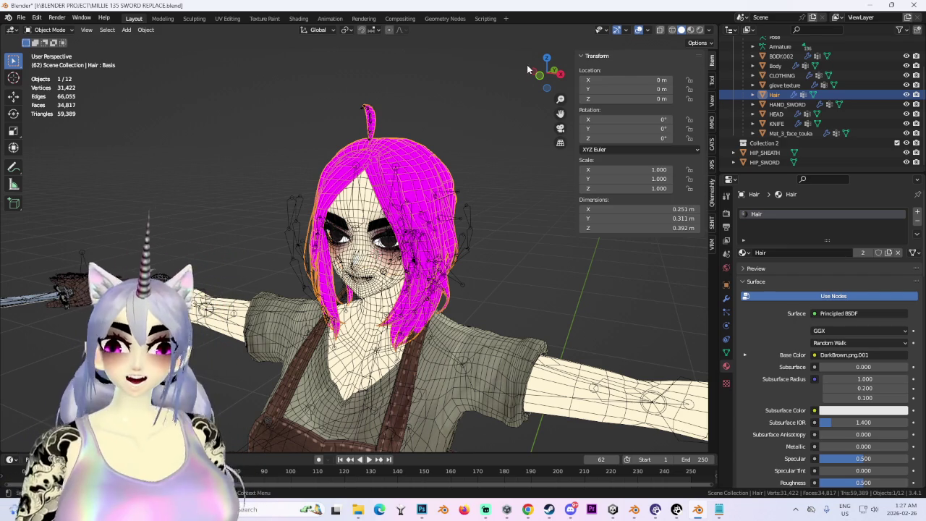
Inspect the avatar from front and three-quarter views, selecting HAND_SWORD and then HIP_SHEATH
mouse_move(546, 80)
mouse_down()
mouse_move(448, 353)
mouse_move(426, 343)
mouse_up()
drag(546, 72, 299, 379)
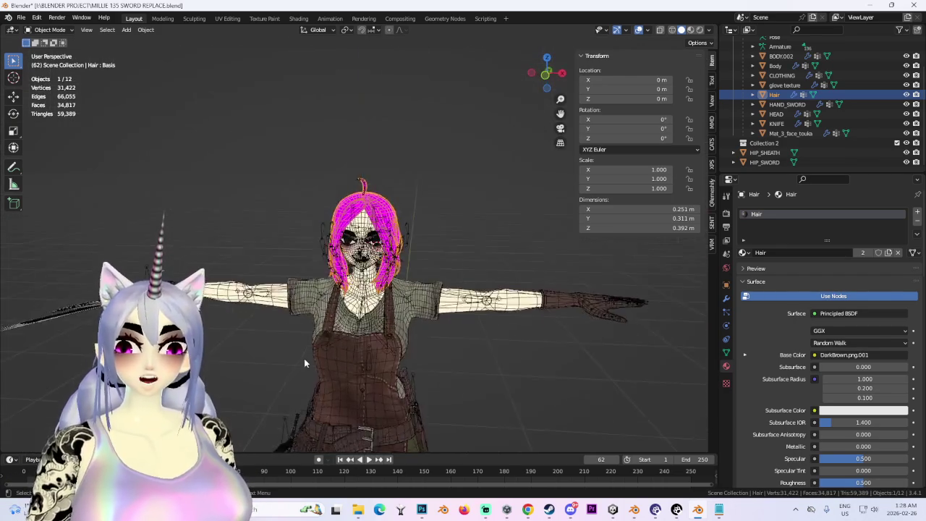
click(546, 72)
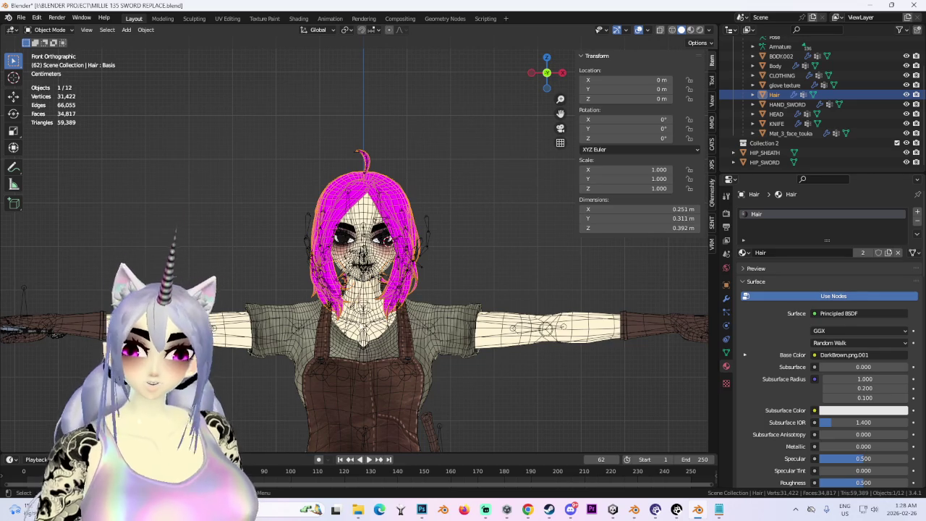
drag(547, 72, 298, 330)
click(262, 286)
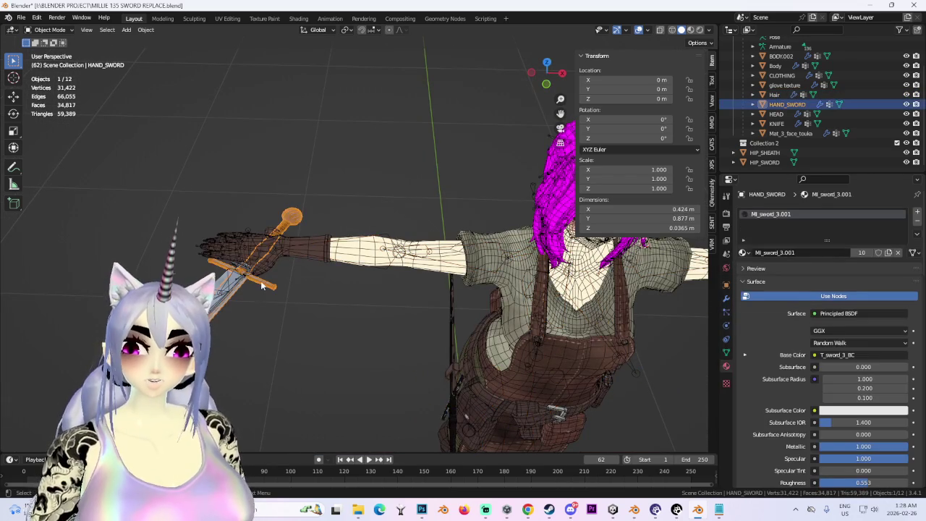
click(781, 152)
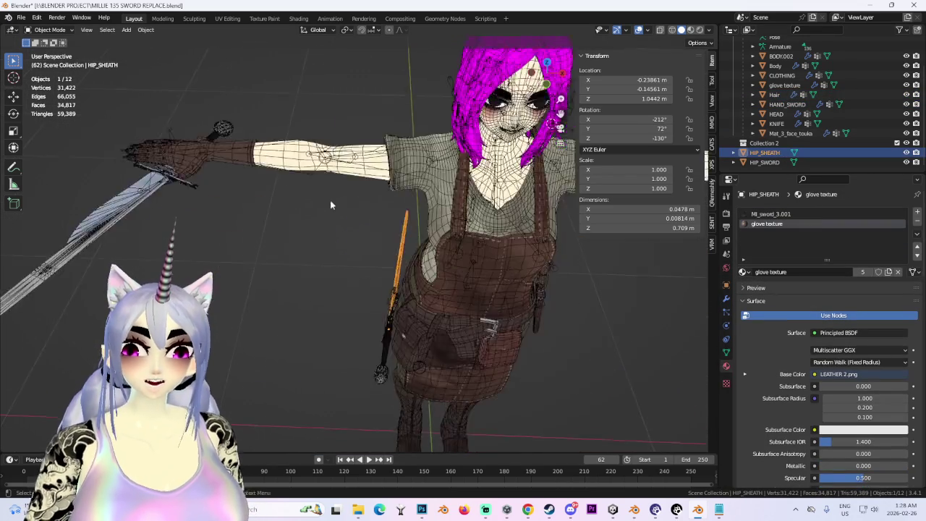
Zoom onto the sheath and sword hilt from the left side and show the sheath's mesh data properties
middle_drag(318, 200, 363, 179)
scroll(412, 259, up, 3)
scroll(388, 270, up, 2)
scroll(443, 303, up, 2)
mouse_move(443, 303)
middle_down()
mouse_move(551, 303)
mouse_move(325, 297)
middle_up()
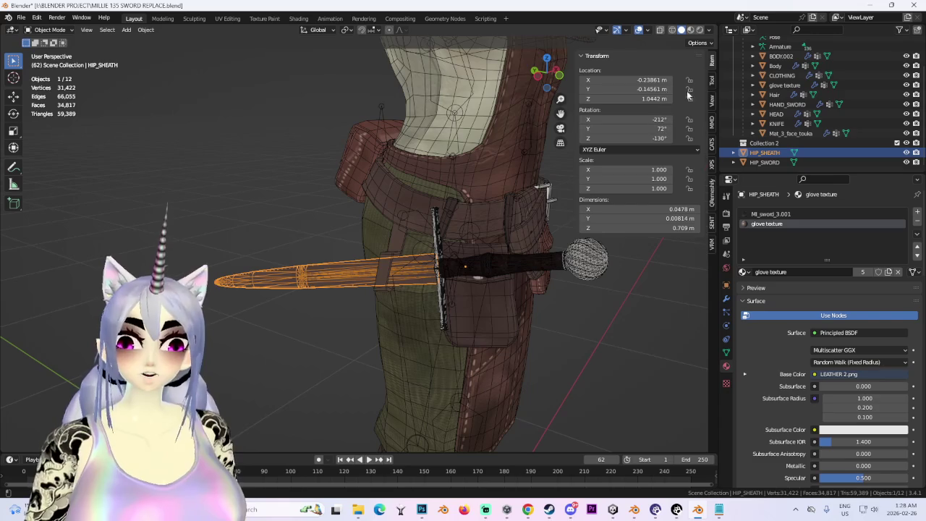
click(535, 75)
click(727, 352)
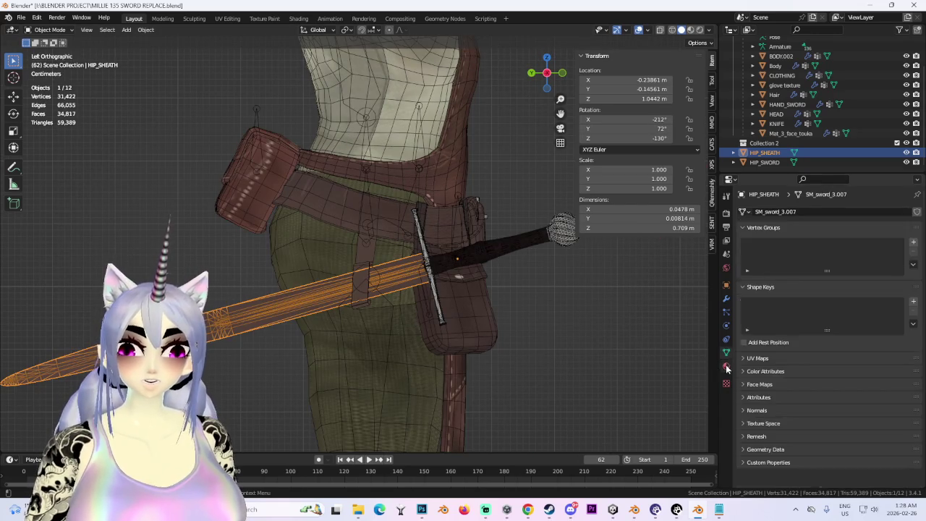
scroll(599, 289, down, 2)
mouse_move(516, 261)
middle_down()
mouse_move(440, 282)
mouse_move(517, 276)
middle_up()
Check HIP_SWORD and the body mesh, reselect HIP_SHEATH, and bring up the CATS model tools
click(483, 247)
click(387, 268)
click(387, 268)
mouse_move(674, 295)
middle_down()
mouse_move(547, 273)
mouse_move(622, 239)
middle_up()
click(713, 144)
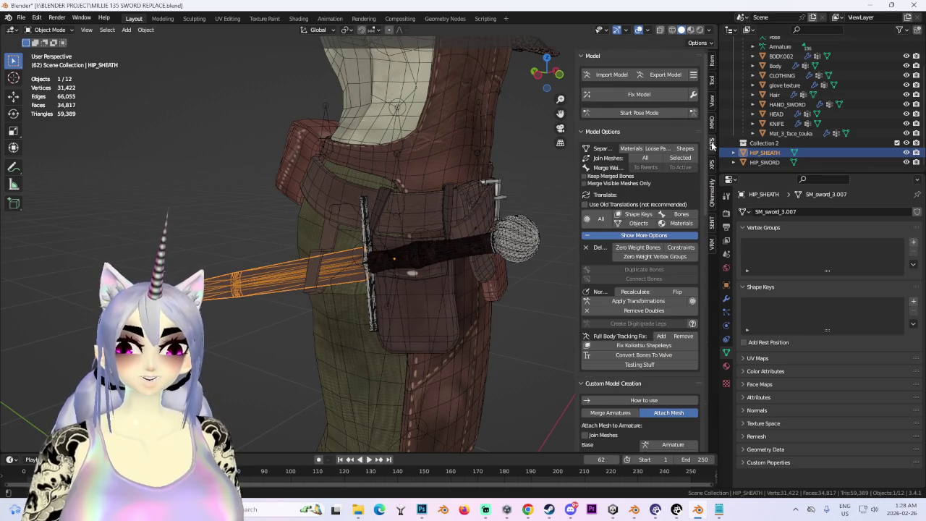
Select the armature and switch it into Edit Mode, viewing the belt and sword
scroll(416, 272, down, 5)
middle_drag(458, 268, 381, 277)
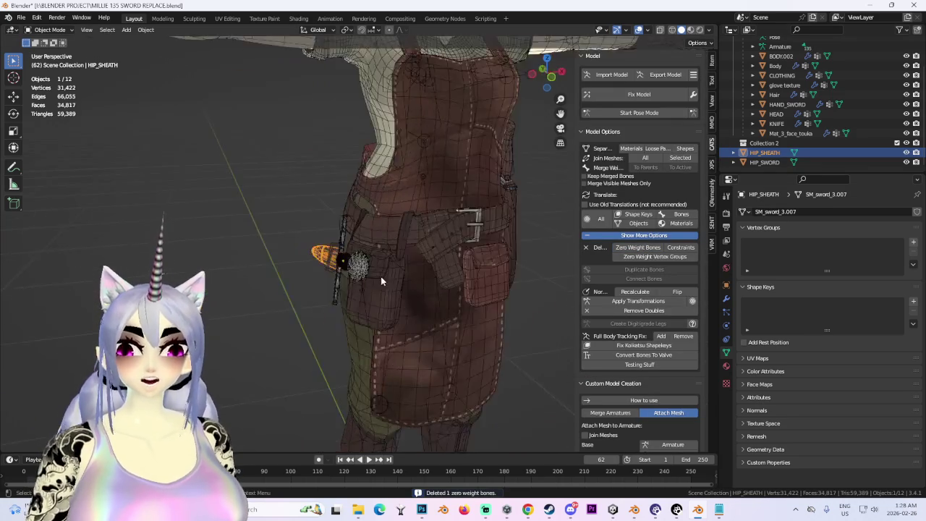
scroll(381, 277, up, 6)
middle_drag(325, 287, 337, 214)
click(780, 46)
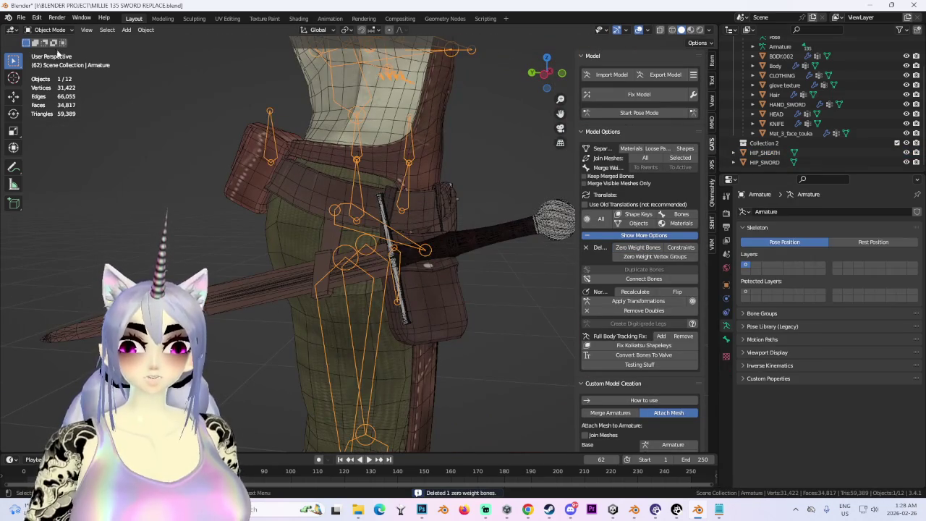
click(46, 30)
click(43, 48)
middle_drag(124, 73, 466, 213)
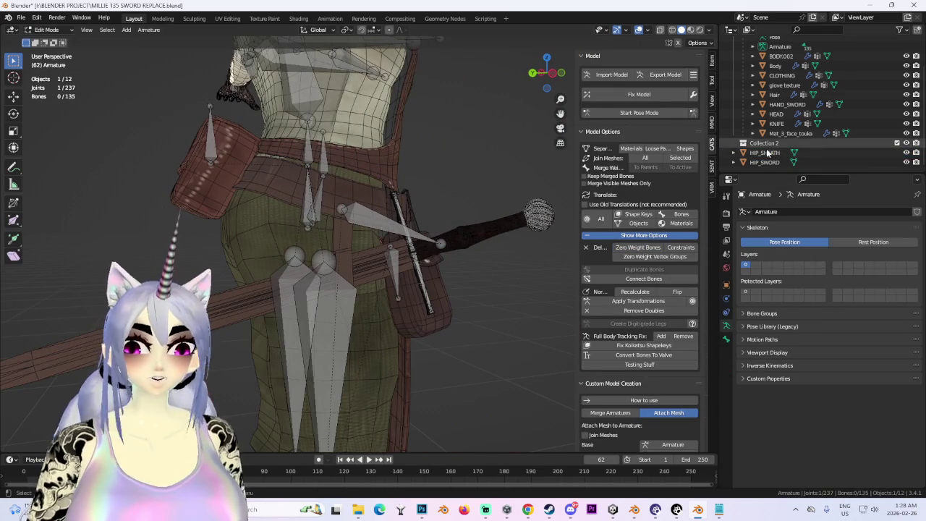
Select the SWORD_SHEATH bone and delete it from the armature
click(391, 217)
mouse_move(287, 158)
middle_down()
mouse_move(389, 230)
mouse_move(365, 232)
middle_up()
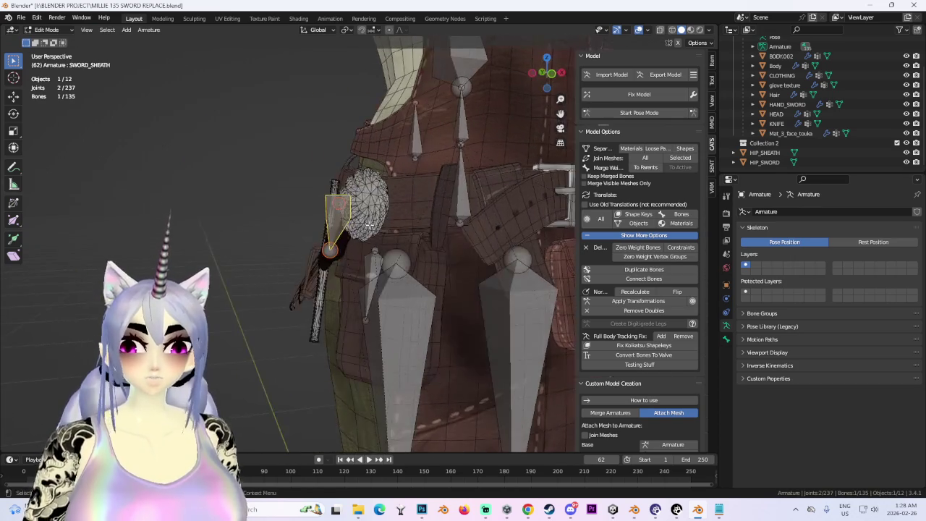
key(x)
click(765, 153)
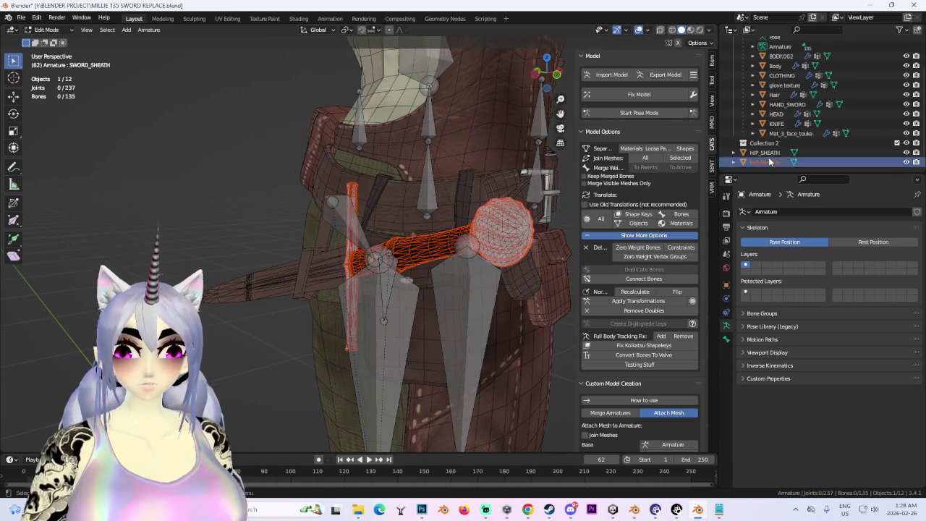
middle_drag(419, 232, 507, 181)
key(x)
click(442, 221)
Return to Object Mode and make HIP_SHEATH the active object
key(Tab)
middle_drag(434, 217, 492, 188)
click(765, 153)
scroll(632, 377, down, 2)
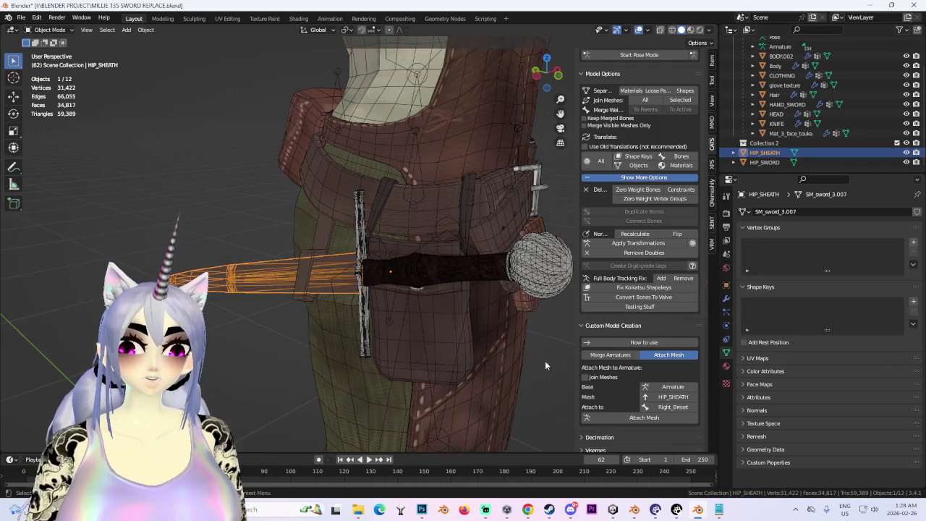
Attach the HIP_SHEATH mesh to the armature's Right leg bone with CATS Attach Mesh
click(673, 407)
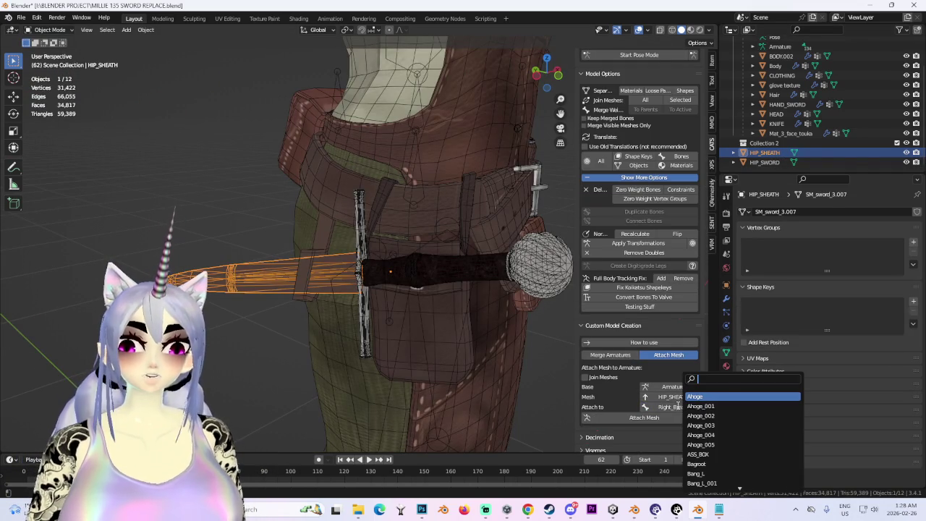
text(ri)
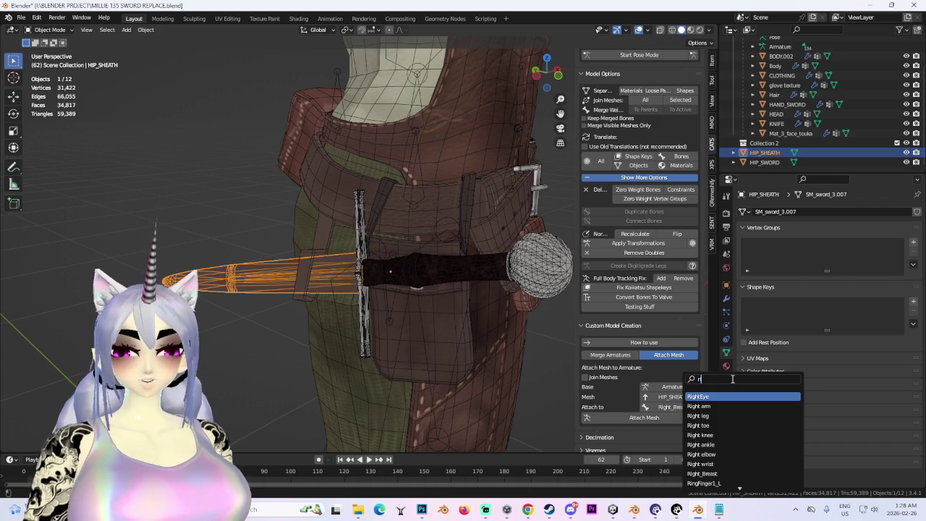
click(698, 416)
middle_drag(434, 333, 476, 307)
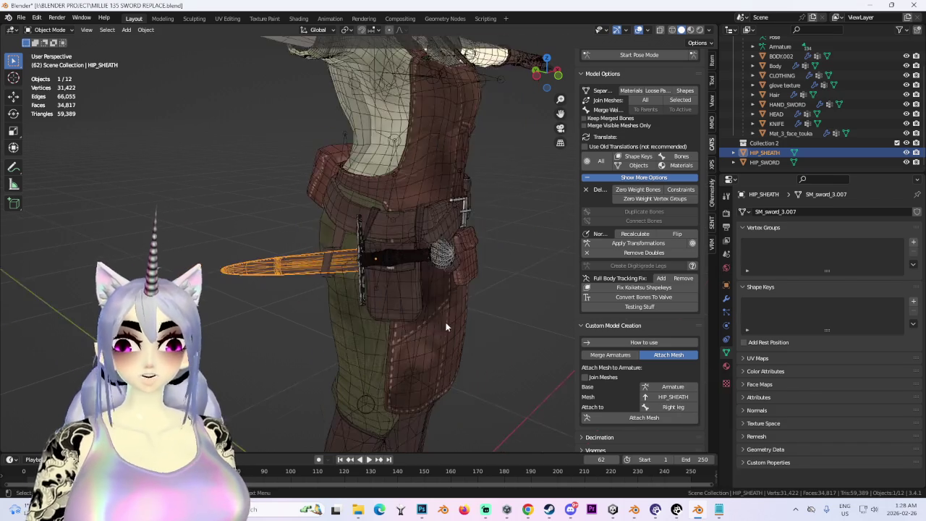
click(672, 420)
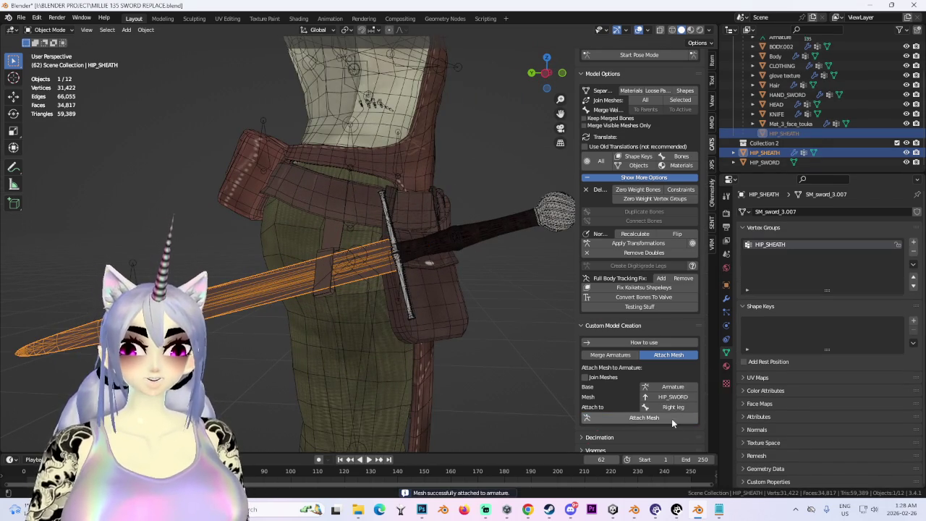
Attach the HIP_SWORD mesh to the HIP_SHEATH bone
click(676, 408)
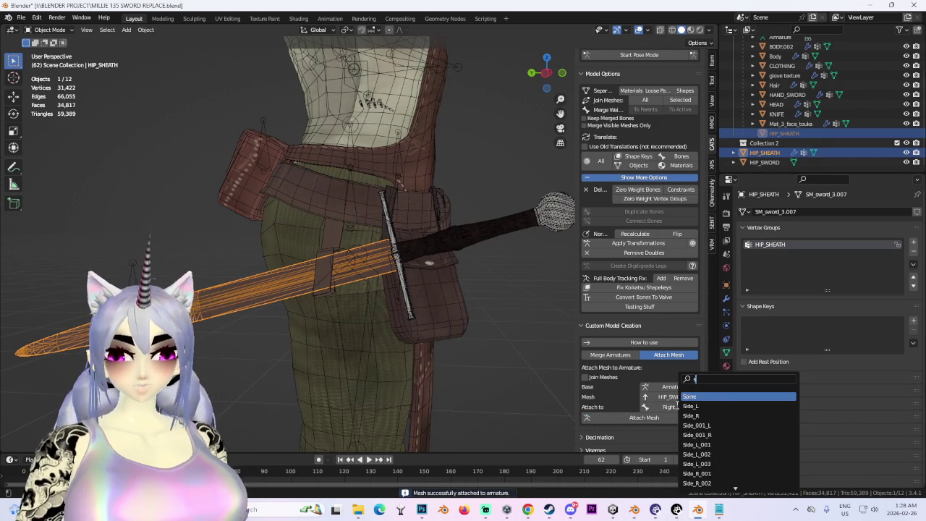
text(sheat)
click(712, 396)
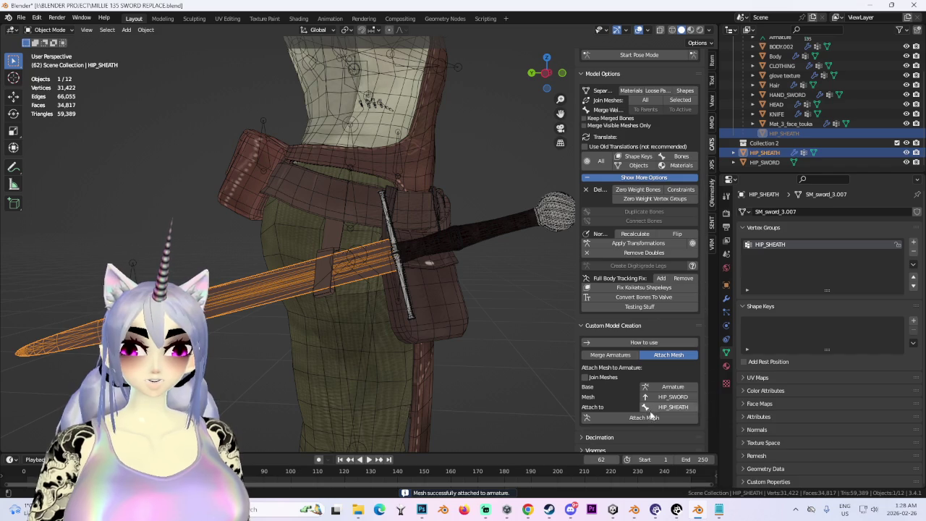
click(644, 417)
middle_drag(431, 316, 492, 289)
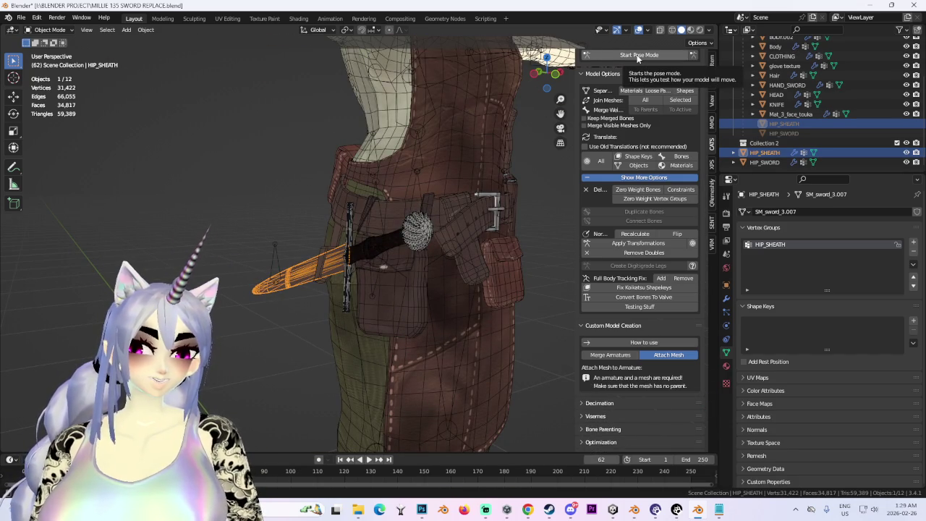
middle_drag(376, 295, 403, 273)
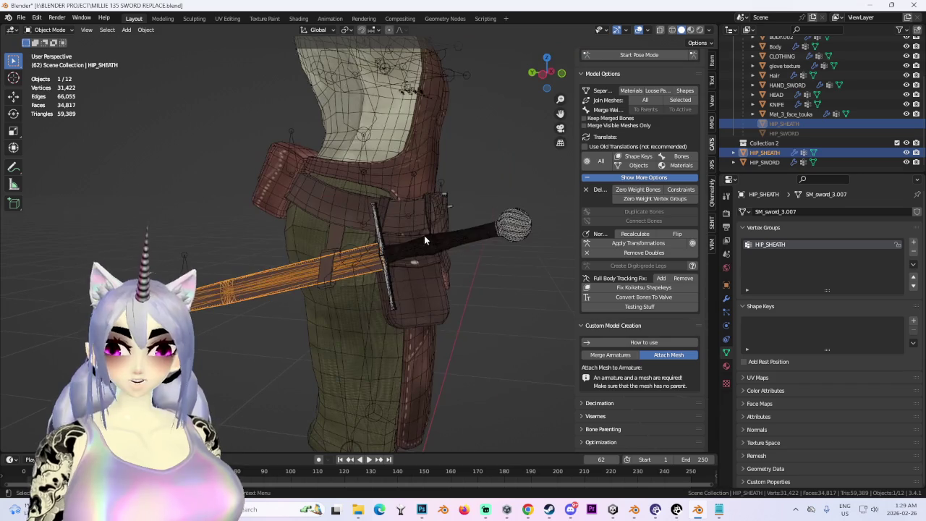
Inspect the hip from front and perspective views, clicking HIP_SWORD, HIP_SHEATH, armature and CLOTHING
click(403, 273)
click(281, 277)
middle_drag(281, 277, 386, 274)
middle_drag(481, 228, 542, 76)
click(562, 72)
mouse_move(437, 232)
middle_down()
mouse_move(403, 207)
mouse_move(494, 206)
mouse_move(472, 259)
mouse_move(434, 267)
mouse_move(461, 277)
middle_up()
click(403, 207)
click(367, 225)
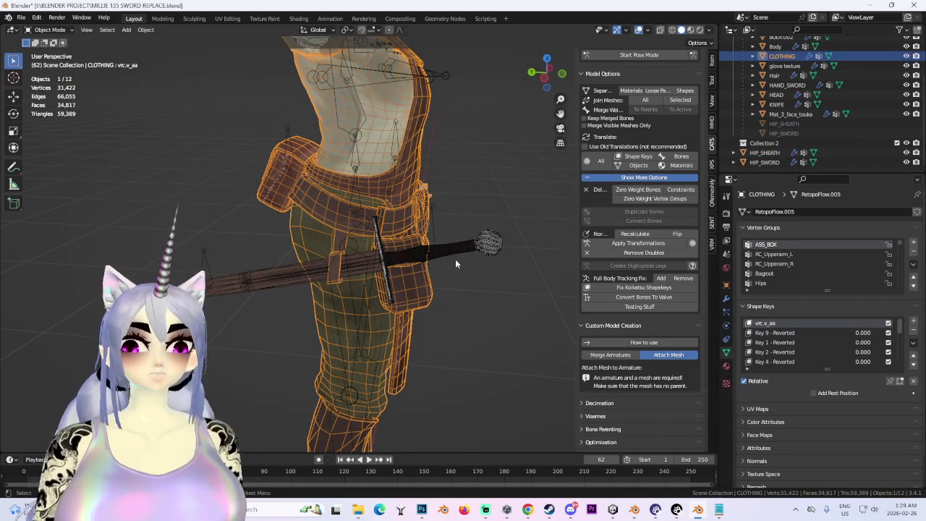
Look closely at the belt and pouches, checking the armature, glove, CLOTHING and KNIFE meshes
middle_drag(419, 250, 505, 110)
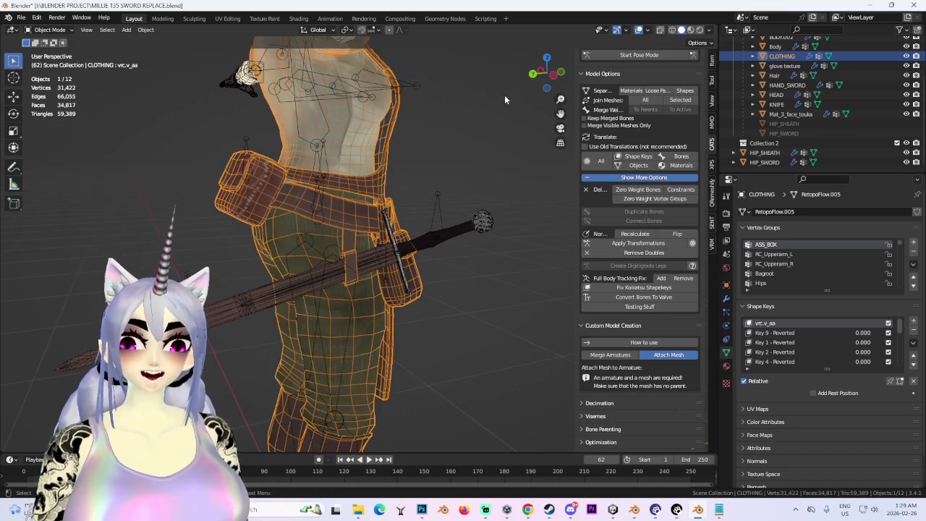
middle_drag(553, 81, 406, 162)
scroll(368, 176, up, 3)
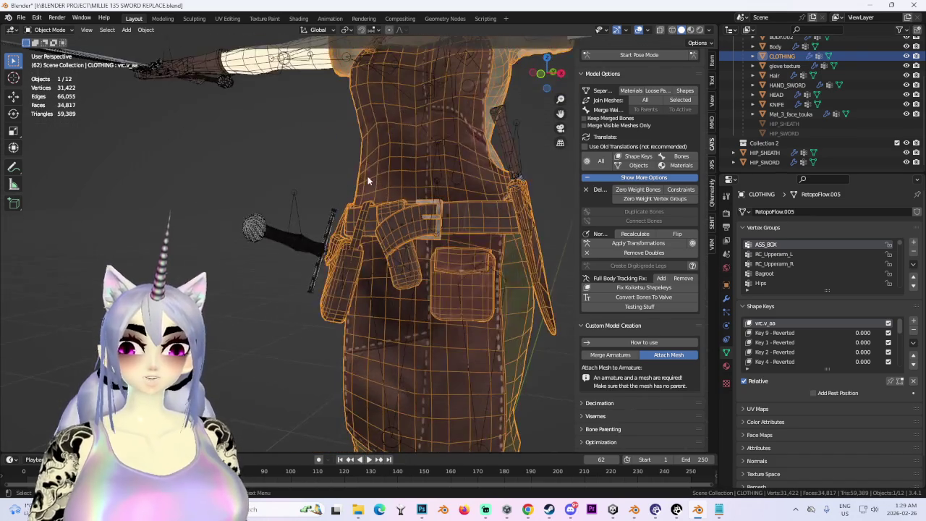
click(453, 176)
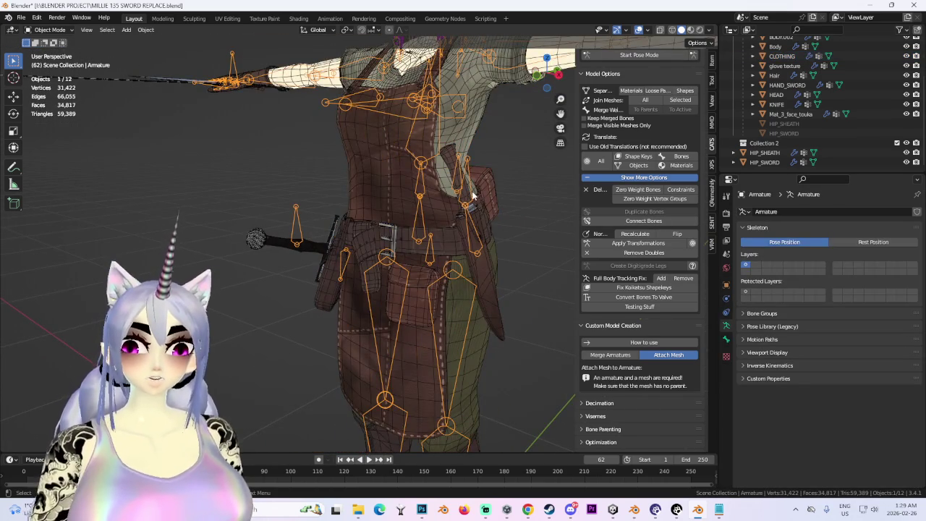
middle_drag(453, 175, 423, 208)
click(415, 198)
click(431, 225)
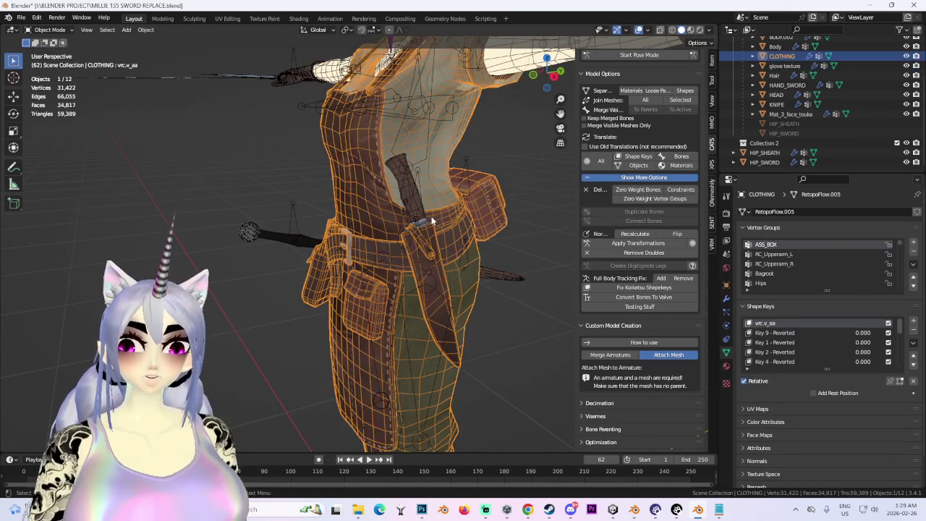
click(426, 221)
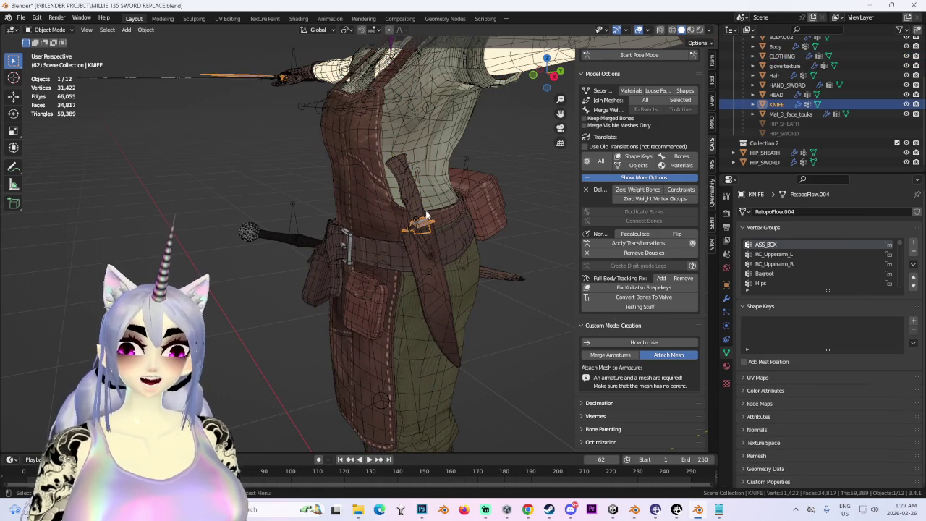
Select HIP_SHEATH and HIP_SWORD in the Outliner and drag them into the main collection
click(764, 153)
shift+click(774, 162)
drag(774, 162, 794, 133)
middle_drag(376, 217, 397, 226)
View the model from straight behind, selecting the armature and glove mesh
click(484, 237)
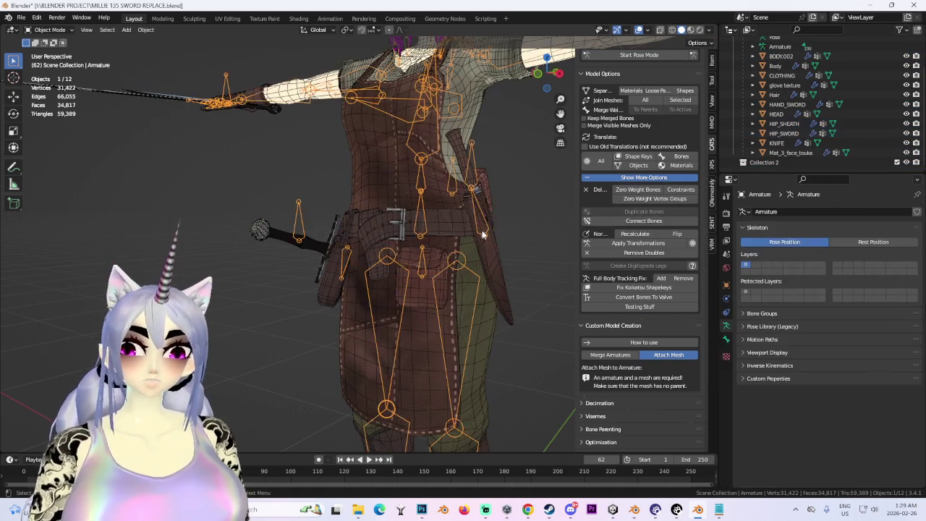
click(459, 143)
middle_drag(459, 142, 507, 109)
click(562, 77)
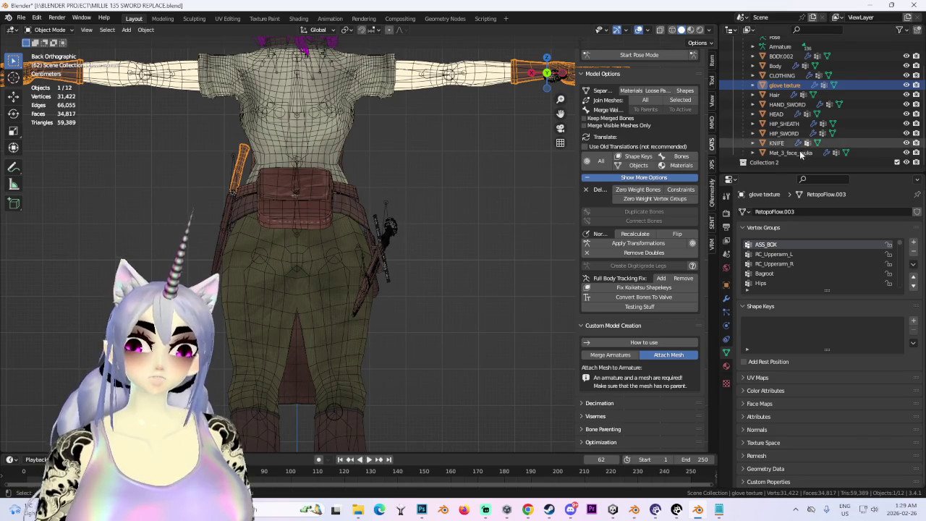
scroll(362, 253, up, 3)
mouse_move(362, 232)
middle_down()
mouse_move(525, 202)
mouse_move(377, 214)
middle_up()
click(433, 223)
Verify HIP_SHEATH, HIP_SWORD, CLOTHING and Body around the belt from a front angle
click(376, 214)
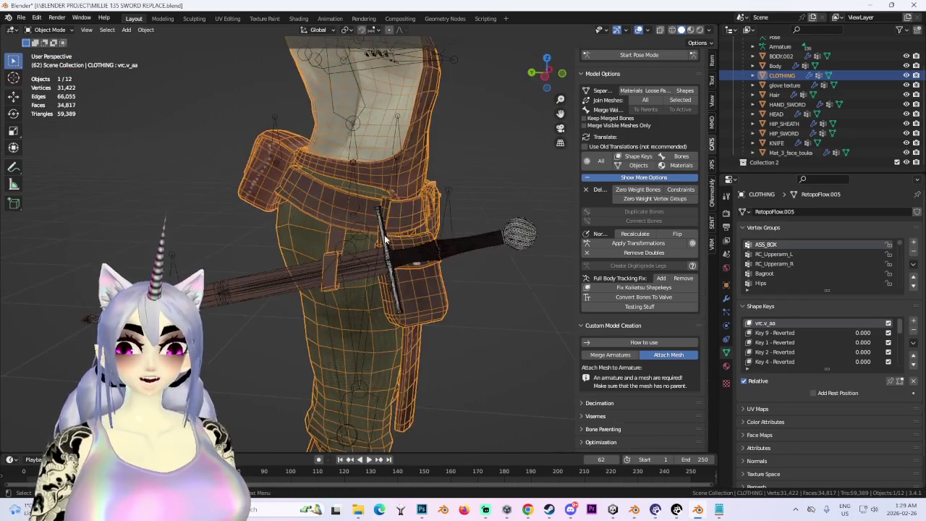
scroll(434, 261, up, 3)
mouse_move(435, 265)
middle_down()
mouse_move(415, 273)
mouse_move(378, 265)
middle_up()
click(433, 246)
click(332, 268)
click(310, 260)
scroll(309, 261, down, 3)
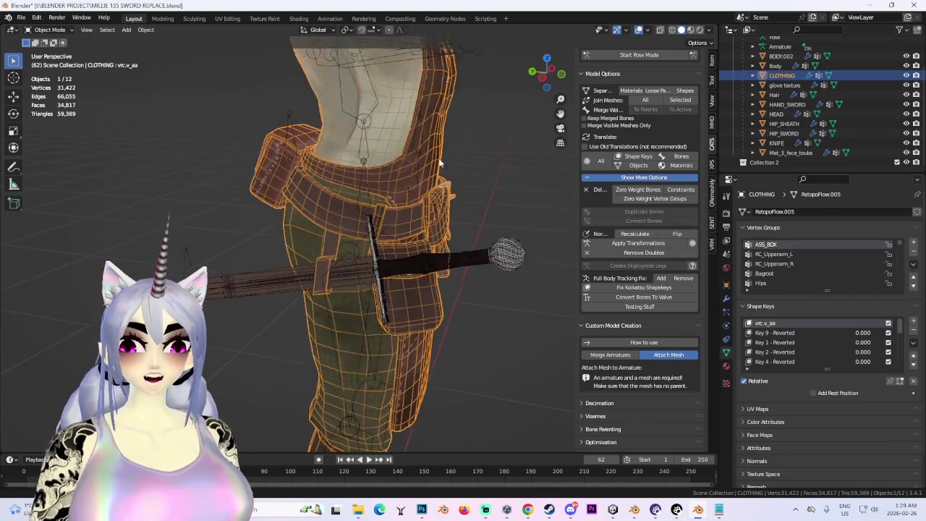
middle_drag(451, 134, 410, 236)
click(409, 236)
scroll(449, 229, up, 2)
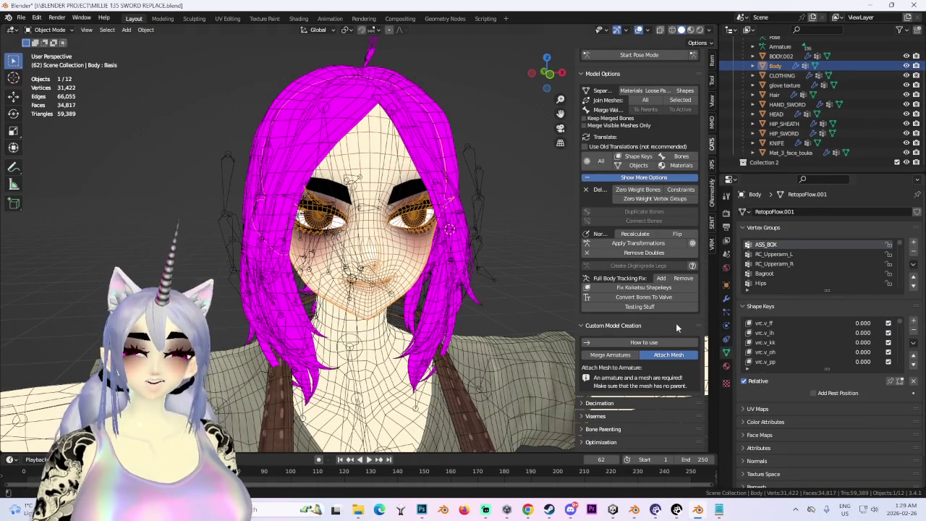
scroll(441, 291, down, 3)
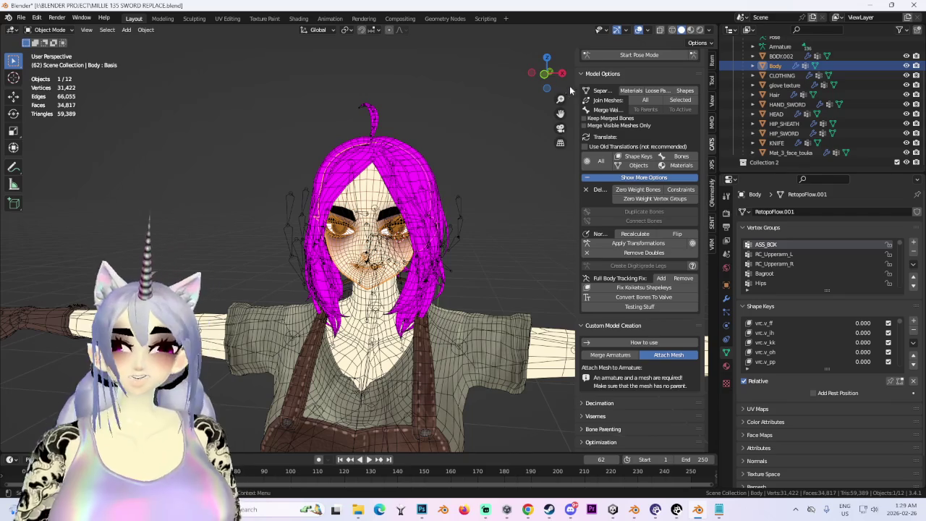
Check the HEAD from the front, then close in on the hip selecting HIP_SWORD and the armature
click(546, 78)
click(402, 201)
scroll(374, 251, down, 3)
scroll(521, 322, up, 2)
middle_drag(521, 322, 484, 325)
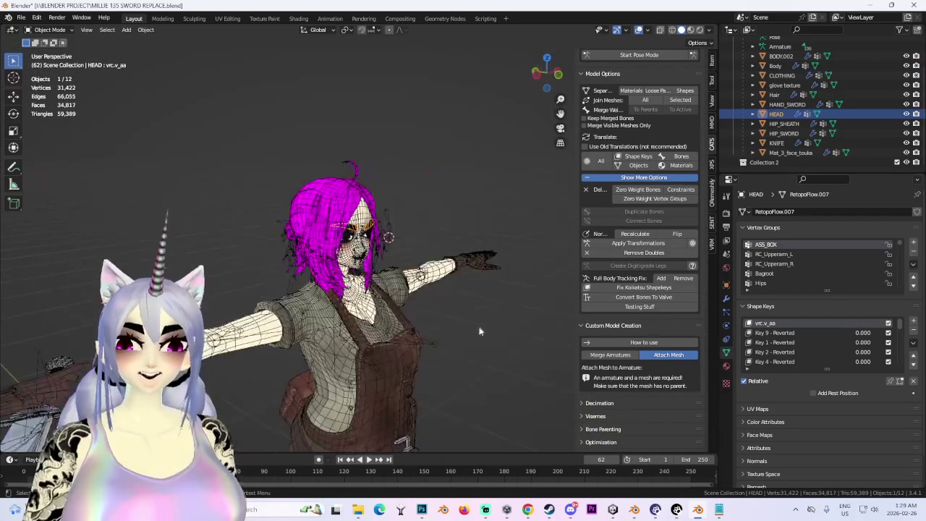
scroll(454, 401, up, 5)
shift+middle_drag(437, 158, 412, 240)
scroll(412, 240, up, 3)
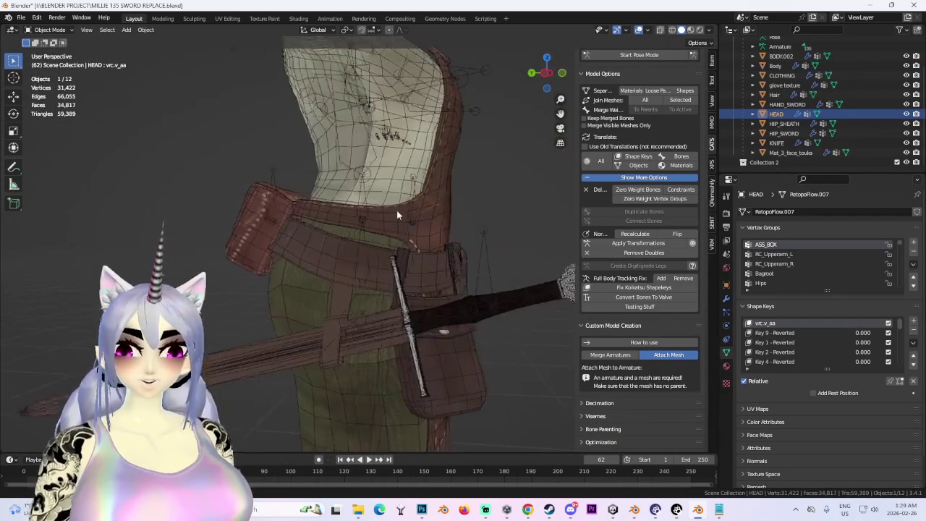
click(408, 287)
scroll(408, 288, down, 2)
scroll(338, 275, up, 1)
click(305, 286)
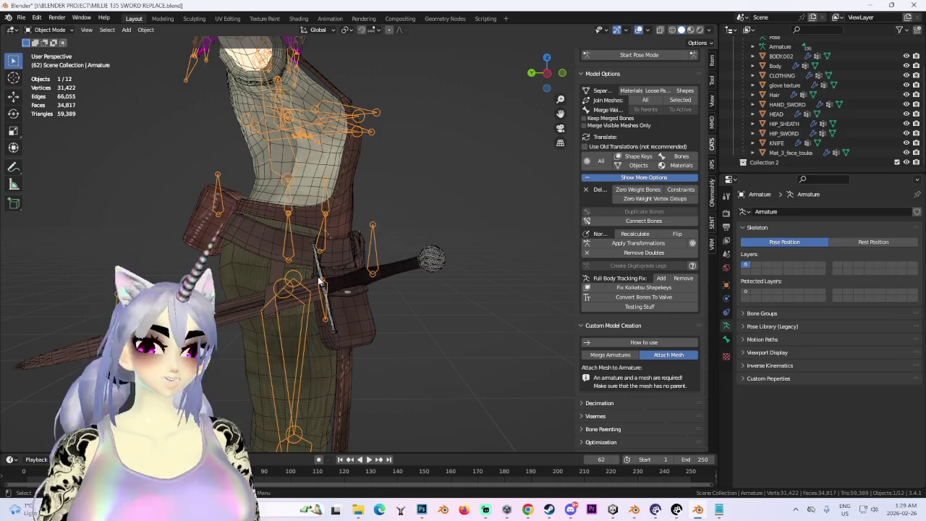
click(321, 278)
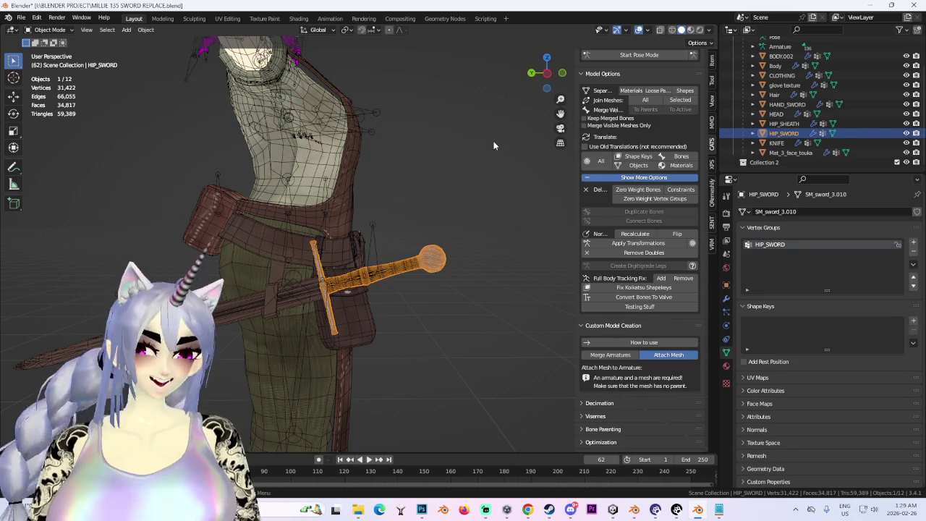
mouse_move(494, 145)
middle_down()
mouse_move(395, 154)
mouse_move(434, 134)
middle_up()
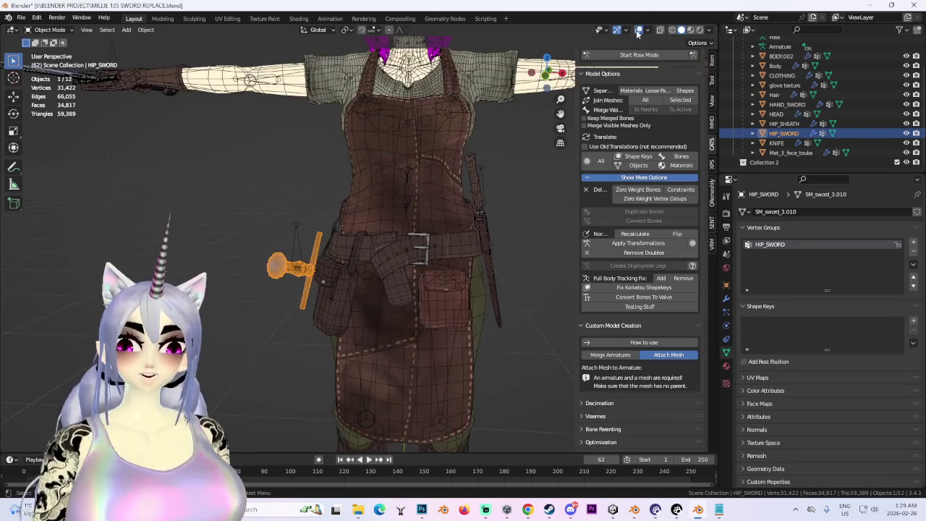
With overlays hidden, review CLOTHING and Hair from side and front views, then restore overlays
key(shift+alt+z)
scroll(442, 218, down, 2)
mouse_move(442, 218)
middle_down()
mouse_move(391, 228)
mouse_move(441, 236)
mouse_move(456, 223)
mouse_move(538, 86)
mouse_move(400, 173)
mouse_move(436, 211)
middle_up()
click(421, 236)
scroll(550, 77, down, 3)
scroll(436, 212, up, 3)
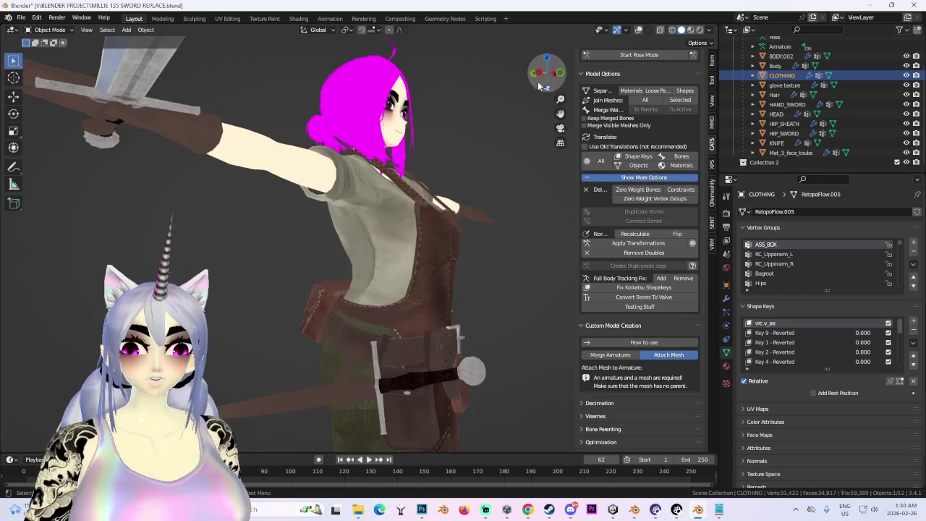
click(536, 73)
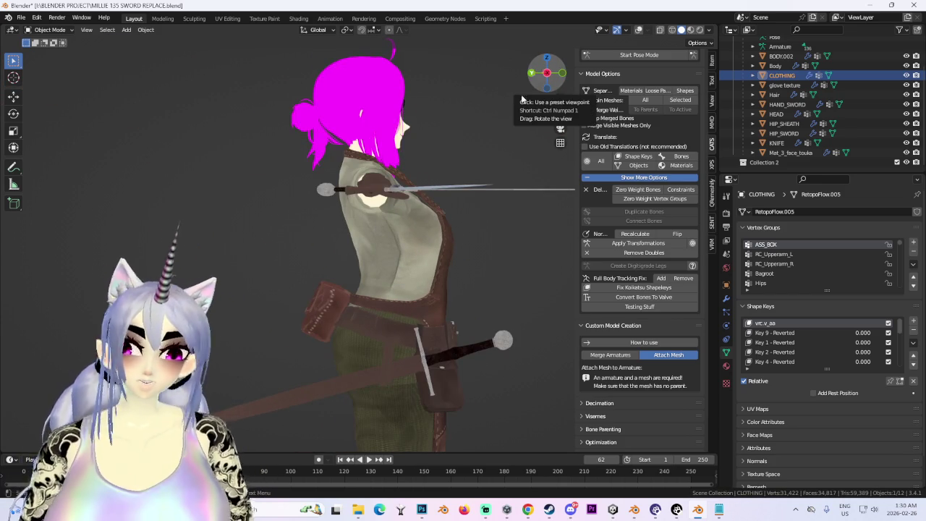
click(535, 73)
click(397, 188)
middle_drag(492, 124, 430, 161)
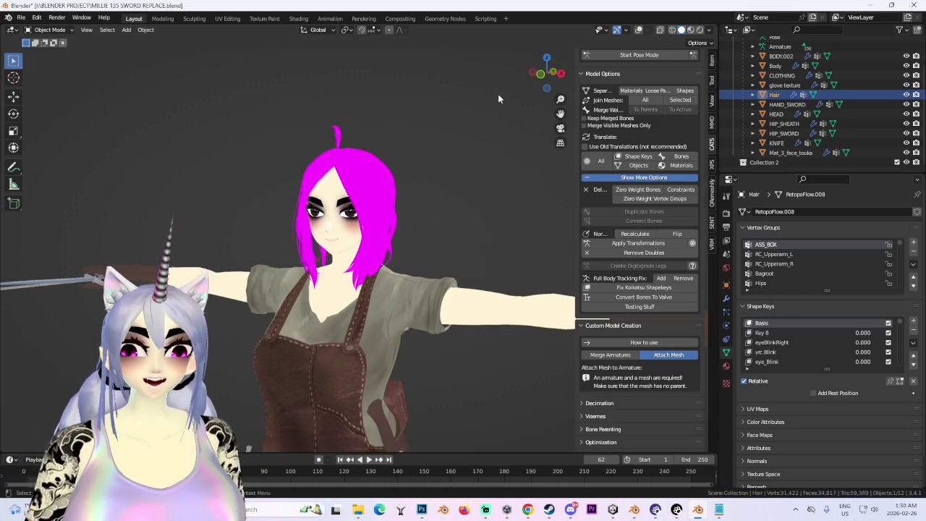
click(541, 75)
click(638, 31)
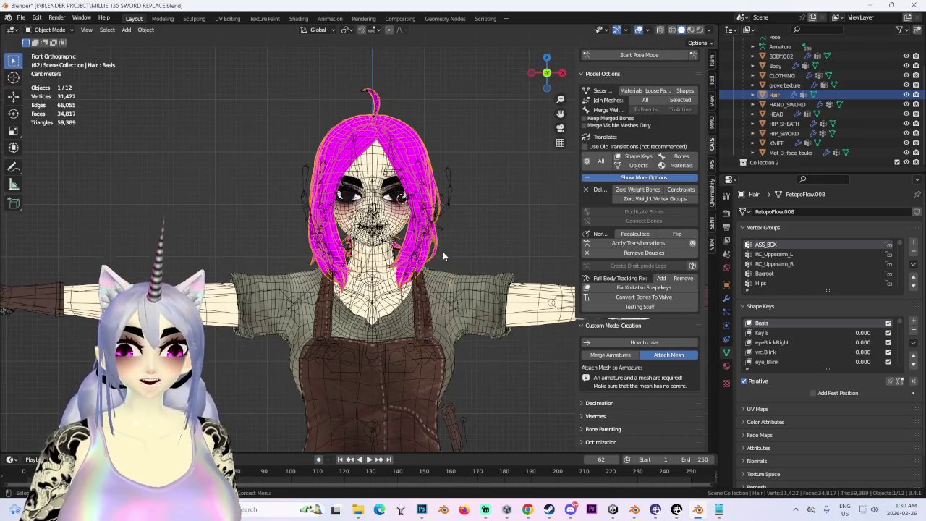
Review Body, armature and HEAD from front and side, toggling the wireframe overlay off and on
click(409, 215)
mouse_move(460, 258)
middle_down()
mouse_move(410, 231)
mouse_move(414, 208)
middle_up()
click(415, 207)
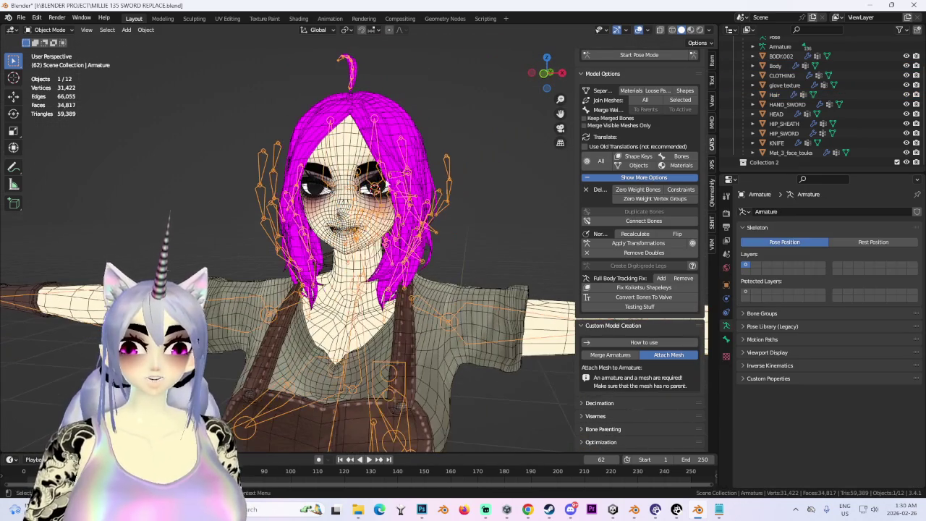
click(311, 173)
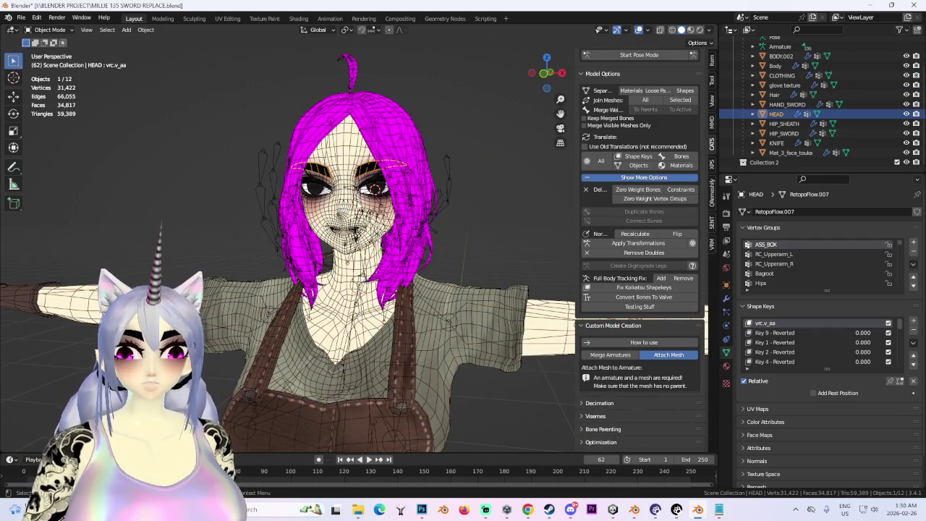
middle_drag(311, 174, 515, 187)
click(556, 74)
mouse_move(409, 228)
middle_down()
mouse_move(405, 273)
mouse_move(426, 288)
mouse_move(416, 285)
middle_up()
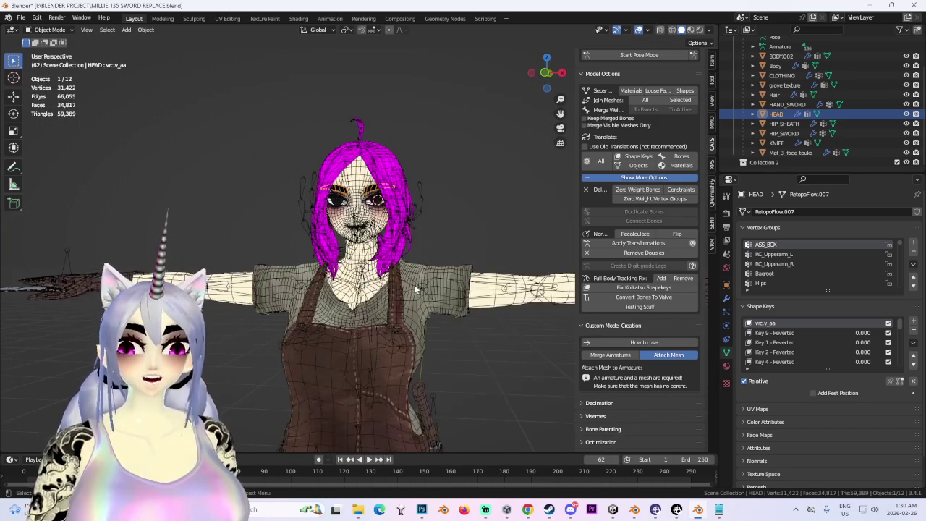
scroll(491, 147, up, 2)
scroll(490, 148, up, 1)
scroll(458, 215, up, 2)
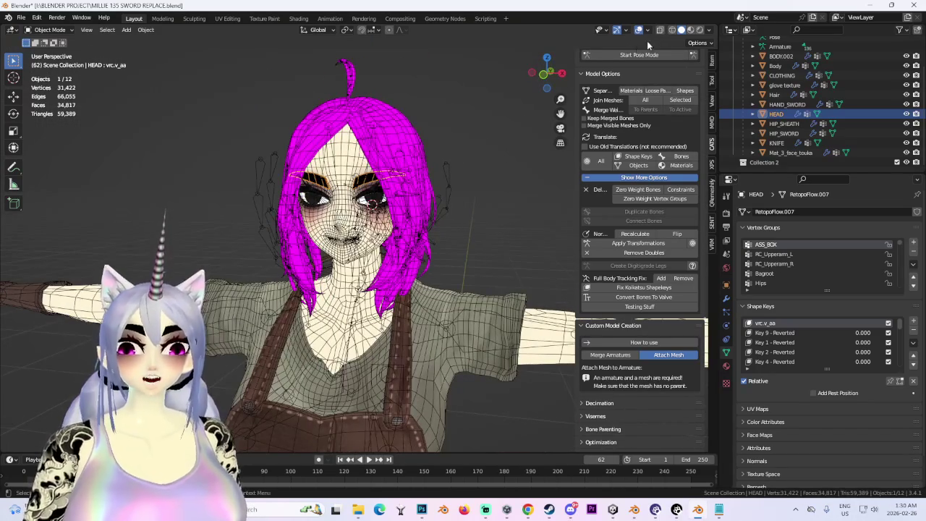
click(639, 30)
click(639, 31)
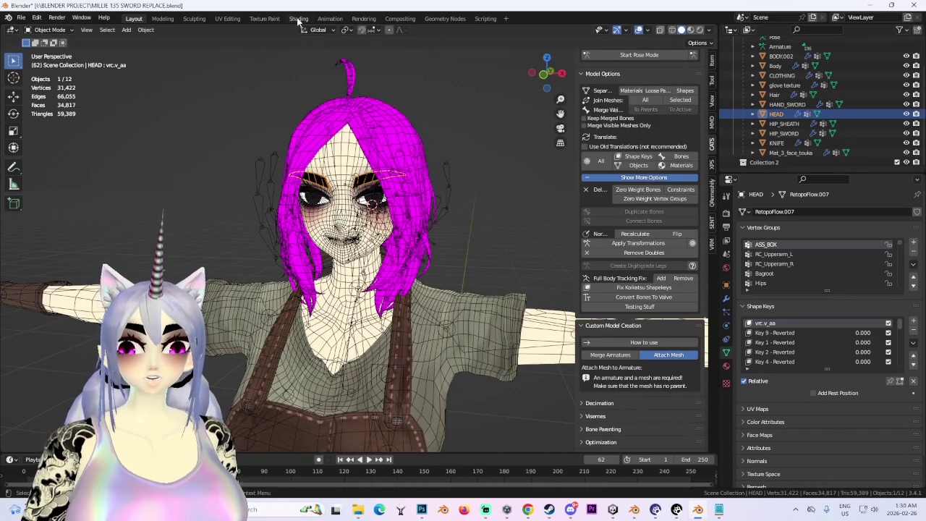
Inspect the character from front and side angles in the material and node layout
click(298, 20)
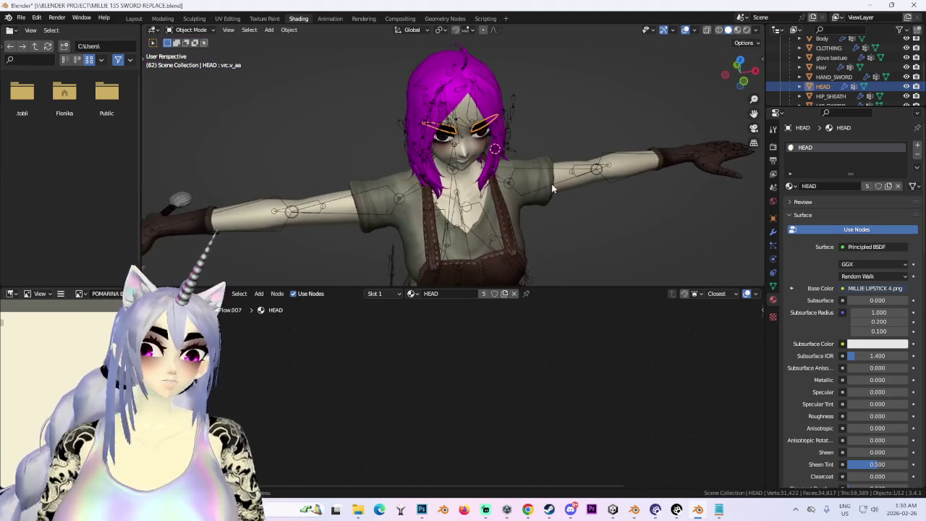
mouse_move(562, 188)
middle_down()
mouse_move(471, 154)
mouse_move(448, 44)
middle_up()
click(743, 76)
scroll(498, 175, up, 2)
scroll(449, 43, up, 2)
scroll(431, 165, down, 3)
mouse_move(431, 165)
middle_down()
mouse_move(481, 151)
mouse_move(463, 131)
middle_up()
scroll(480, 151, up, 2)
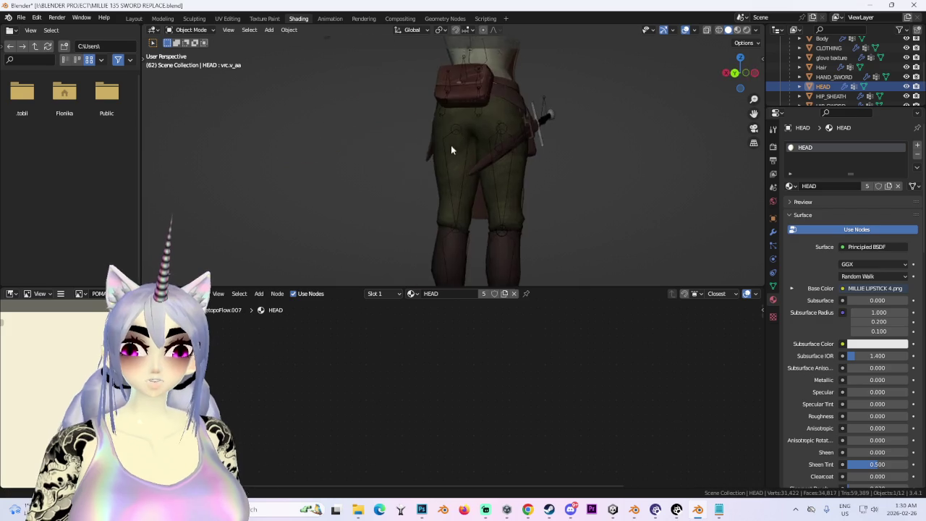
scroll(500, 200, down, 3)
middle_drag(500, 201, 509, 32)
scroll(457, 146, up, 2)
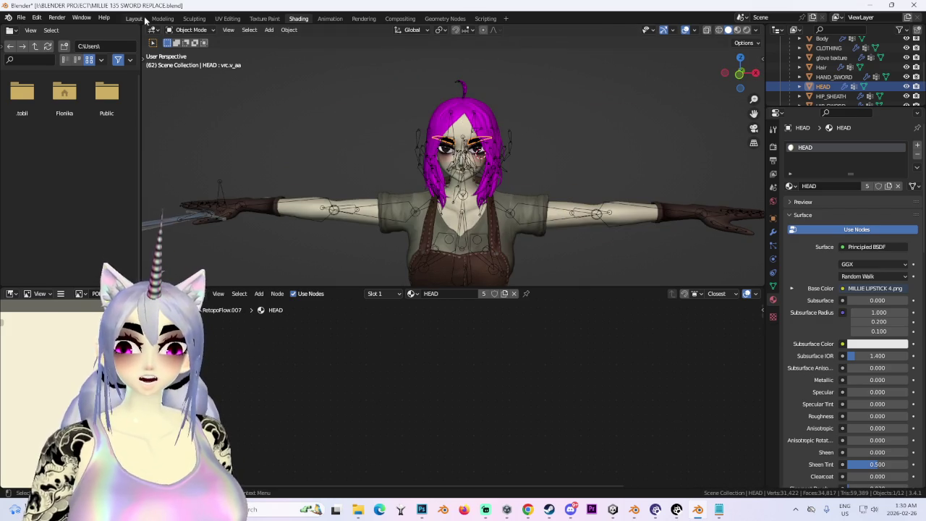
Back in the modelling layout, face the model head-on and select the Body mesh
click(134, 18)
middle_drag(445, 200, 461, 151)
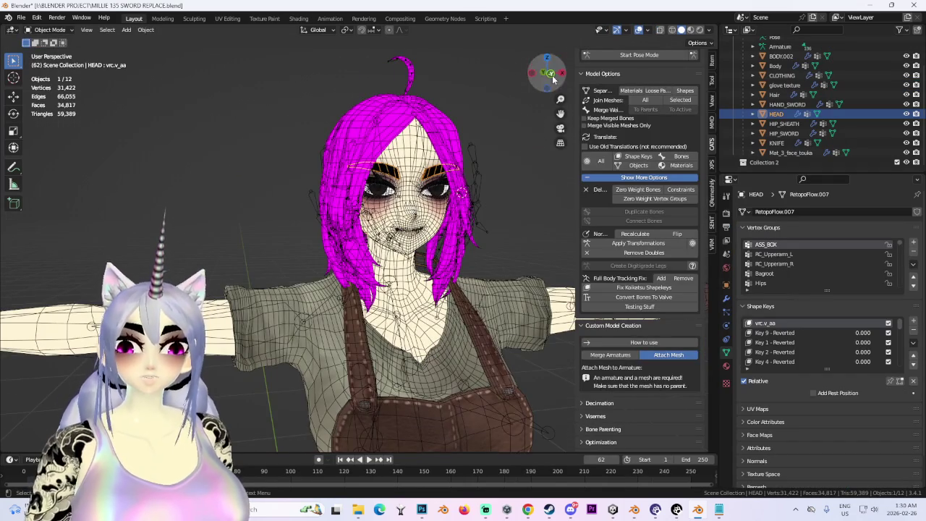
click(552, 75)
click(403, 214)
scroll(418, 192, up, 2)
click(420, 137)
scroll(419, 137, down, 1)
scroll(416, 225, up, 1)
scroll(456, 346, down, 1)
click(419, 268)
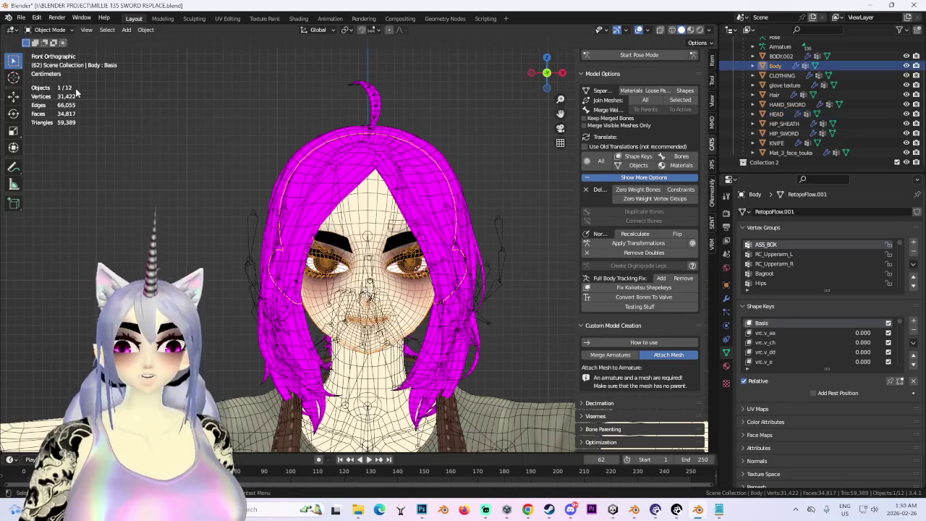
Put Body into Sculpt Mode and drag the head upward with the Grab brush
click(59, 32)
click(63, 61)
drag(434, 227, 434, 138)
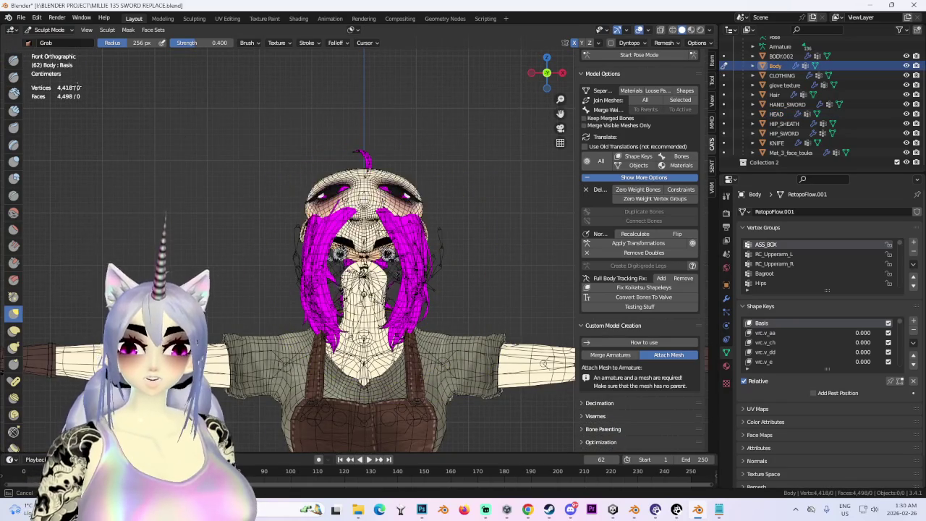
Hide the wireframe overlay and view the head from below
scroll(408, 165, up, 3)
shift+middle_drag(409, 171, 398, 209)
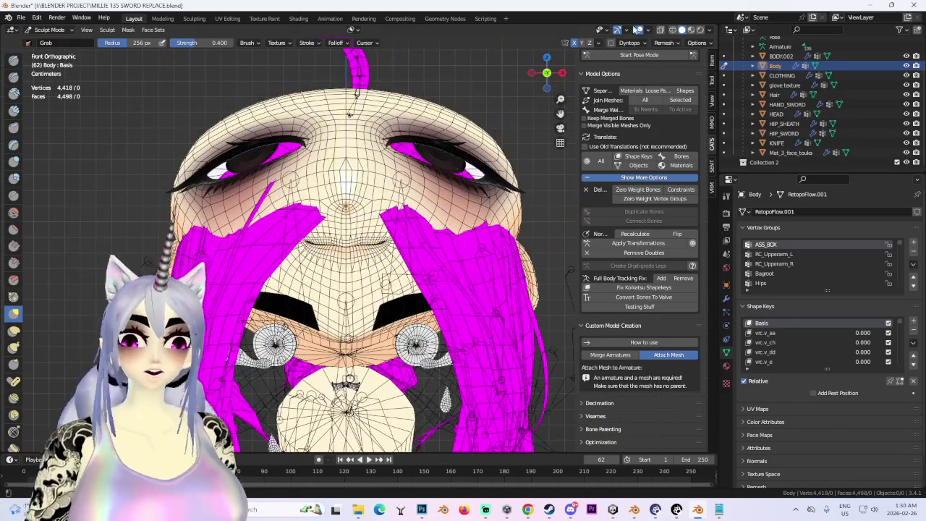
click(639, 30)
mouse_move(497, 191)
middle_down()
mouse_move(489, 275)
mouse_move(444, 278)
mouse_move(485, 274)
middle_up()
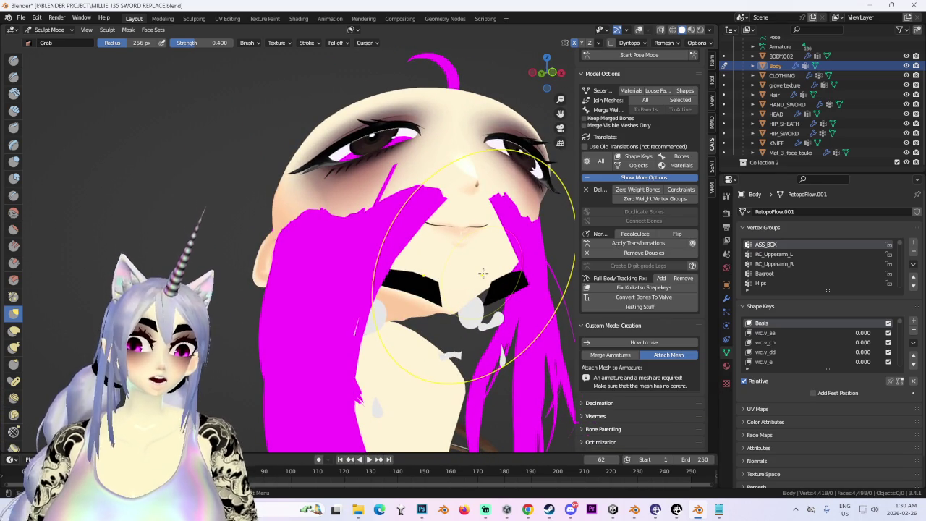
mouse_move(483, 272)
middle_down()
mouse_move(483, 253)
mouse_move(332, 84)
middle_up()
mouse_move(348, 144)
middle_down()
mouse_move(580, 110)
mouse_move(371, 233)
mouse_move(364, 199)
mouse_move(420, 214)
mouse_move(445, 188)
mouse_move(217, 3)
mouse_move(399, 247)
mouse_move(183, 123)
mouse_move(413, 185)
middle_up()
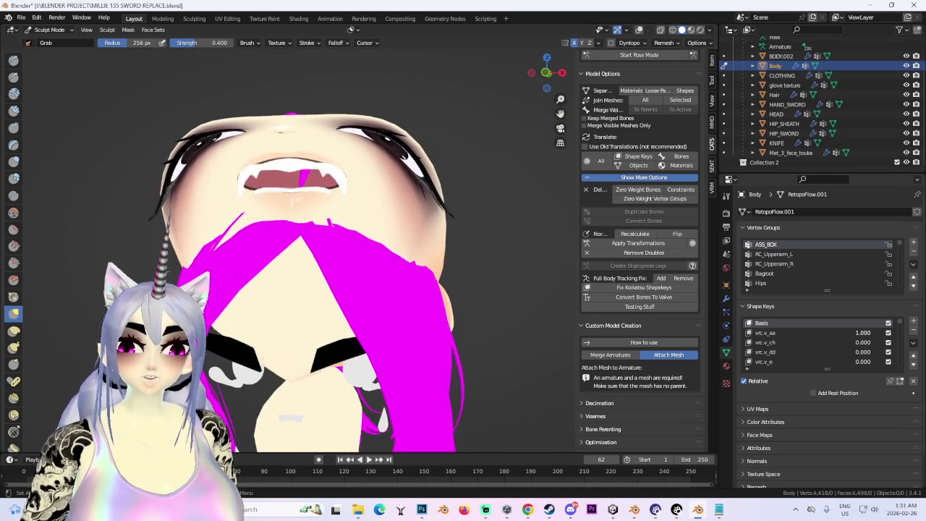
Test the vrc.v_aa shape key by opening the mouth, then return it to 0
middle_drag(279, 269, 780, 350)
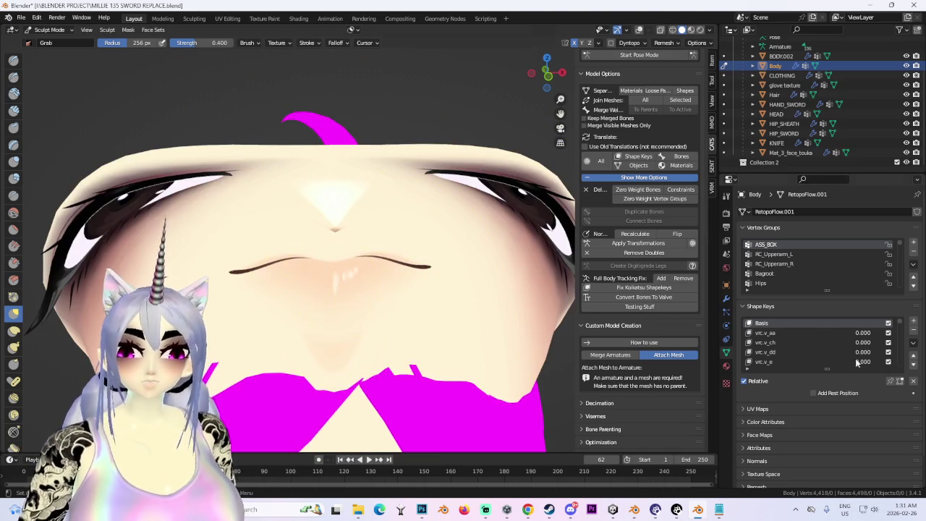
drag(854, 332, 861, 332)
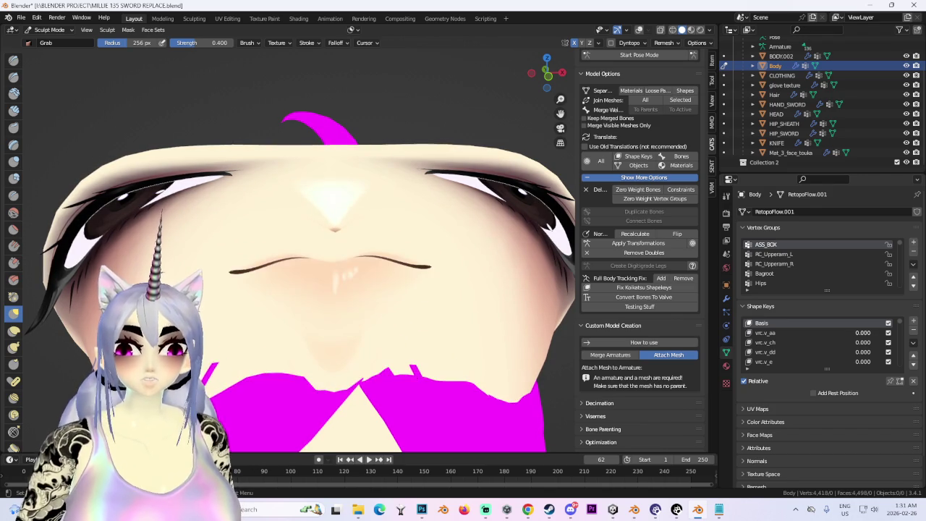
scroll(398, 318, down, 3)
mouse_move(398, 319)
middle_down()
mouse_move(471, 218)
mouse_move(475, 227)
mouse_move(403, 273)
mouse_move(392, 234)
mouse_move(273, 233)
mouse_move(475, 248)
mouse_move(453, 323)
mouse_move(450, 243)
mouse_move(389, 314)
middle_up()
mouse_move(414, 269)
middle_down()
mouse_move(499, 340)
mouse_move(456, 282)
mouse_move(477, 297)
mouse_move(413, 119)
mouse_move(455, 201)
mouse_move(382, 210)
mouse_move(472, 293)
mouse_move(463, 328)
middle_up()
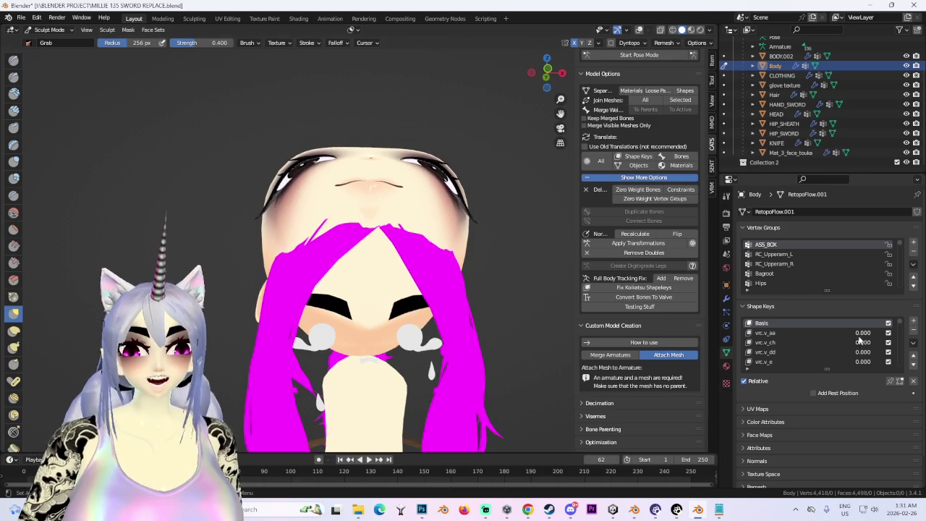
mouse_move(839, 332)
mouse_down()
mouse_move(905, 332)
mouse_move(840, 332)
mouse_up()
middle_drag(507, 290, 565, 278)
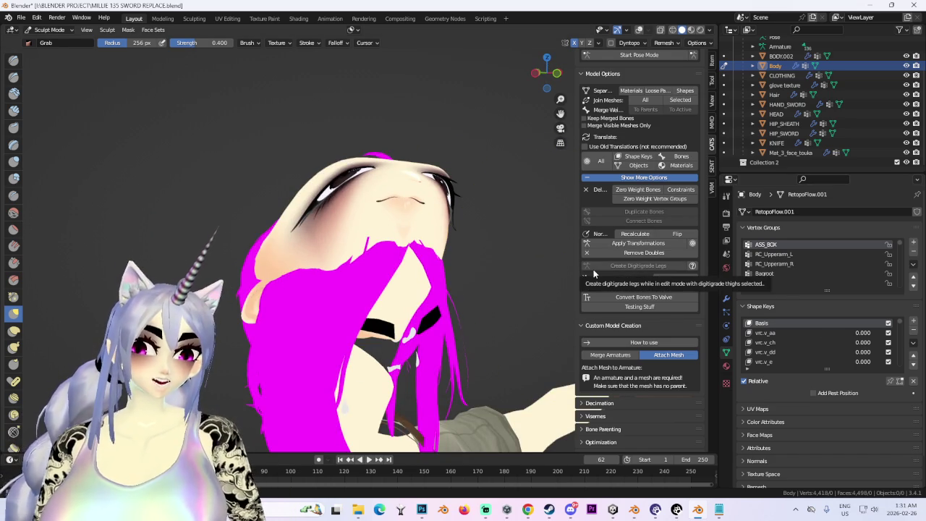
Grab-sculpt the eye region, pulling it up and to the left
scroll(434, 186, up, 2)
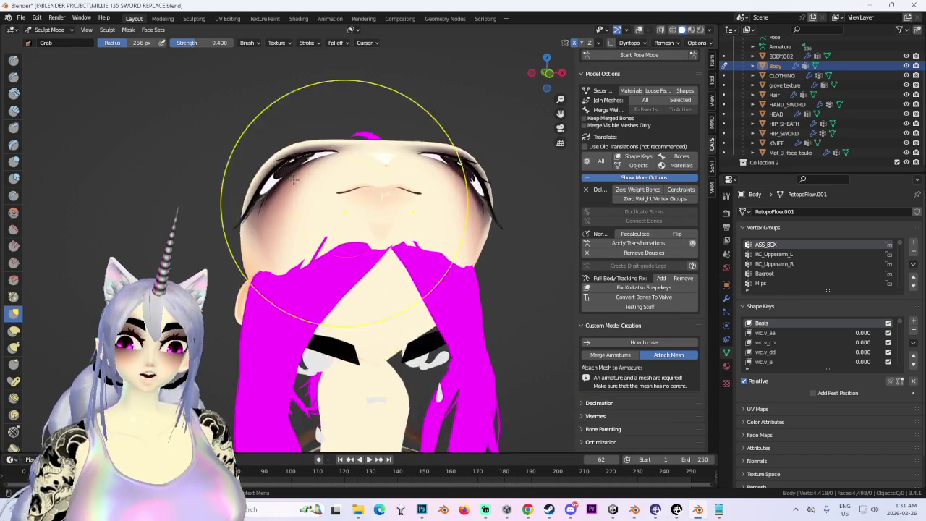
scroll(227, 165, up, 2)
scroll(275, 160, up, 2)
drag(275, 159, 6, 73)
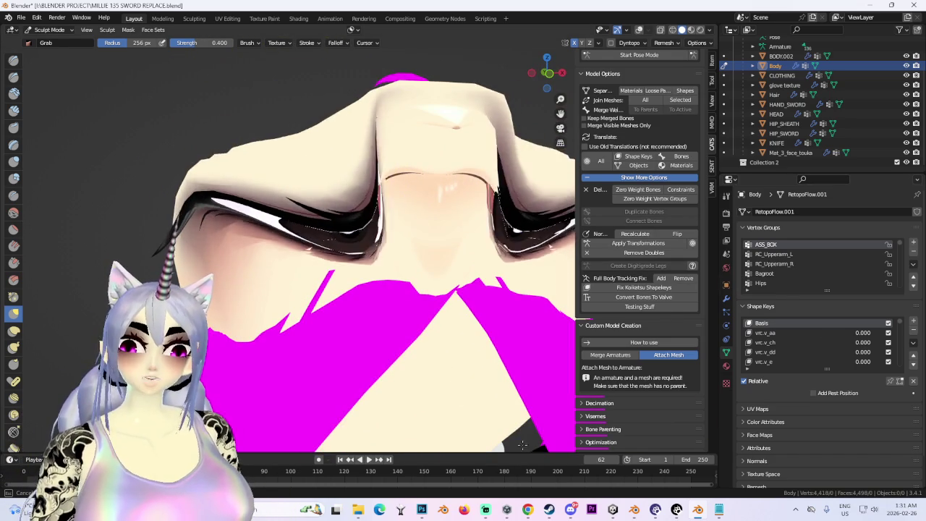
scroll(300, 198, down, 5)
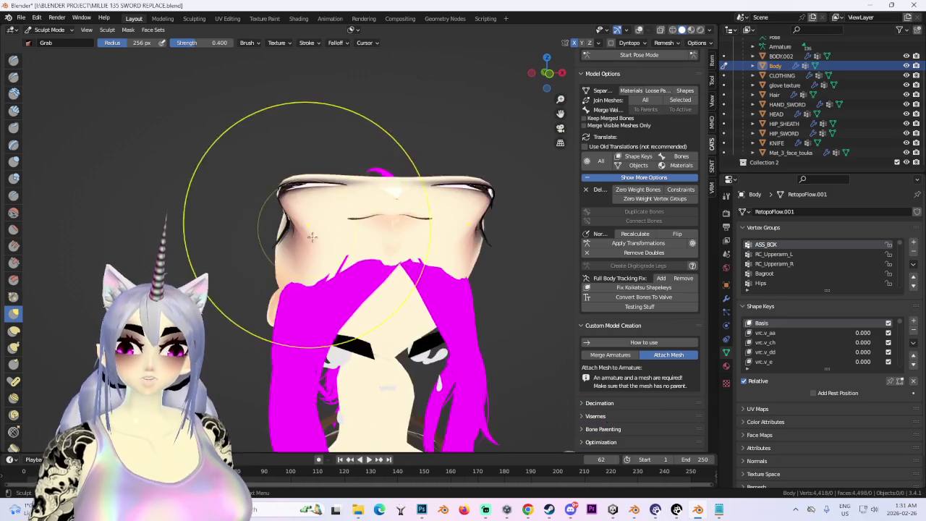
Toggle wireframe shading off again, then stretch the nose and eye region to the right
key(shift+z)
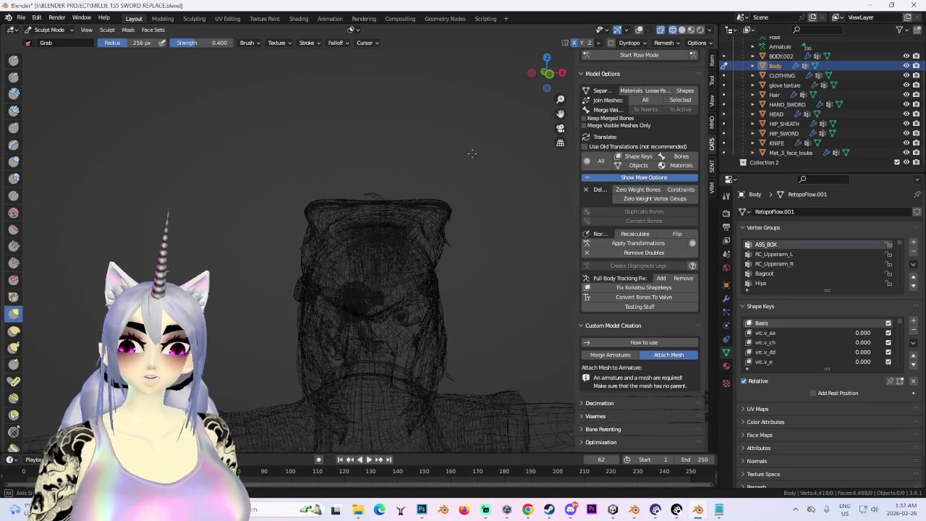
middle_drag(405, 217, 449, 188)
click(681, 30)
scroll(383, 211, up, 4)
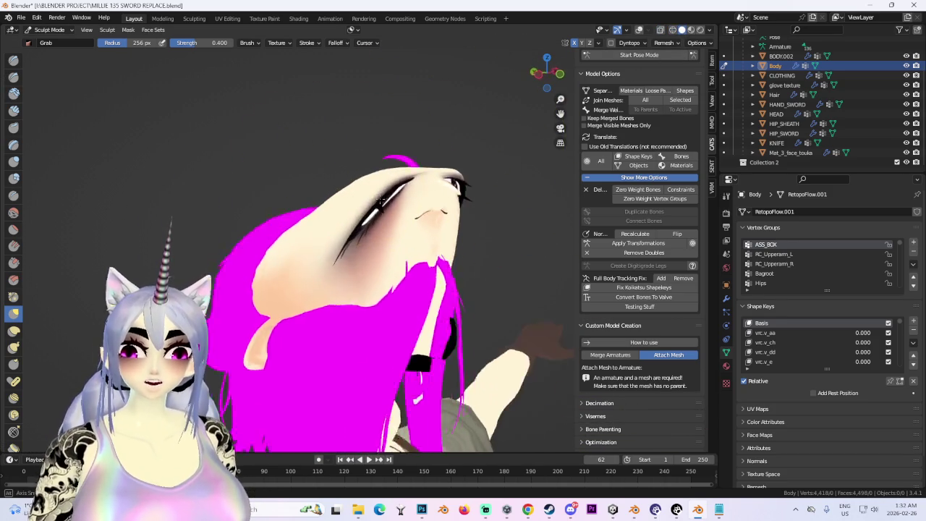
mouse_move(393, 160)
mouse_down()
mouse_move(685, 200)
mouse_move(454, 165)
mouse_up()
Review the reshaped face from a three-quarter angle and then straight on
mouse_move(453, 166)
middle_down()
mouse_move(476, 200)
mouse_move(436, 265)
middle_up()
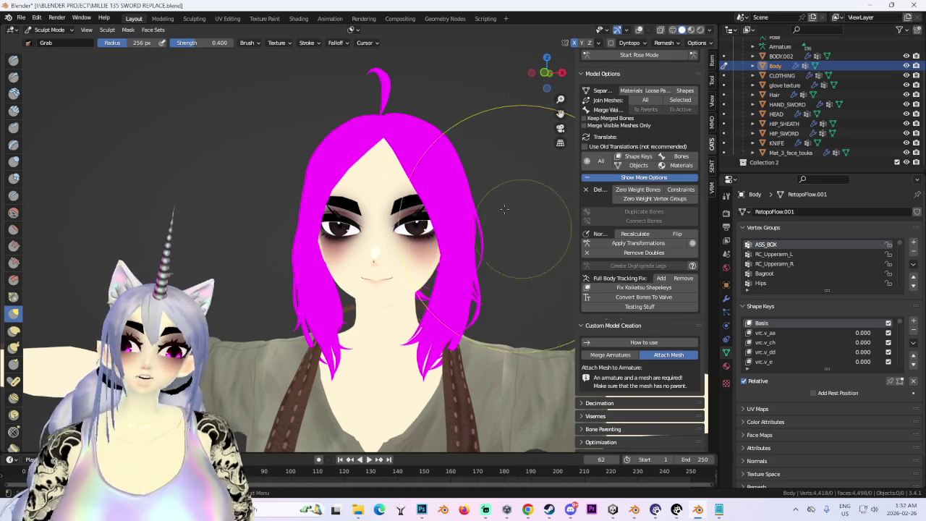
scroll(499, 181, down, 1)
scroll(480, 228, down, 3)
scroll(482, 232, down, 1)
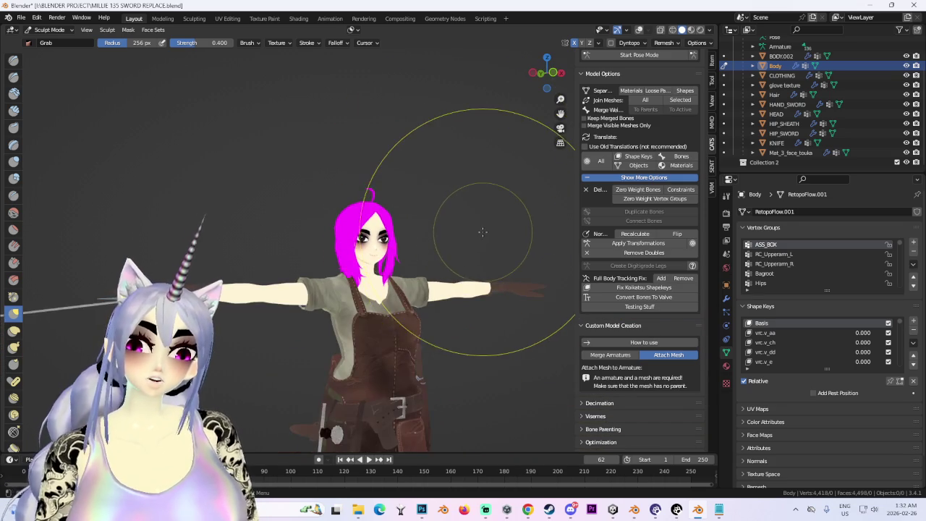
scroll(477, 242, up, 1)
scroll(464, 264, up, 2)
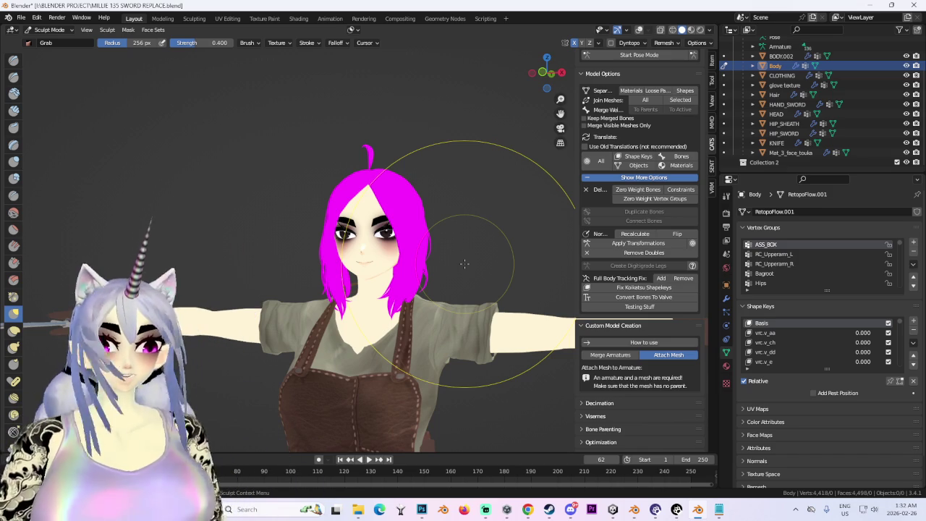
middle_drag(464, 264, 461, 224)
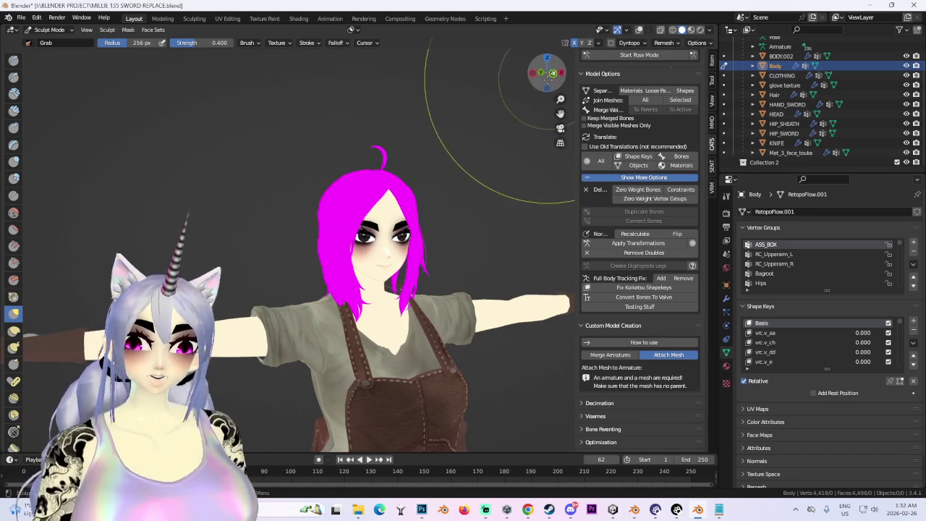
drag(547, 80, 545, 87)
scroll(424, 221, up, 2)
scroll(389, 269, up, 3)
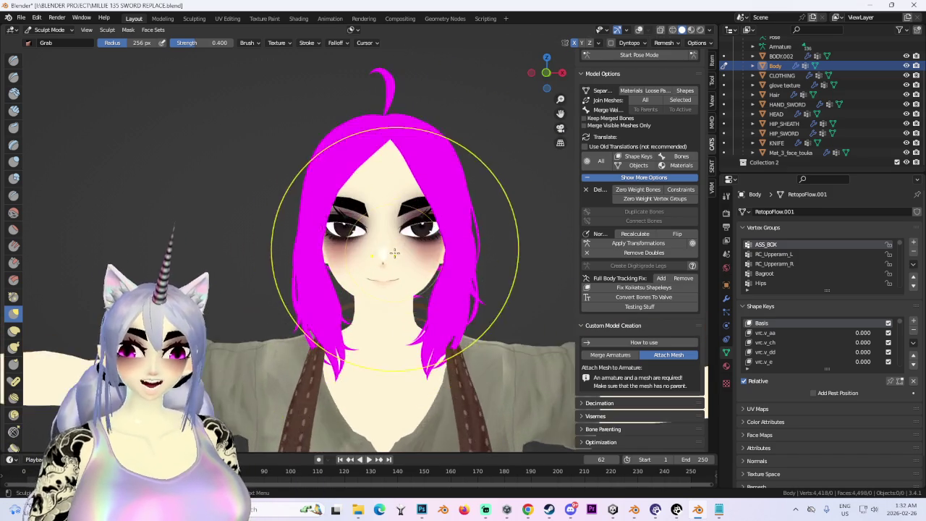
scroll(360, 249, down, 1)
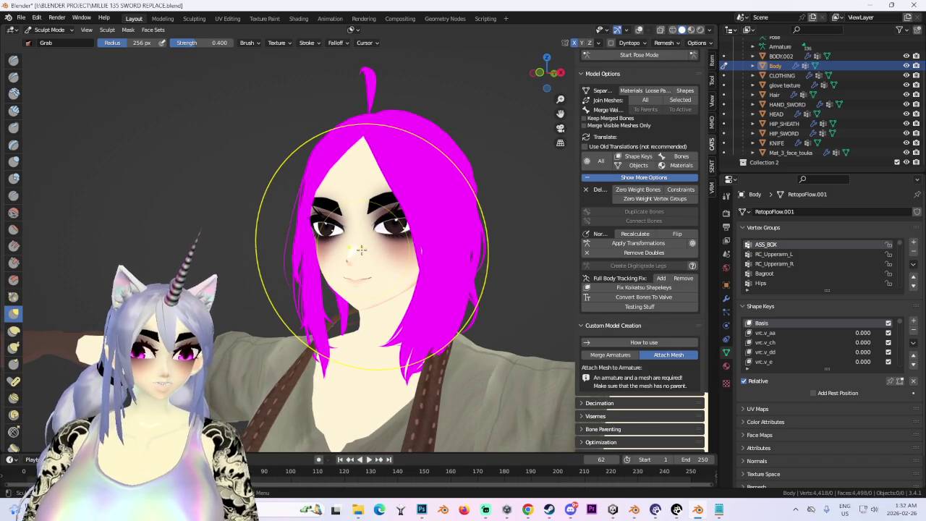
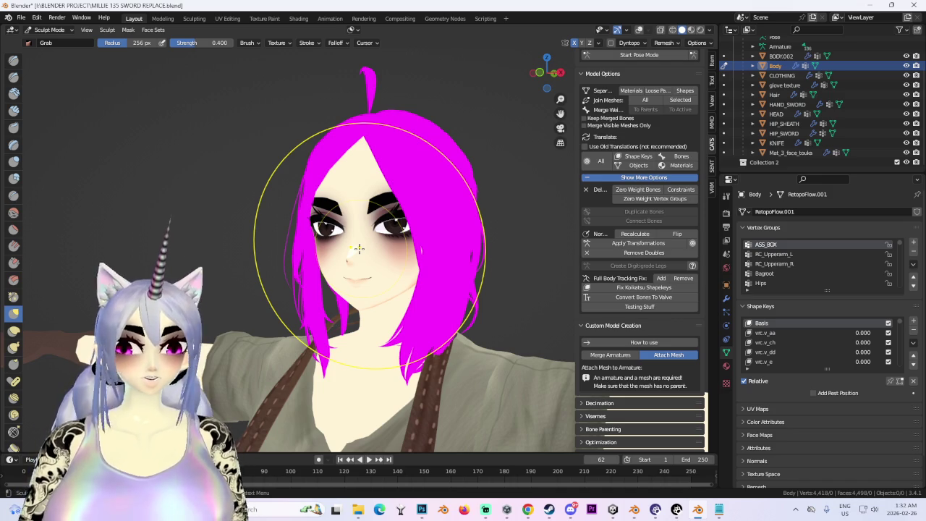
Orbit and zoom the viewport, snapping to a front view, then a three-quarter view of the character
middle_drag(359, 248, 437, 248)
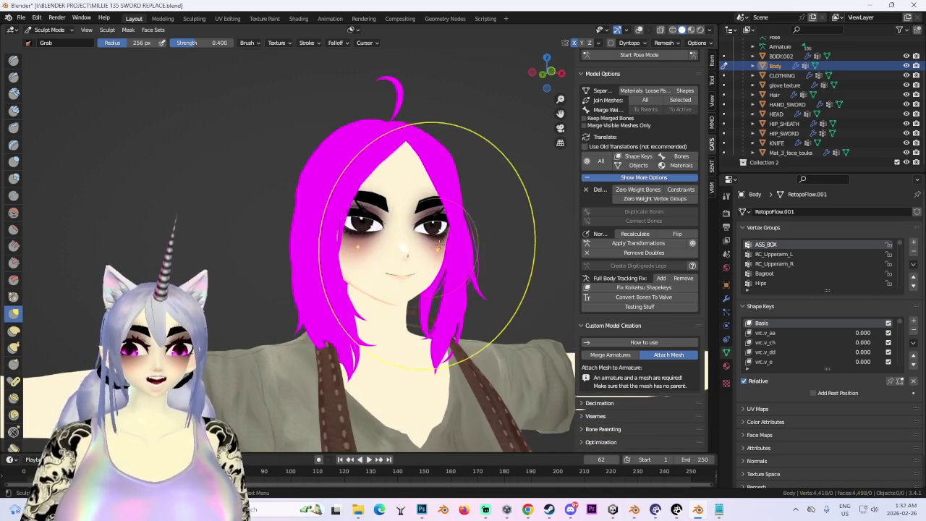
scroll(359, 285, down, 4)
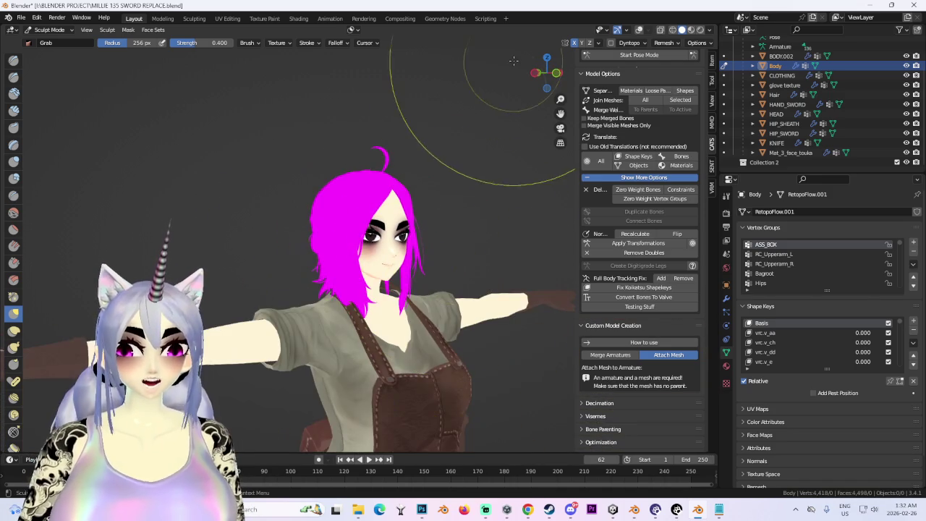
click(547, 73)
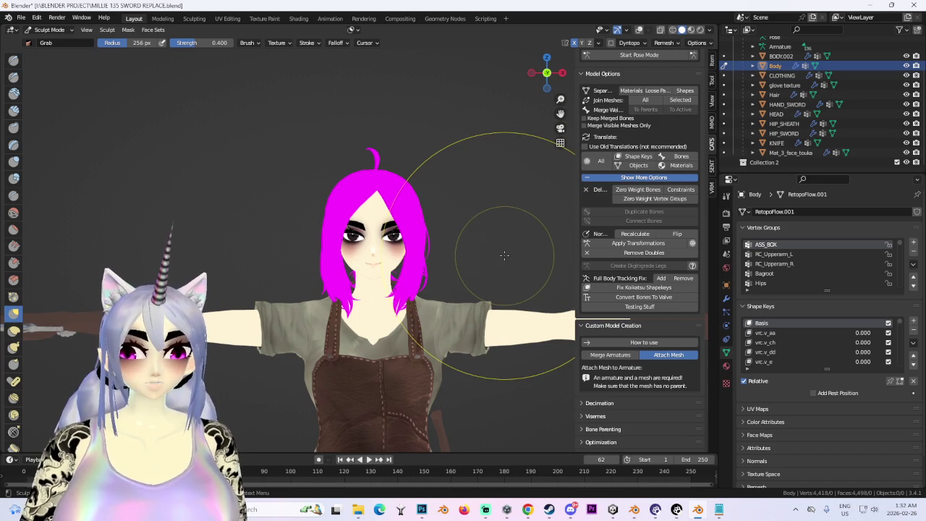
middle_drag(504, 255, 487, 275)
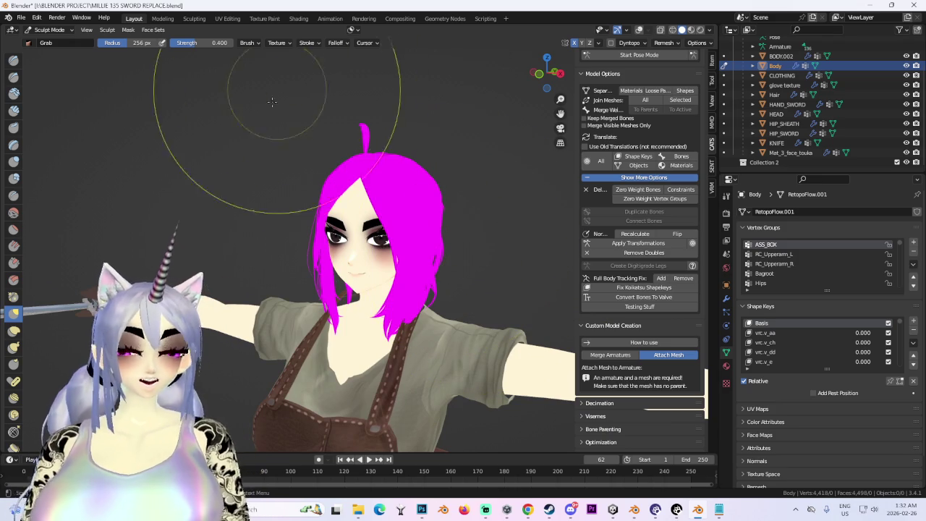
Return from sculpting to Object Mode and select the Hair object
click(49, 29)
click(43, 41)
click(425, 202)
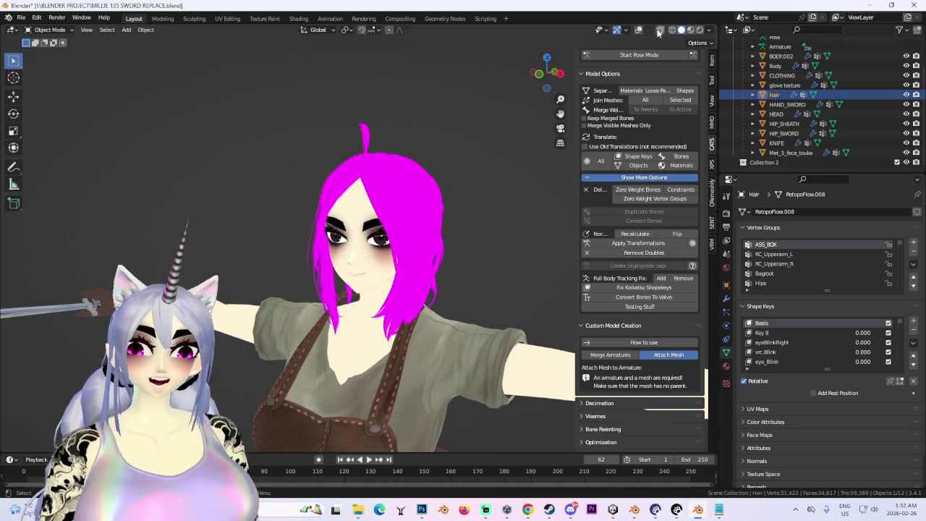
Show the wireframe overlay, check the Armature, then select Body and hide the armature bones
click(635, 32)
middle_drag(506, 246, 499, 285)
click(453, 226)
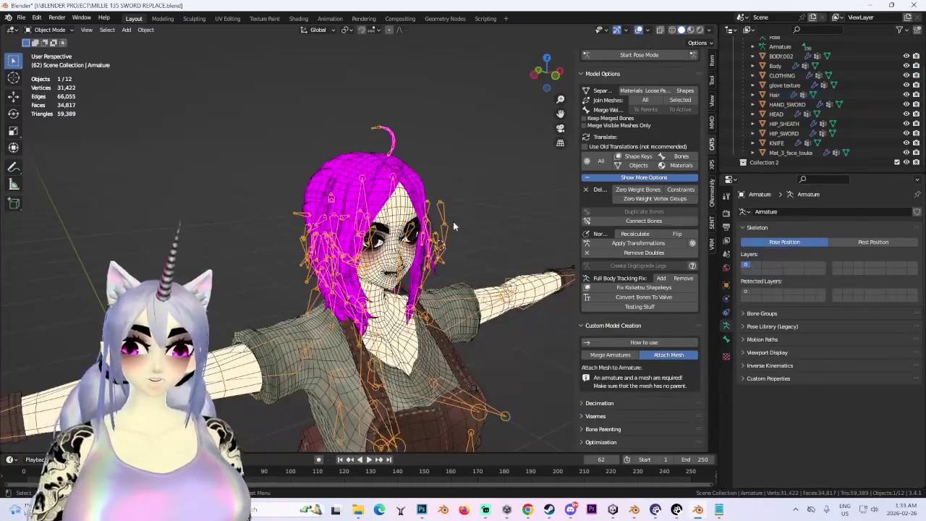
scroll(818, 100, up, 2)
click(906, 61)
click(775, 99)
mouse_move(434, 253)
middle_down()
mouse_move(405, 253)
mouse_move(404, 359)
mouse_move(459, 334)
middle_up()
Turn off the wireframe and statistics overlay and pick the Body mesh over BODY.002
click(638, 30)
scroll(430, 260, down, 2)
scroll(430, 260, up, 2)
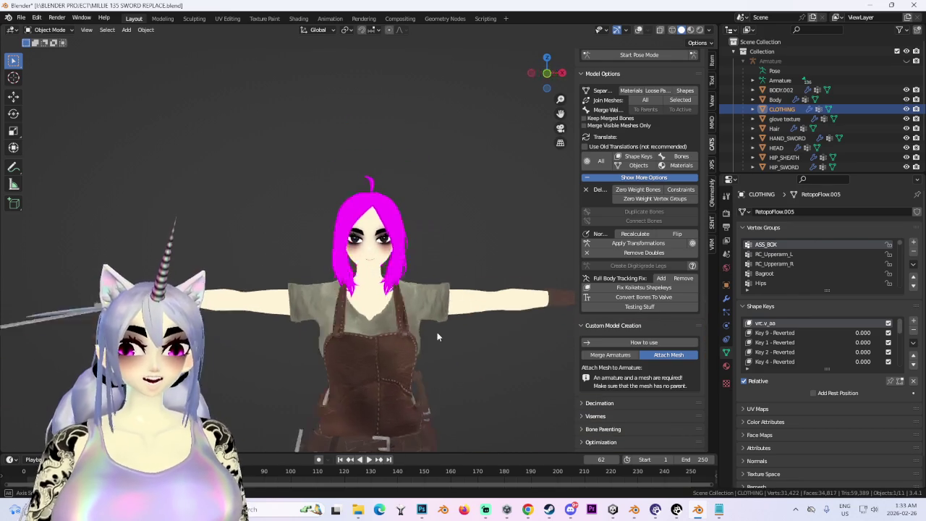
click(468, 303)
scroll(467, 302, up, 2)
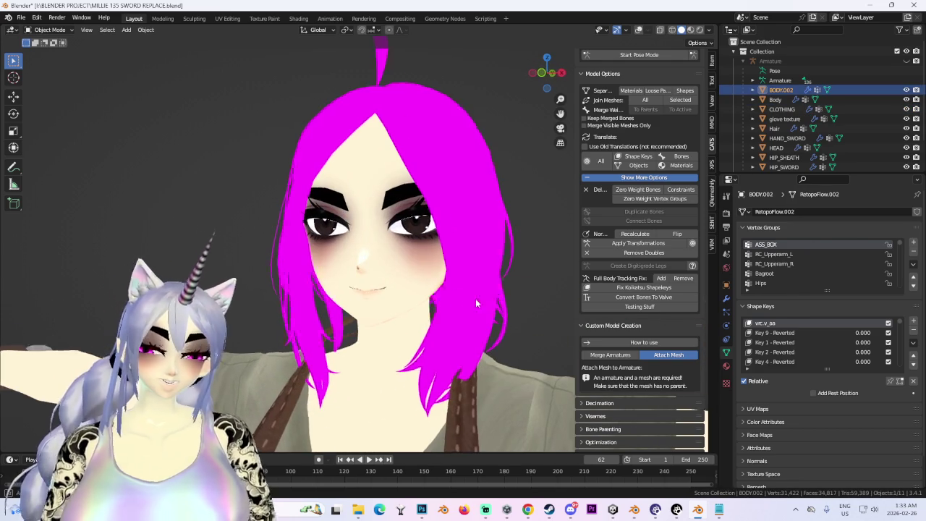
scroll(464, 301, down, 2)
click(413, 241)
scroll(414, 241, down, 1)
scroll(413, 241, up, 3)
Near the face, select the Armature, then the Body mesh, briefly toggling sculpting and back
middle_drag(414, 241, 464, 170)
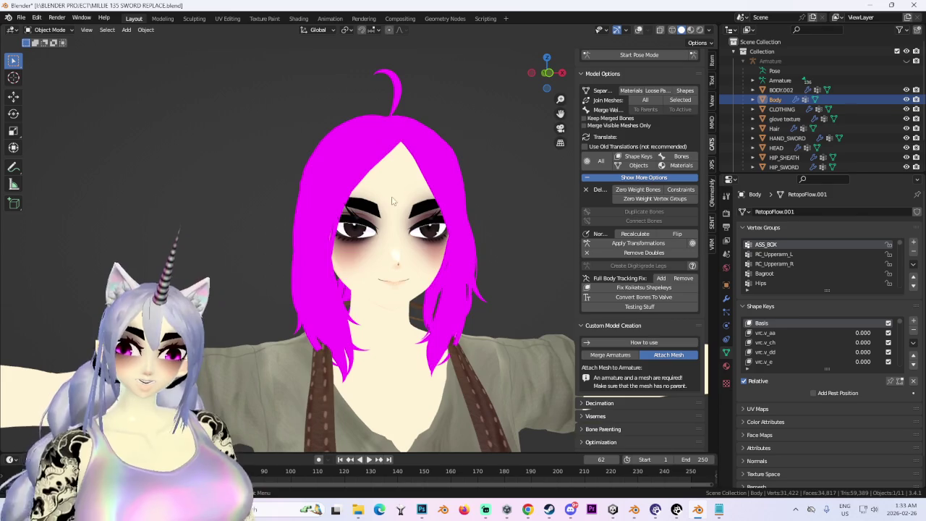
click(463, 169)
click(463, 169)
click(463, 169)
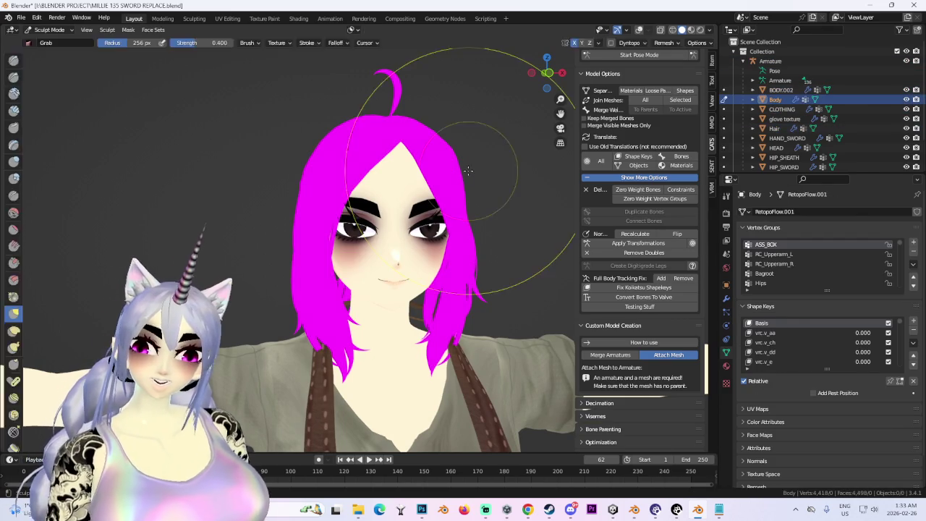
click(511, 181)
click(511, 181)
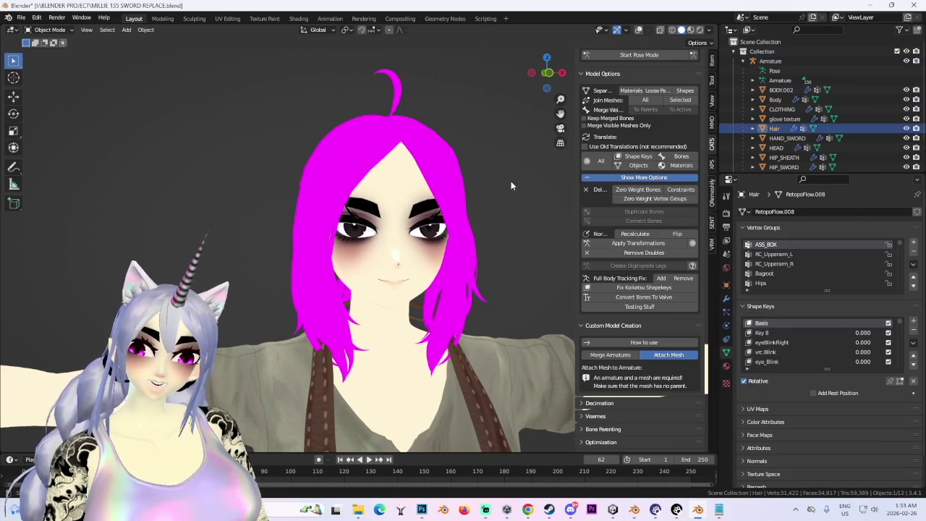
click(508, 181)
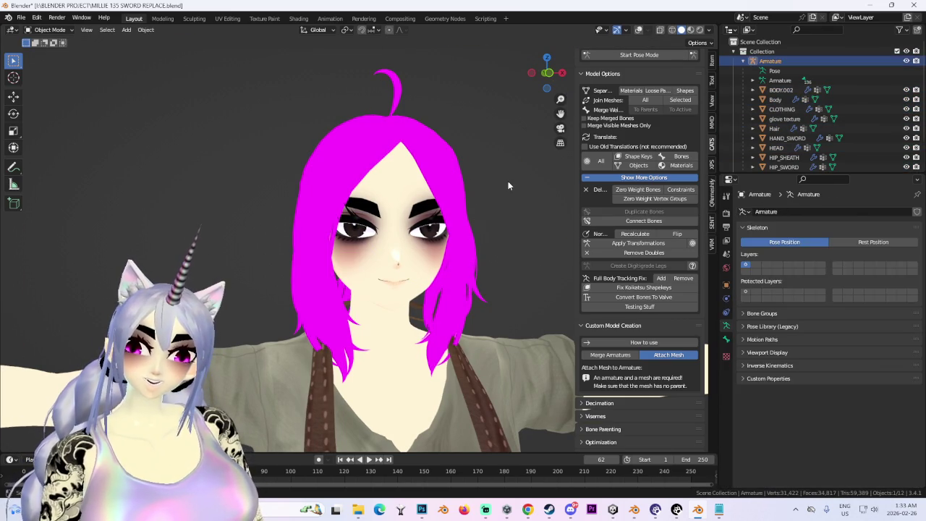
click(507, 181)
key(ctrl+Tab)
key(ctrl+Tab)
click(473, 187)
click(473, 188)
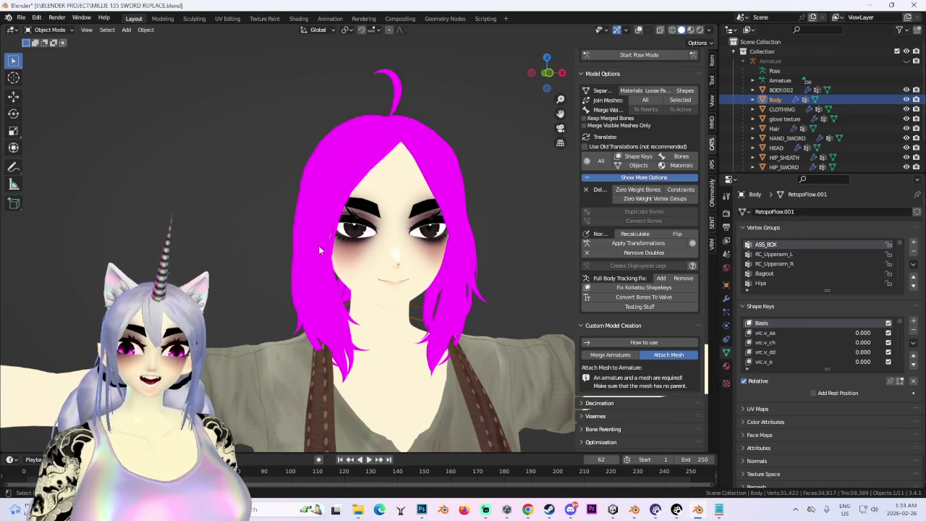
Turn the wireframe and statistics overlay back on and put Body into Sculpt Mode, grabbing the lower face
click(47, 30)
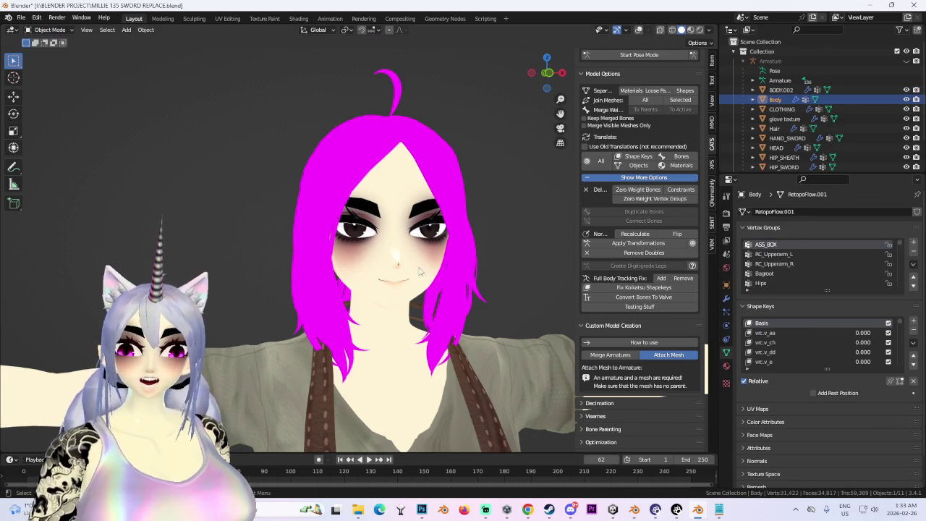
scroll(380, 272, up, 1)
scroll(379, 273, up, 1)
scroll(380, 273, down, 2)
key(shift+alt+z)
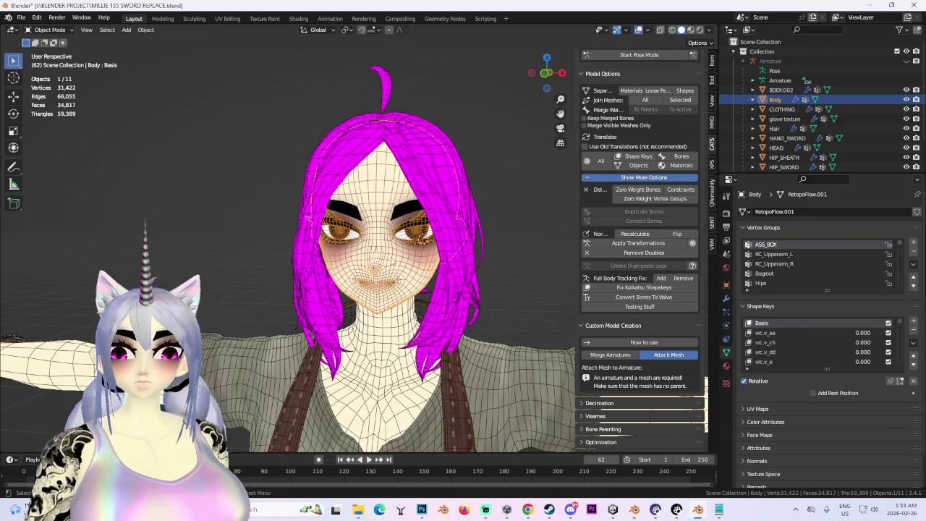
click(63, 31)
click(52, 62)
scroll(342, 318, up, 4)
scroll(341, 318, up, 1)
drag(360, 321, 360, 282)
Undo the first stroke and grab the nose, mouth and lower face upward
key(ctrl+z)
scroll(300, 248, down, 2)
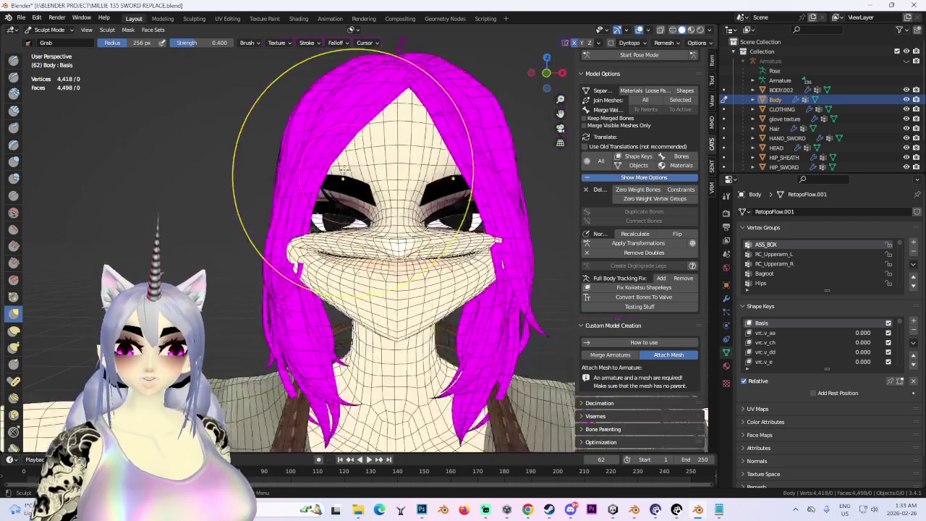
scroll(300, 249, up, 1)
scroll(326, 217, up, 3)
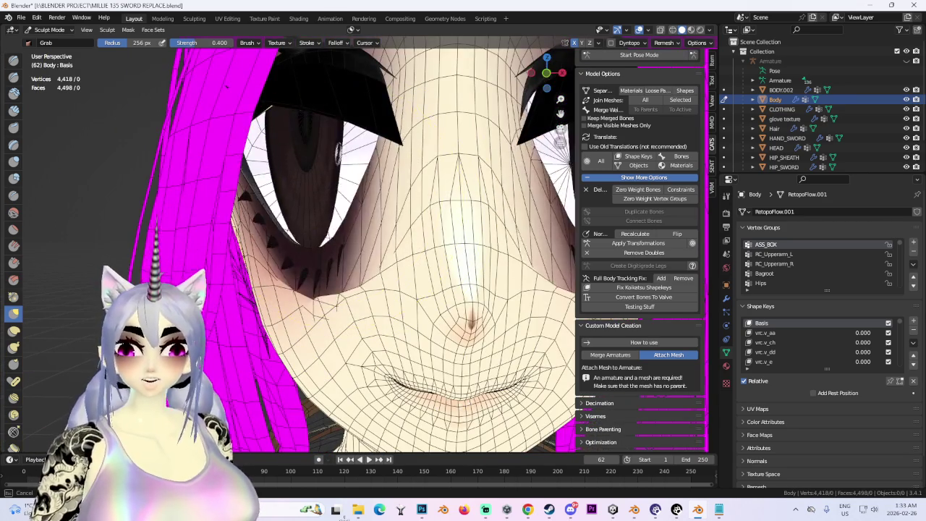
scroll(391, 325, down, 2)
scroll(395, 340, up, 2)
drag(406, 362, 456, 333)
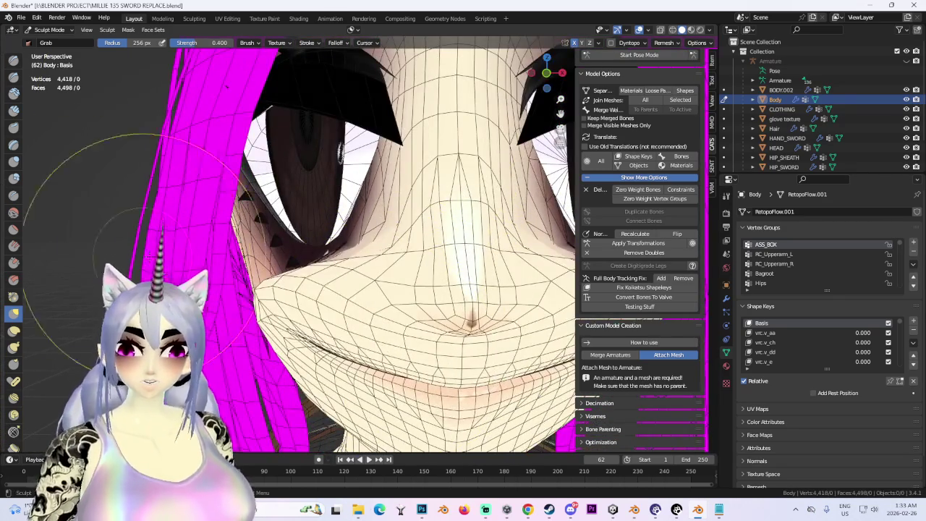
scroll(458, 331, down, 2)
drag(399, 267, 400, 166)
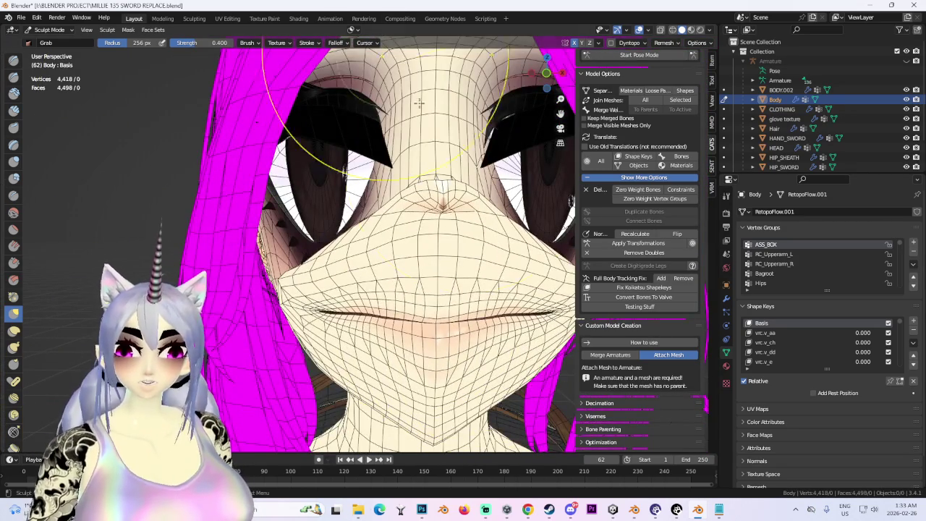
Tilt the view and pull the mouth and lower lip further upward
scroll(466, 166, down, 3)
middle_drag(465, 166, 517, 124)
scroll(360, 264, up, 2)
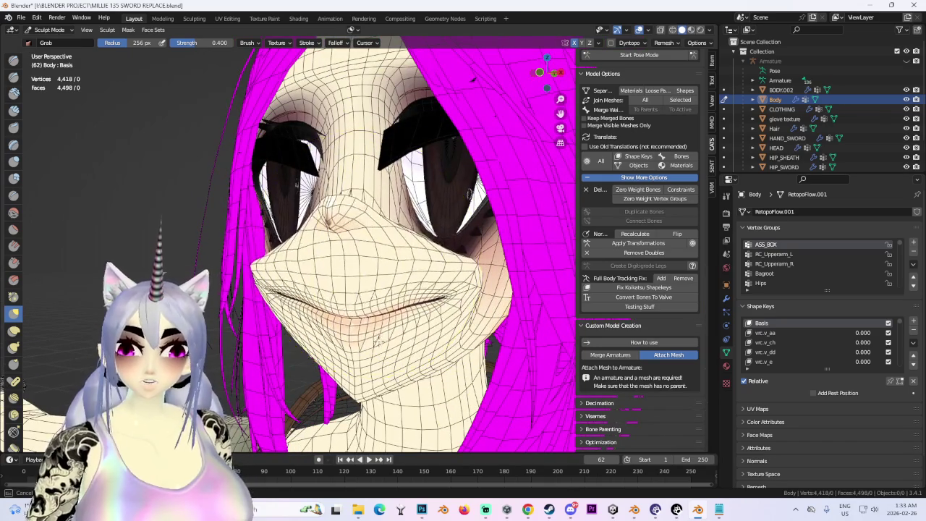
drag(376, 338, 368, 292)
scroll(338, 309, up, 3)
scroll(416, 309, down, 3)
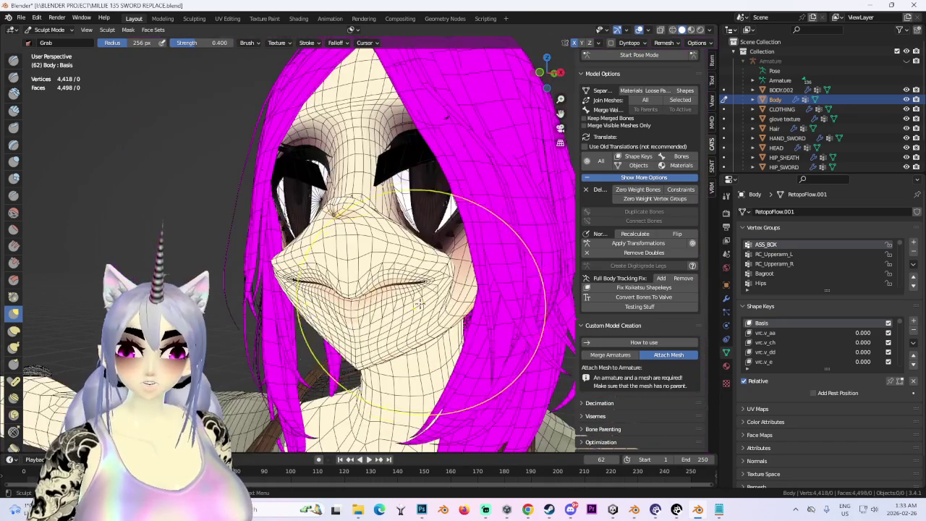
Hide the wireframe overlay and stretch the forehead and eyes upward
click(639, 30)
middle_drag(405, 217, 346, 274)
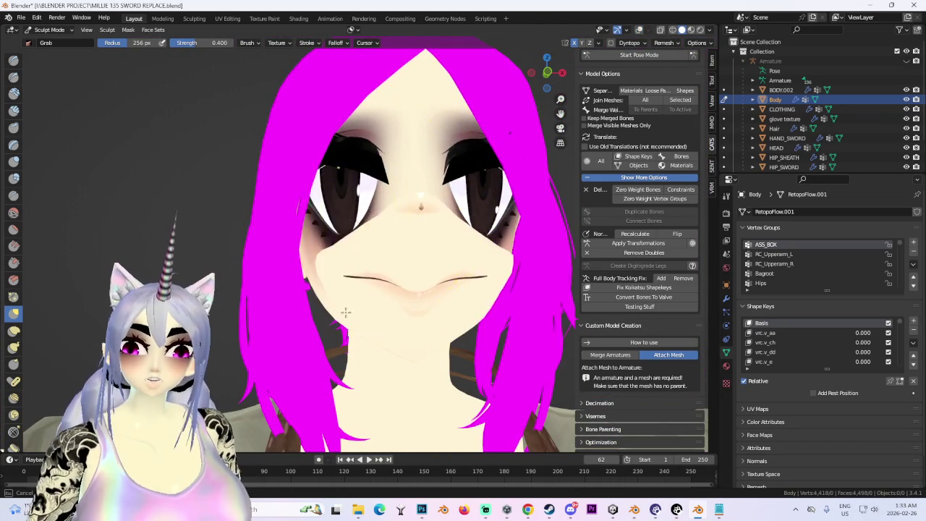
middle_drag(238, 358, 344, 469)
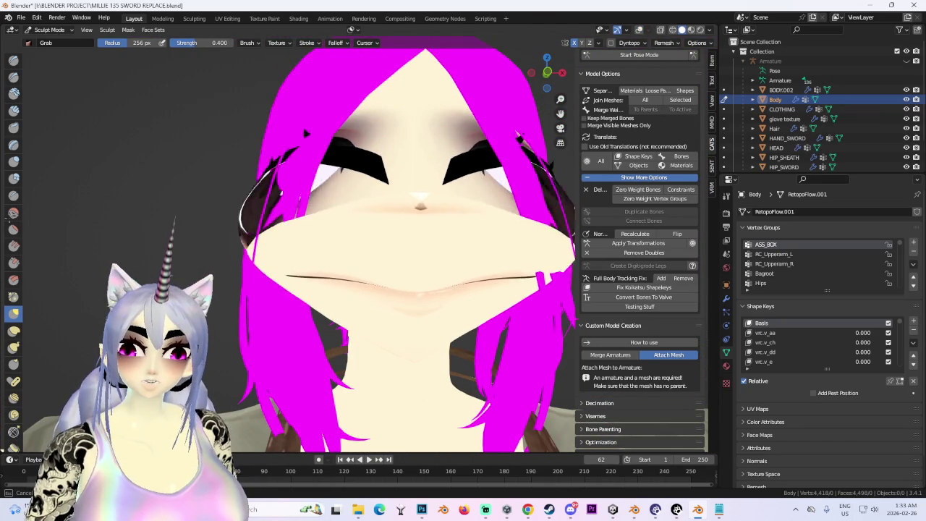
scroll(393, 310, down, 5)
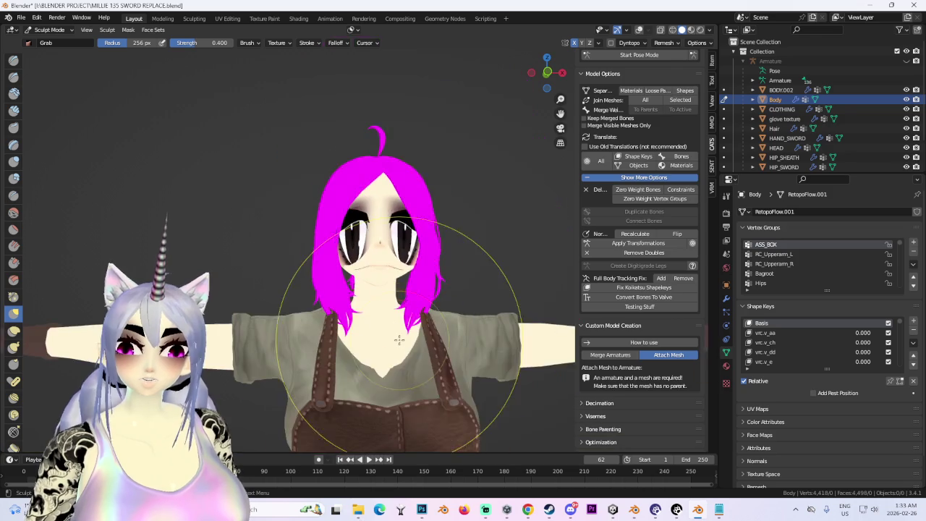
drag(348, 67, 350, 10)
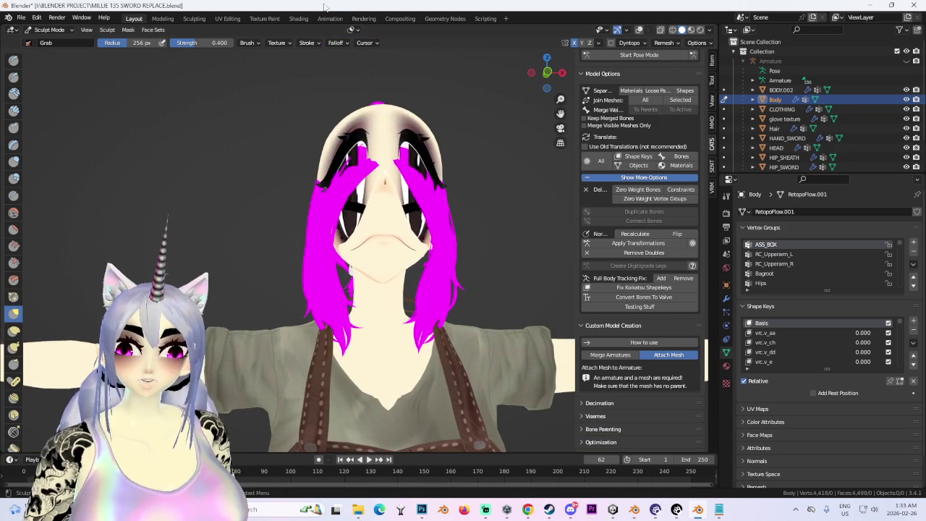
scroll(463, 232, down, 3)
Orbit around the head to inspect the result, finishing in a front view
middle_drag(464, 232, 372, 30)
mouse_move(435, 154)
middle_down()
mouse_move(385, 159)
mouse_move(376, 203)
middle_up()
scroll(407, 166, up, 3)
scroll(350, 232, up, 2)
mouse_move(351, 232)
middle_down()
mouse_move(444, 277)
mouse_move(476, 261)
mouse_move(463, 210)
middle_up()
scroll(361, 234, down, 2)
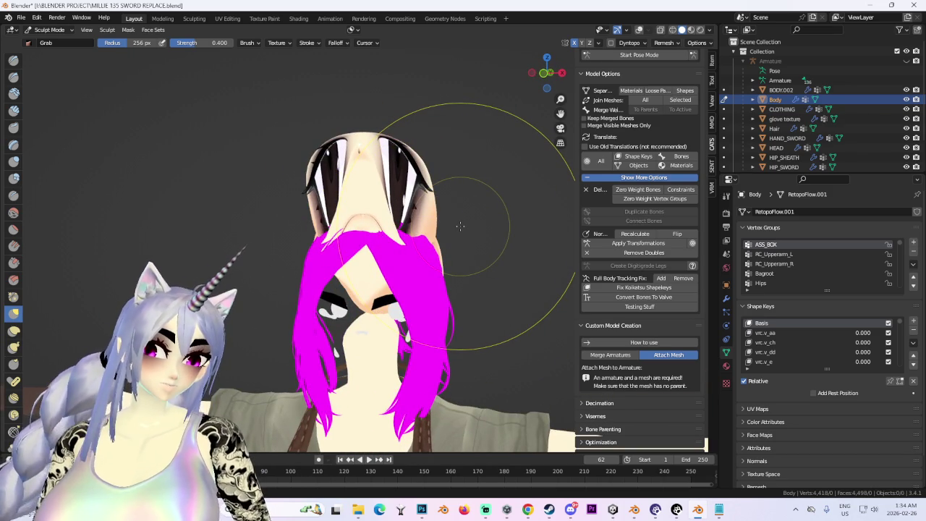
key(KP_1)
Zoom onto the head and enlarge the sculpt brush radius to 170 px
mouse_move(459, 227)
middle_down()
mouse_move(402, 235)
mouse_move(454, 267)
mouse_move(406, 262)
mouse_move(444, 268)
mouse_move(191, 207)
mouse_move(243, 253)
mouse_move(476, 227)
middle_up()
scroll(402, 235, up, 2)
scroll(463, 279, up, 2)
scroll(420, 253, up, 2)
scroll(392, 155, up, 2)
scroll(418, 60, down, 3)
scroll(290, 217, up, 3)
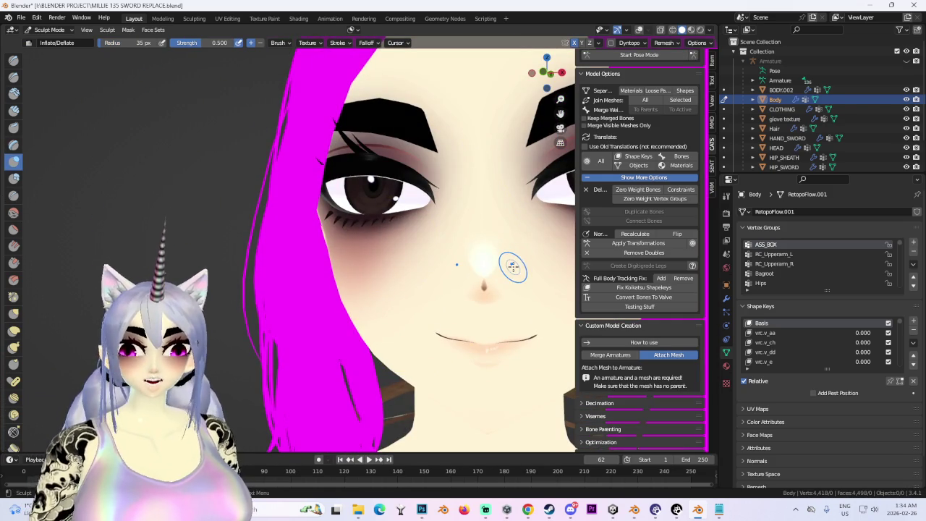
key(f)
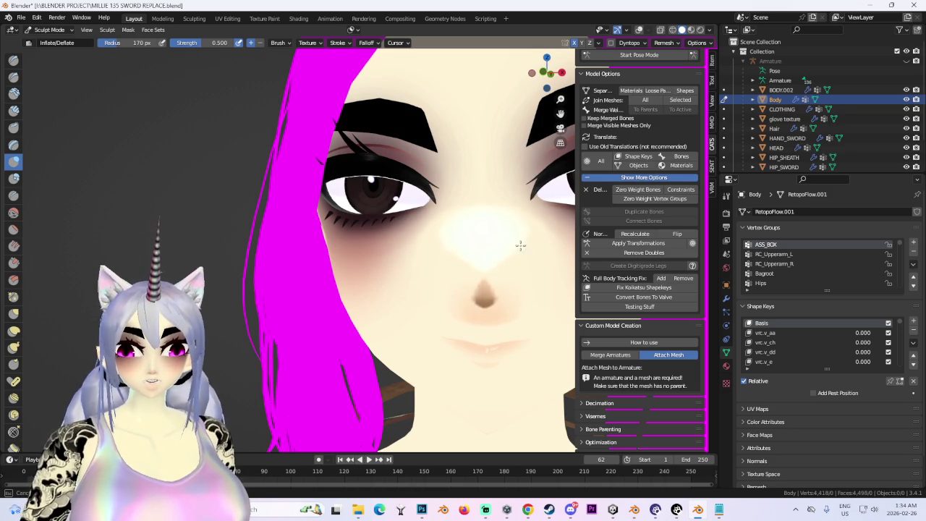
Orbit around the face from three-quarter, frontal and left-side angles
middle_drag(475, 261, 449, 274)
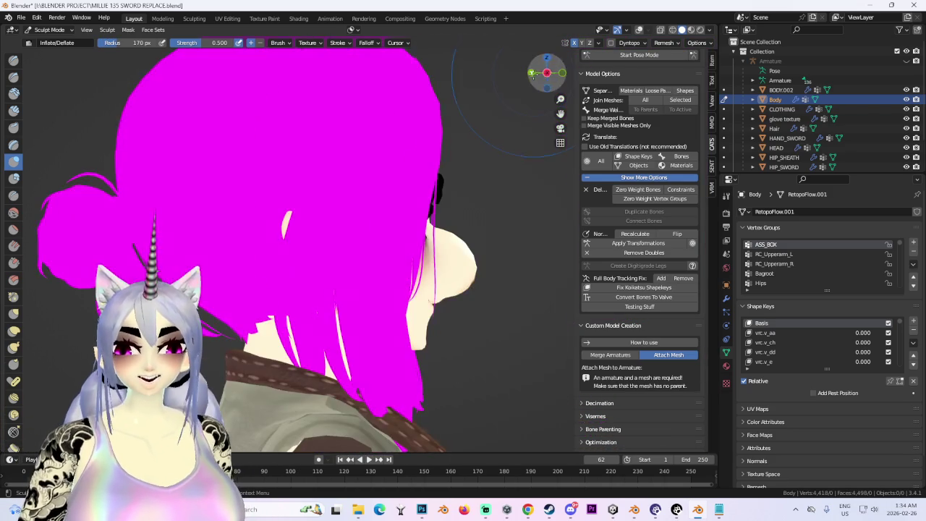
drag(536, 73, 544, 76)
scroll(473, 282, up, 2)
mouse_move(474, 283)
middle_down()
mouse_move(541, 316)
mouse_move(482, 324)
mouse_move(505, 320)
mouse_move(492, 319)
middle_up()
scroll(482, 323, down, 2)
scroll(505, 319, up, 2)
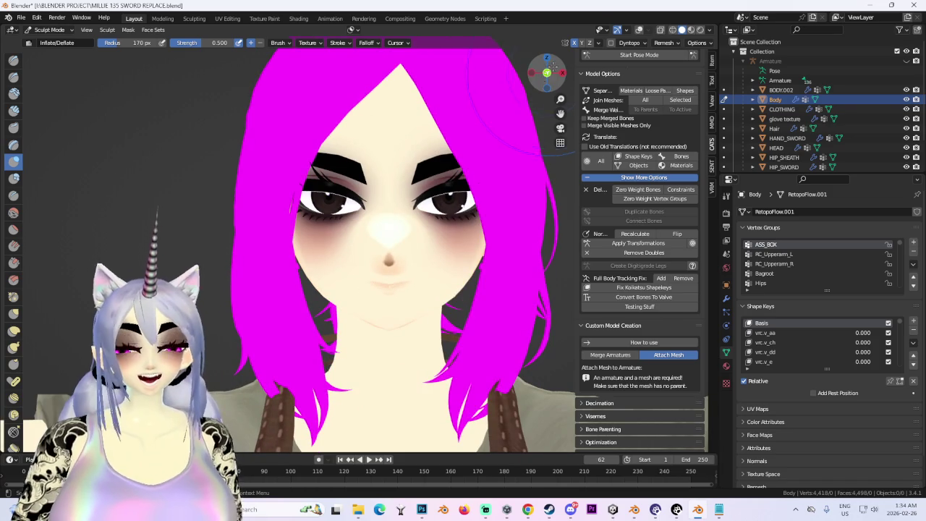
scroll(459, 238, up, 1)
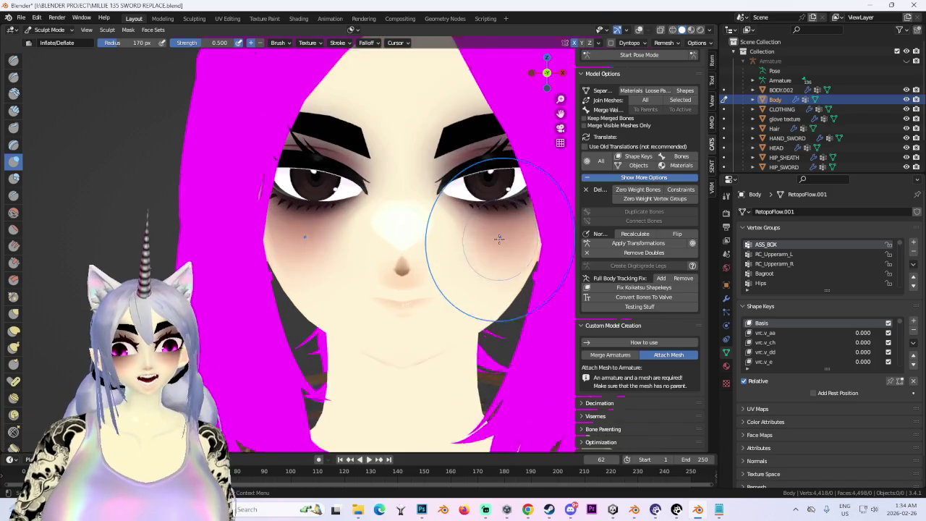
scroll(471, 238, up, 2)
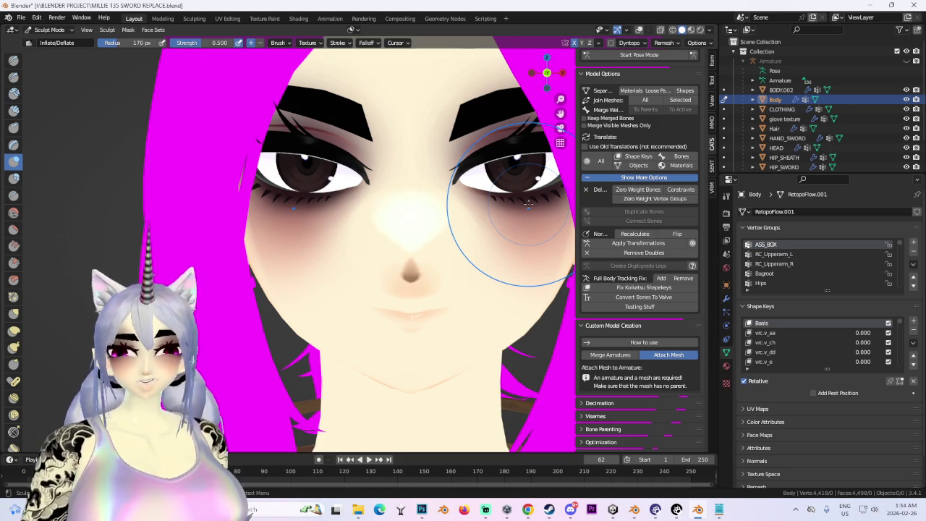
mouse_move(424, 182)
middle_down()
mouse_move(378, 264)
mouse_move(238, 169)
mouse_move(379, 263)
middle_up()
scroll(377, 264, down, 3)
scroll(379, 263, up, 3)
mouse_move(454, 210)
middle_down()
mouse_move(512, 233)
mouse_move(383, 231)
mouse_move(450, 196)
mouse_move(29, 116)
middle_up()
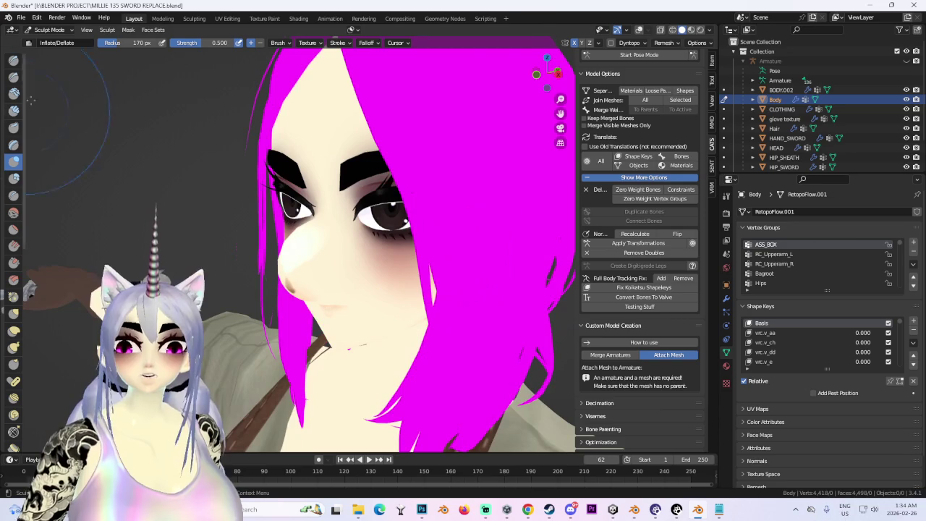
Pull the nose outward with the Grab brush, stretch it further, then undo the last stretch
middle_drag(270, 277, 239, 246)
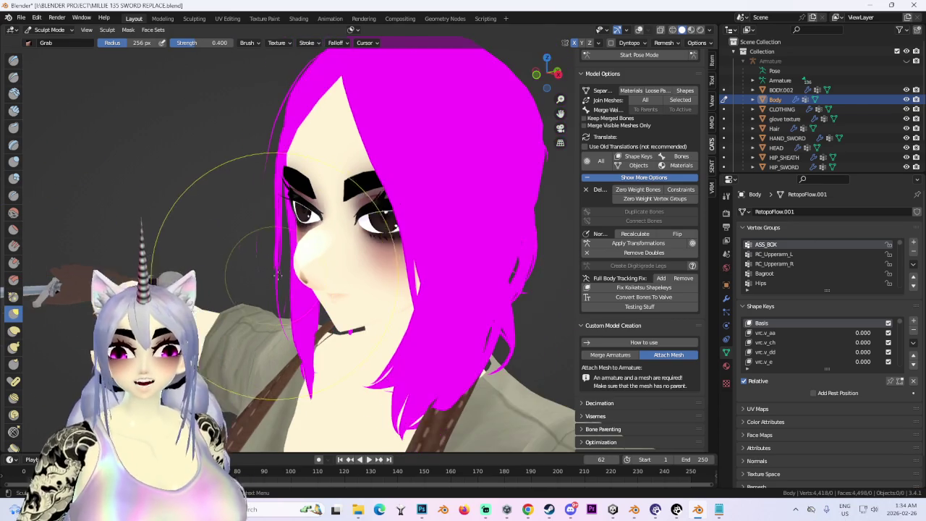
drag(303, 268, 275, 304)
key(ctrl+z)
scroll(278, 251, up, 3)
mouse_move(430, 246)
middle_down()
mouse_move(475, 270)
mouse_move(508, 274)
mouse_move(424, 242)
mouse_move(445, 249)
mouse_move(441, 239)
mouse_move(286, 259)
mouse_move(82, 227)
mouse_move(321, 233)
mouse_move(299, 238)
mouse_move(413, 228)
mouse_move(439, 253)
mouse_move(430, 206)
mouse_move(367, 218)
mouse_move(352, 165)
mouse_move(444, 238)
mouse_move(268, 196)
mouse_move(338, 248)
mouse_move(387, 257)
mouse_move(401, 271)
mouse_move(409, 257)
middle_up()
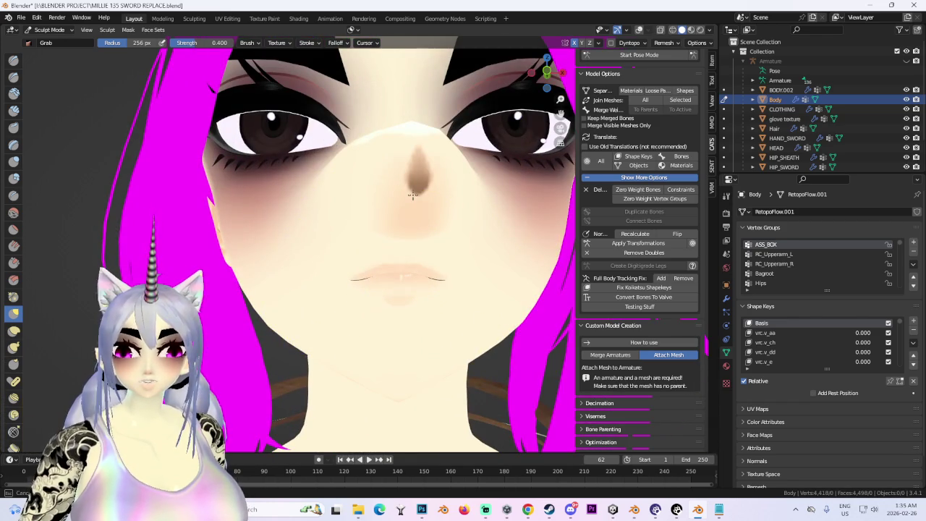
click(48, 30)
Put the Body mesh into Edit Mode with overlays shown and move the selected mouth vertices
click(52, 40)
click(49, 30)
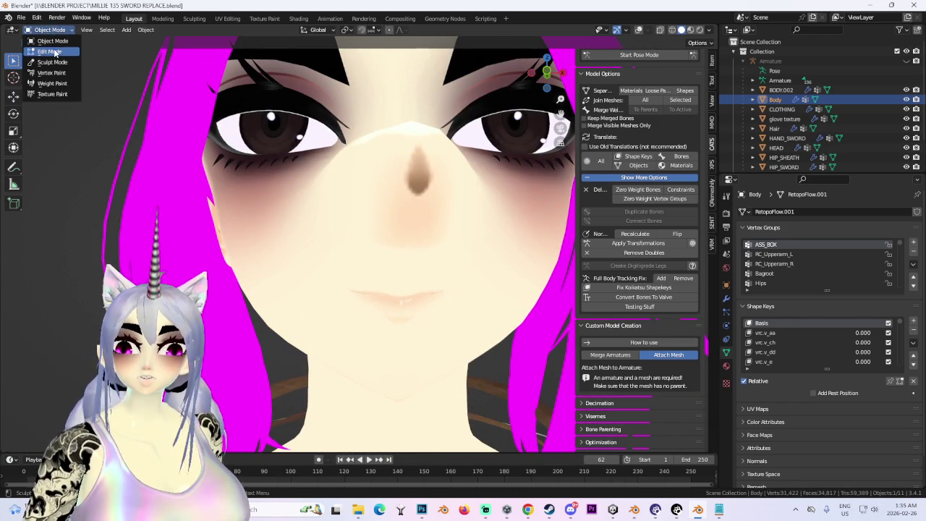
click(53, 51)
click(638, 30)
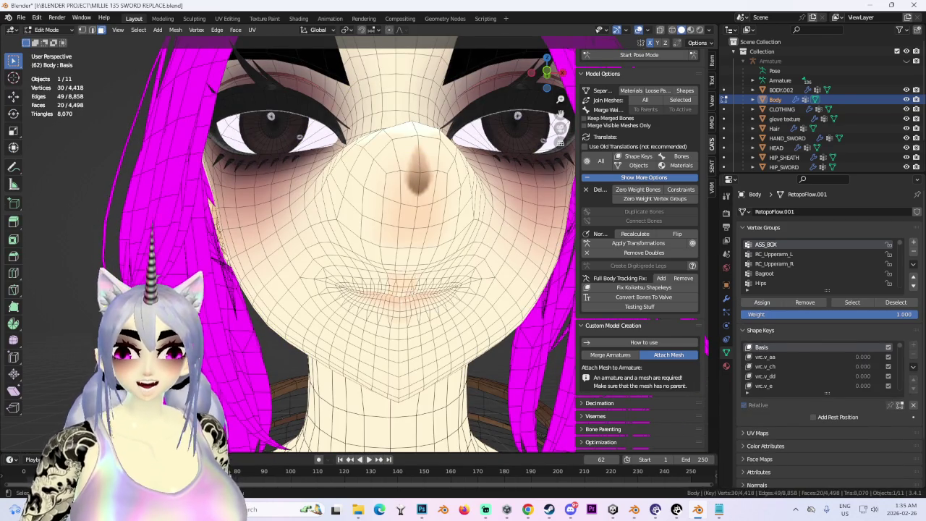
drag(398, 286, 416, 264)
click(422, 277)
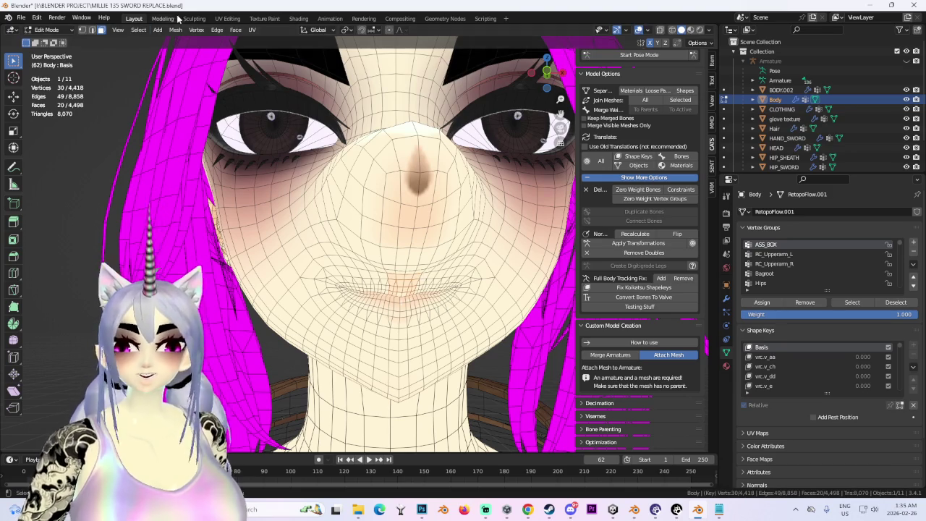
Move mouth vertices and a single mouth face using proportional editing with Smooth falloff
click(403, 31)
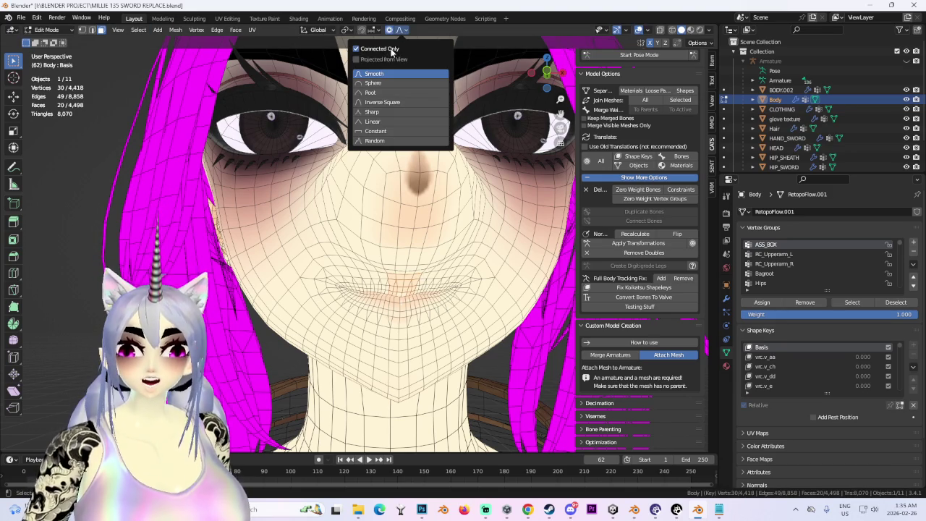
key(g)
mouse_move(456, 263)
middle_down()
mouse_move(395, 236)
mouse_move(468, 40)
mouse_move(340, 266)
middle_up()
click(394, 235)
click(339, 265)
key(g)
click(377, 289)
Reshape the mouth interior mesh with a proportional move
scroll(347, 282, up, 5)
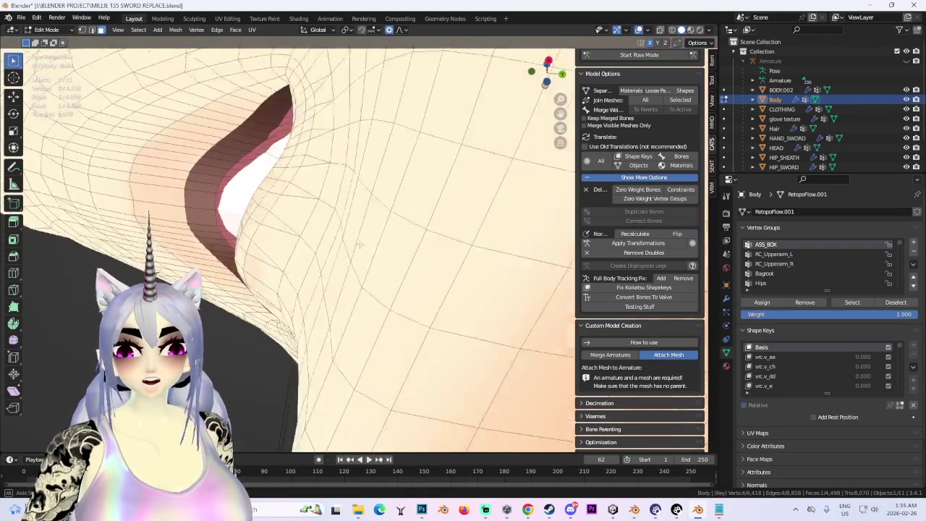
mouse_move(347, 283)
middle_down()
mouse_move(308, 291)
mouse_move(391, 299)
middle_up()
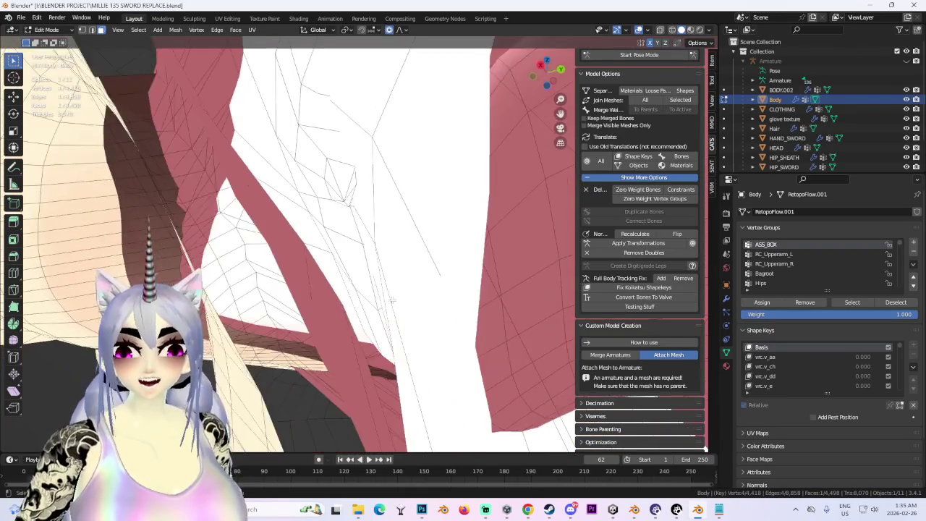
key(g)
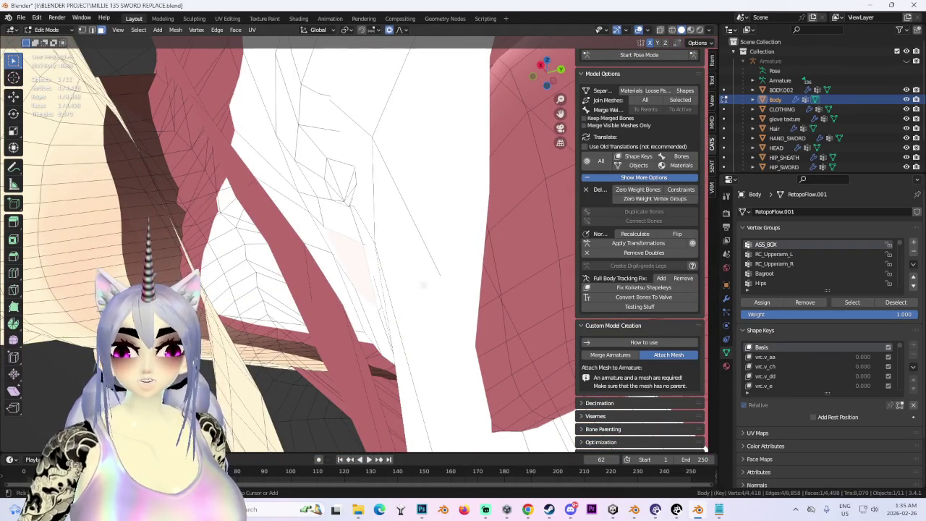
click(365, 308)
middle_drag(366, 308, 311, 310)
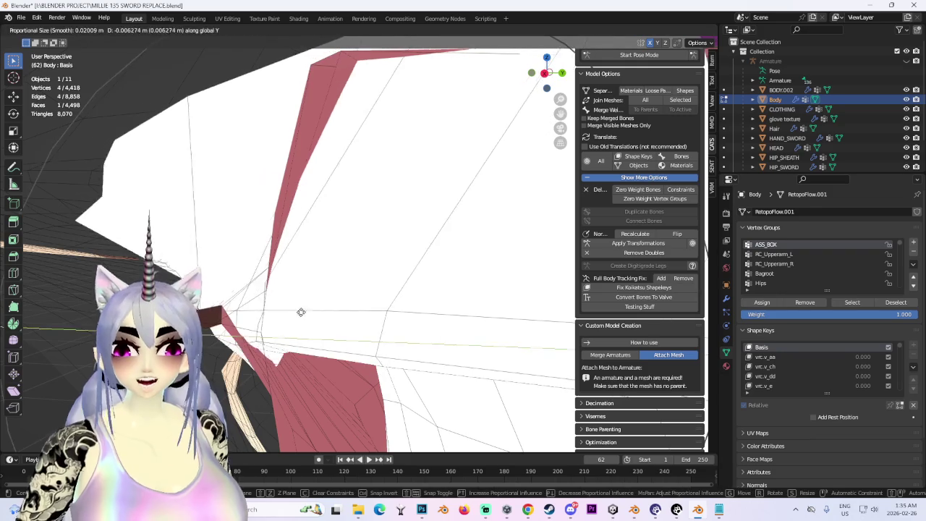
scroll(310, 310, up, 3)
Move the chin area, then shift the mouth constrained to the Y axis, checking from the front
mouse_move(452, 288)
middle_down()
mouse_move(507, 285)
mouse_move(481, 284)
mouse_move(377, 217)
mouse_move(394, 199)
mouse_move(304, 209)
mouse_move(405, 203)
middle_up()
key(g)
click(519, 282)
key(g)
key(y)
click(464, 288)
scroll(376, 217, down, 2)
scroll(300, 73, up, 4)
scroll(394, 199, down, 3)
middle_drag(501, 99, 477, 131)
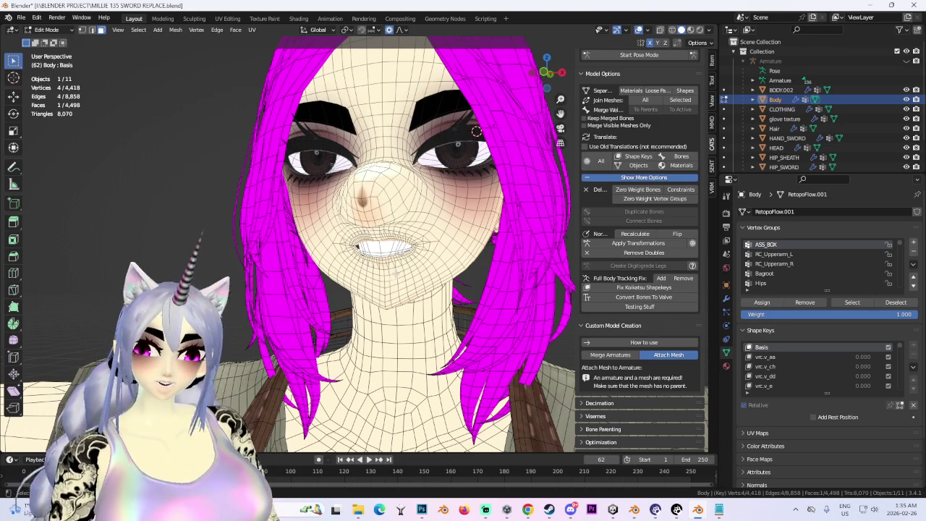
Try a proportional chin move, keep the grin, orbit to check, and hide the wireframe overlays
key(g)
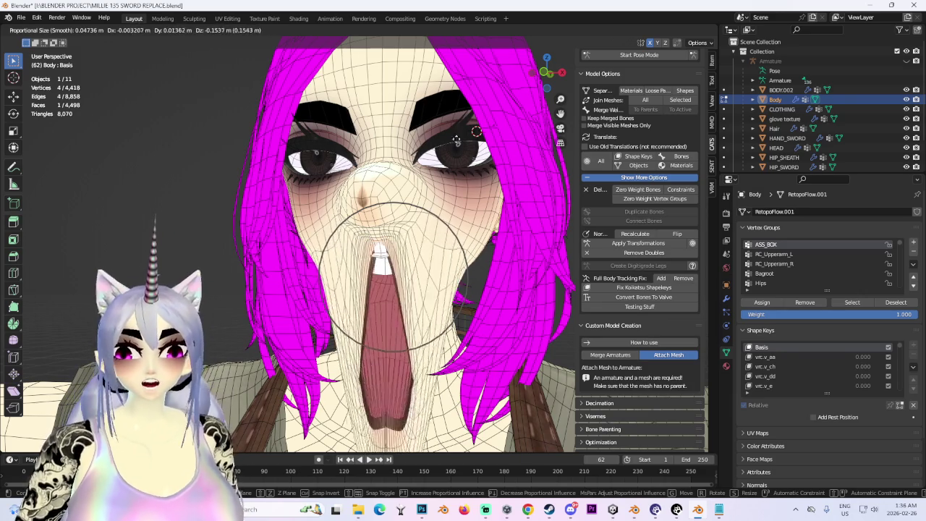
click(468, 239)
middle_drag(468, 239, 420, 217)
mouse_move(506, 181)
middle_down()
mouse_move(517, 186)
mouse_move(440, 183)
mouse_move(358, 218)
mouse_move(320, 189)
middle_up()
key(shift+alt+z)
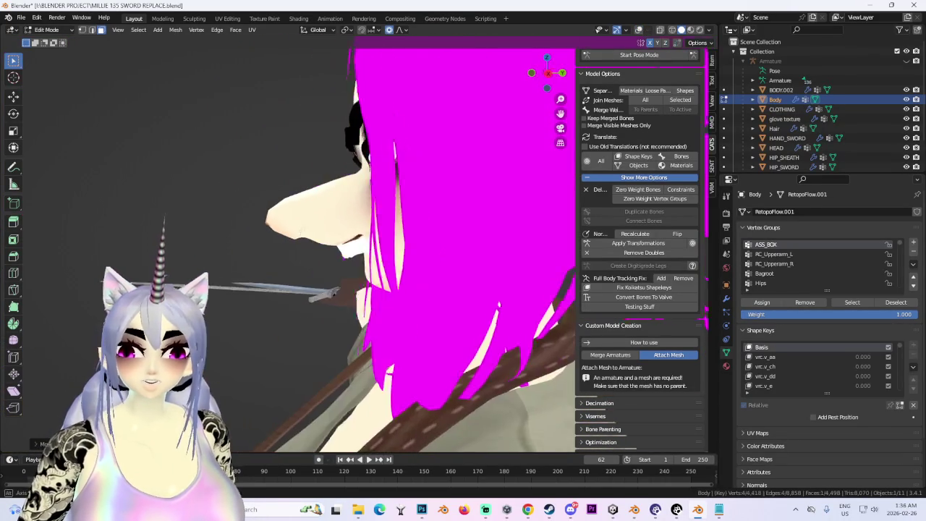
Move the long pointed ear vertices to a new position with proportional editing
key(g)
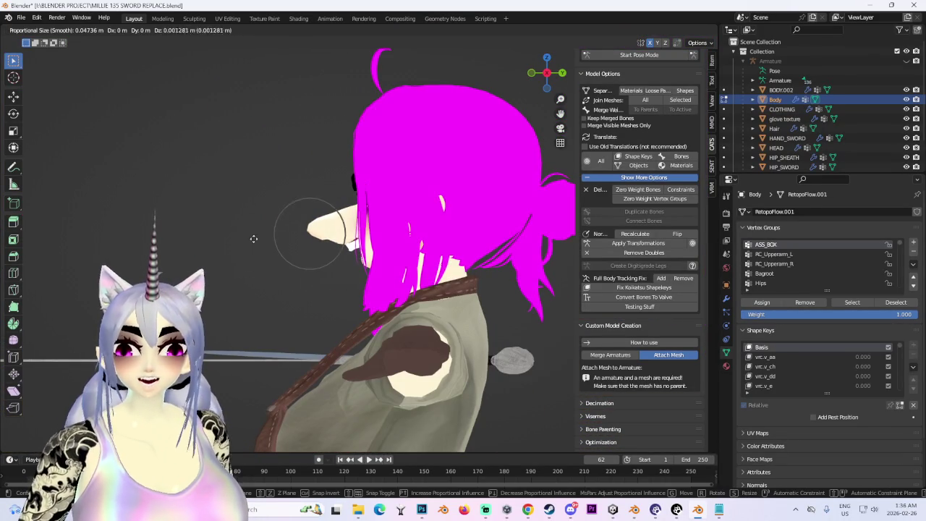
key(Escape)
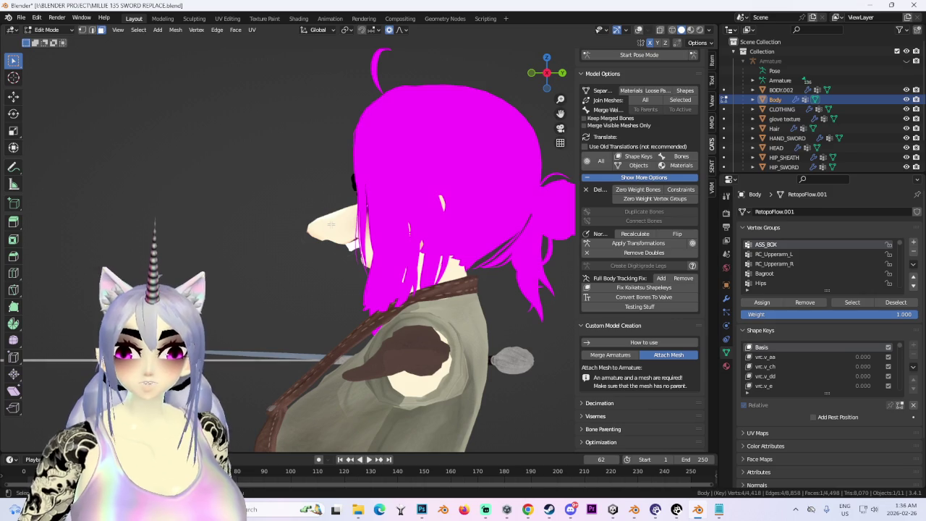
key(g)
click(331, 199)
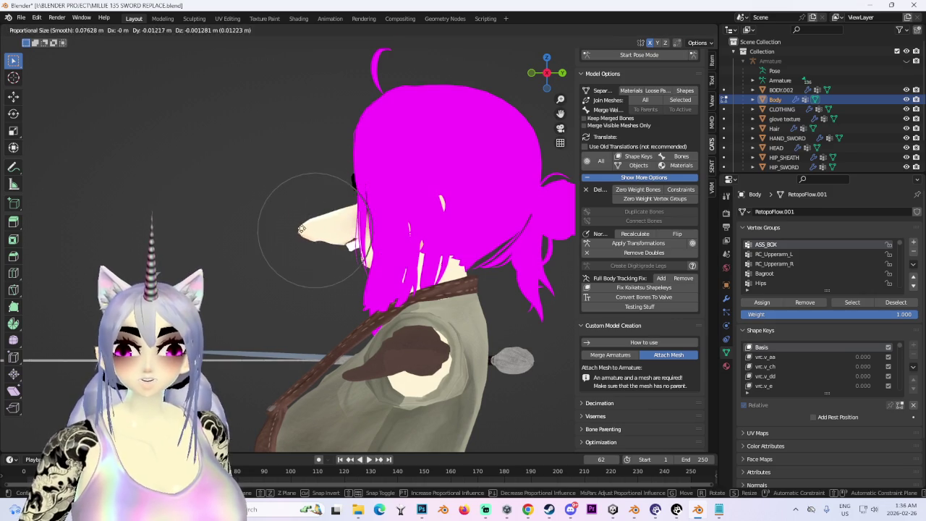
click(340, 225)
Inspect the face from several angles and switch the viewport to shaded display
mouse_move(340, 225)
middle_down()
mouse_move(467, 239)
mouse_move(526, 210)
mouse_move(547, 218)
mouse_move(524, 224)
middle_up()
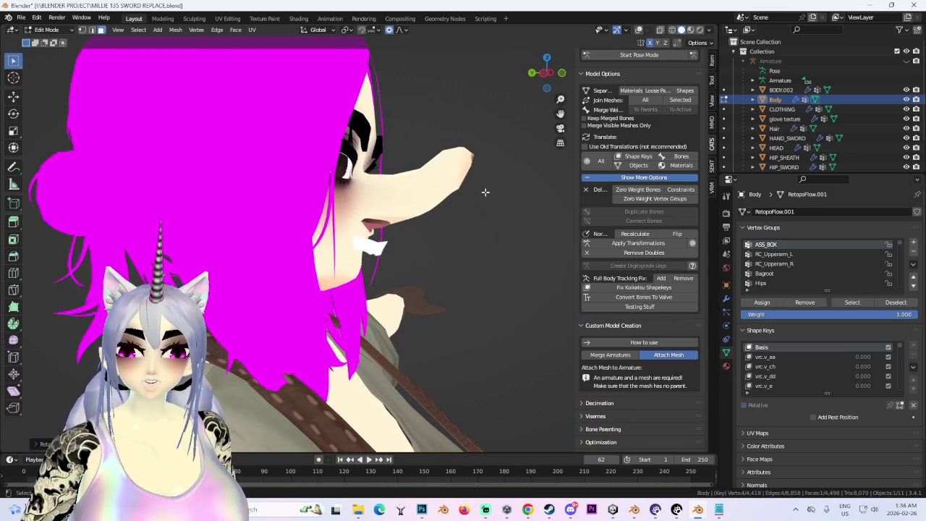
scroll(391, 225, up, 3)
scroll(391, 225, up, 2)
scroll(391, 225, up, 3)
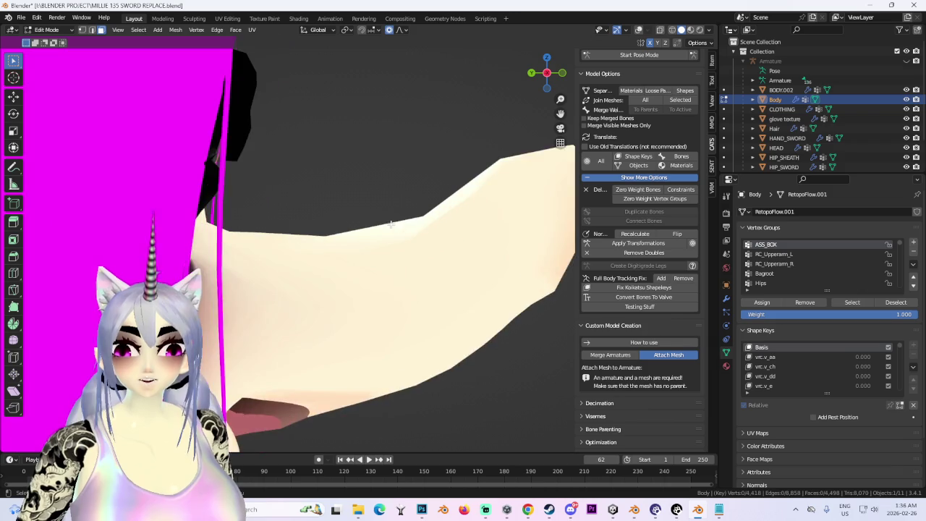
scroll(442, 231, down, 3)
mouse_move(443, 231)
middle_down()
mouse_move(410, 253)
mouse_move(361, 249)
mouse_move(421, 301)
middle_up()
mouse_move(359, 274)
middle_down()
mouse_move(479, 268)
mouse_move(408, 272)
mouse_move(449, 272)
middle_up()
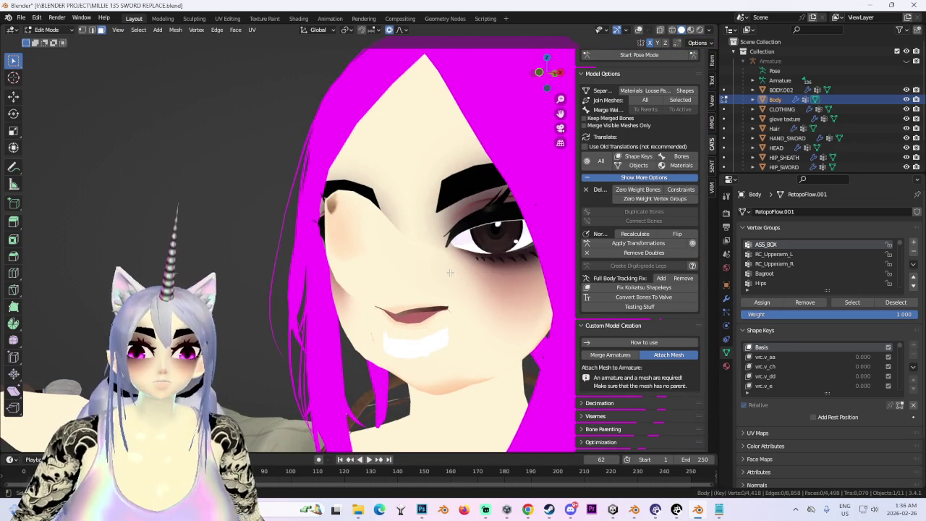
mouse_move(388, 272)
middle_down()
mouse_move(502, 252)
mouse_move(548, 112)
middle_up()
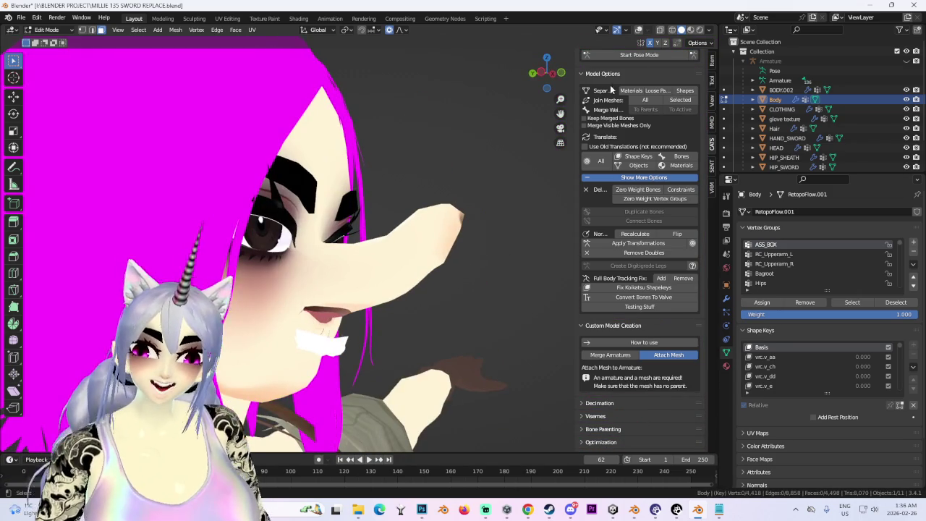
click(699, 34)
click(701, 109)
Pull the lower face vertices into a new position
mouse_move(405, 239)
middle_down()
mouse_move(294, 233)
mouse_move(396, 256)
mouse_move(323, 243)
mouse_move(384, 275)
middle_up()
key(g)
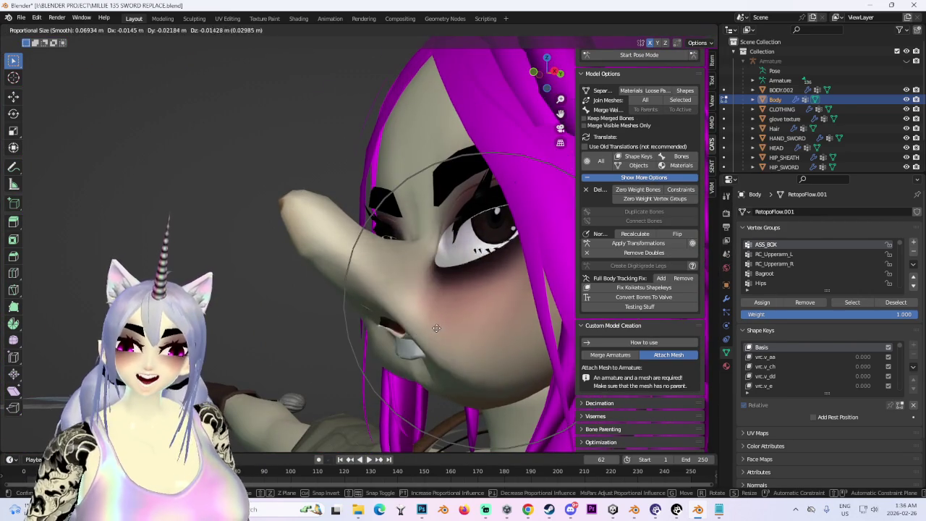
click(450, 306)
mouse_move(449, 306)
middle_down()
mouse_move(471, 313)
mouse_move(424, 300)
middle_up()
Return the Body mesh to Sculpt Mode, viewed from straight behind the head
key(ctrl+Tab)
drag(548, 93, 550, 72)
click(550, 72)
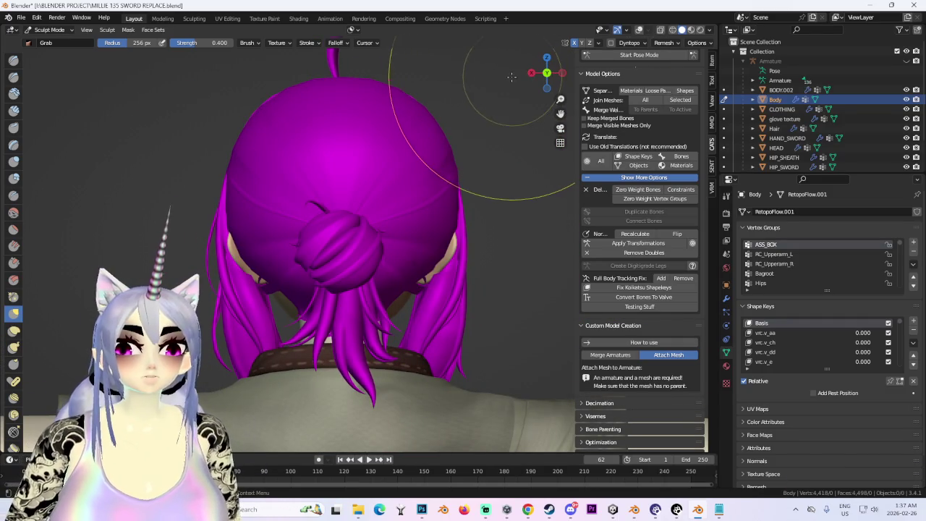
Set the viewport lighting to Flat while viewing the front of the face
drag(526, 75, 369, 248)
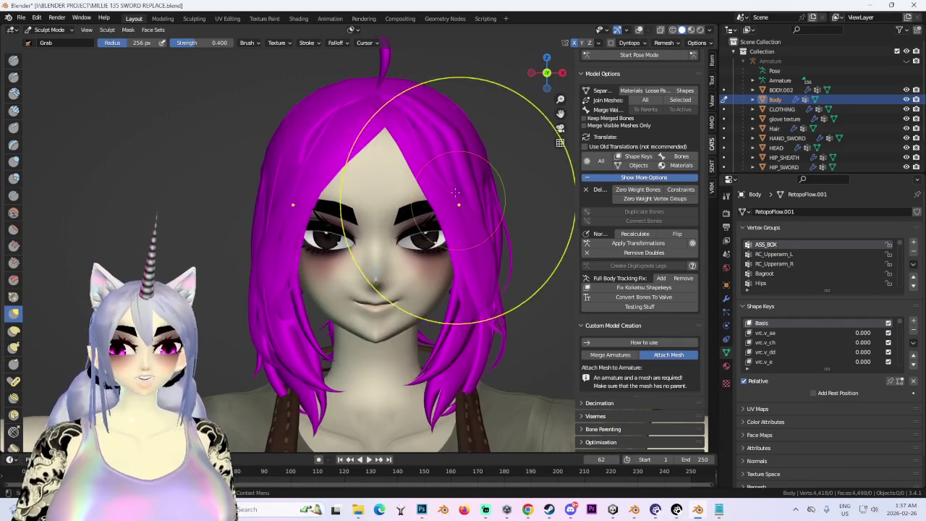
click(710, 29)
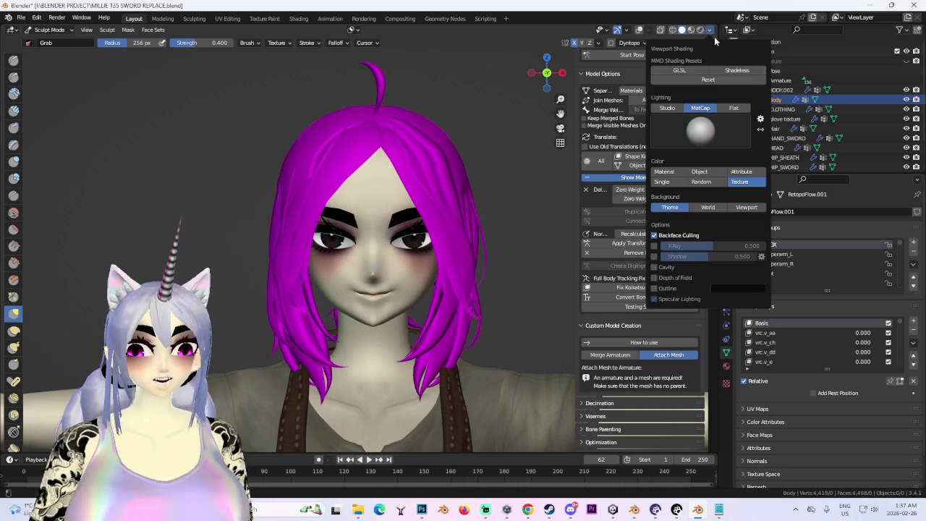
click(736, 108)
Leave sculpting and return to Object Mode
scroll(485, 210, down, 3)
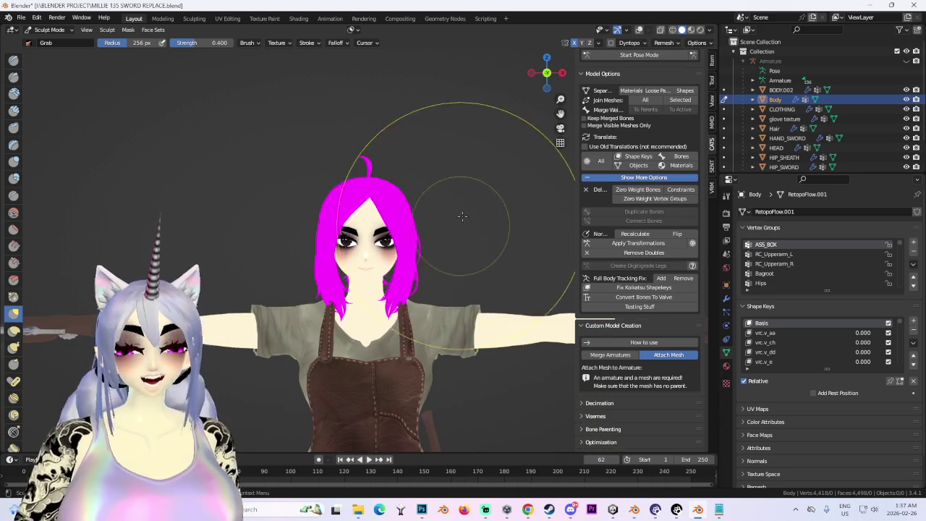
click(49, 30)
click(43, 29)
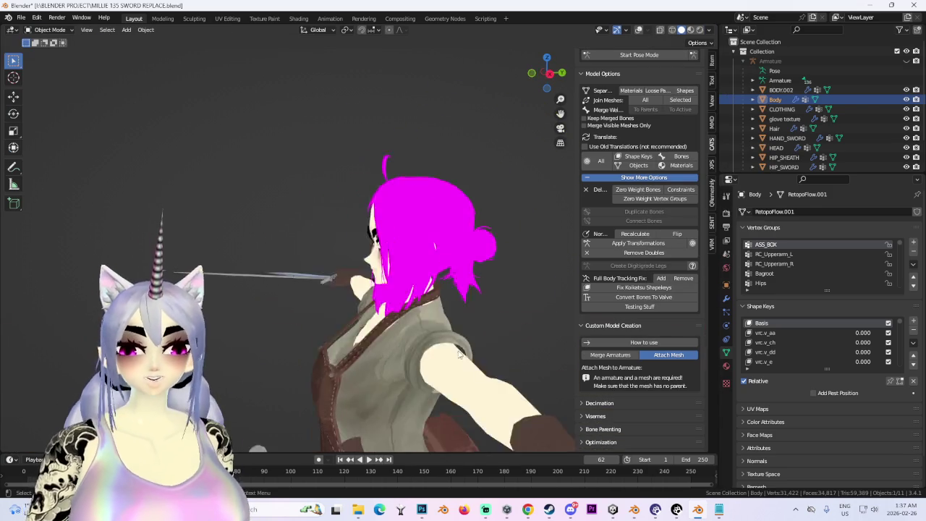
Select the HIP_SWORD object, then the CLOTHING object, while orbiting the character
middle_drag(472, 347, 491, 138)
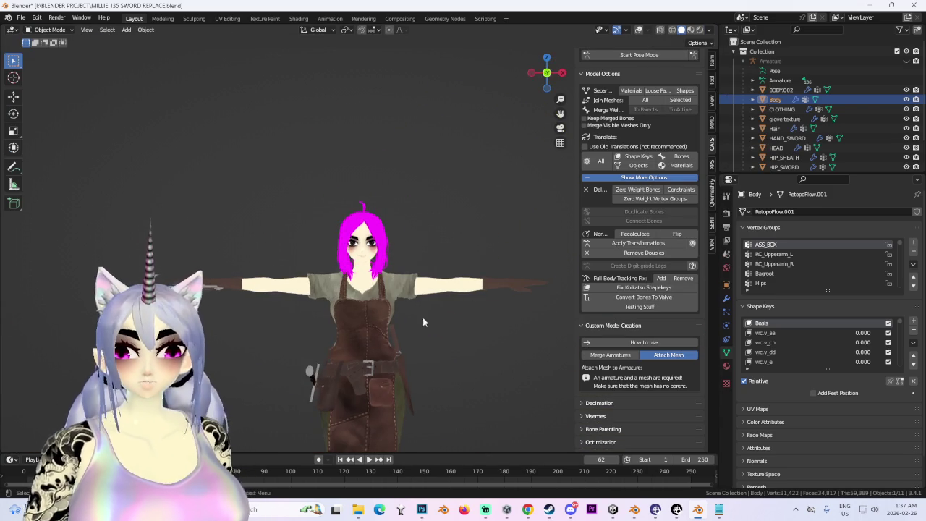
click(561, 73)
click(473, 262)
mouse_move(546, 75)
middle_down()
mouse_move(500, 305)
mouse_move(468, 407)
mouse_move(466, 298)
mouse_move(400, 182)
mouse_move(324, 235)
mouse_move(397, 210)
middle_up()
scroll(466, 299, up, 3)
scroll(324, 234, up, 3)
click(324, 234)
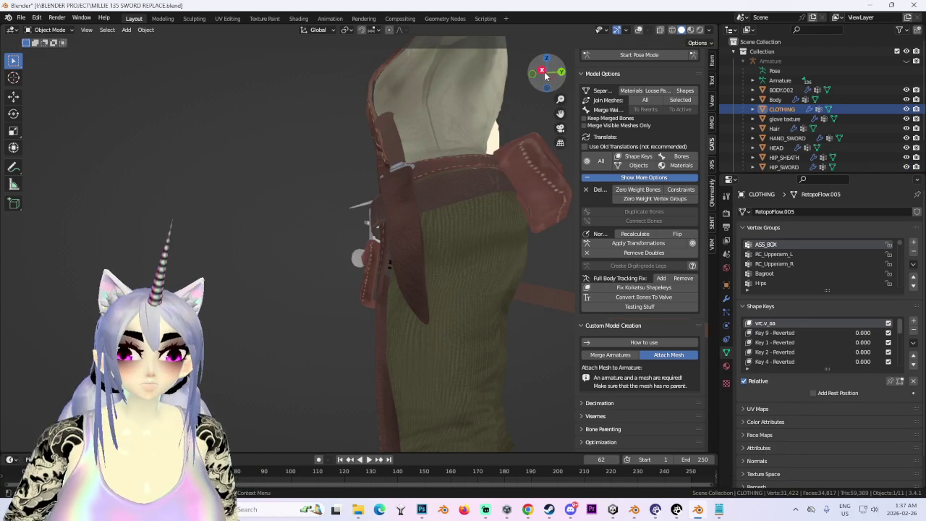
From a straight front view, select the Hair and toggle the wireframe overlay on and off
drag(546, 75, 535, 80)
middle_drag(368, 207, 558, 268)
scroll(474, 159, up, 2)
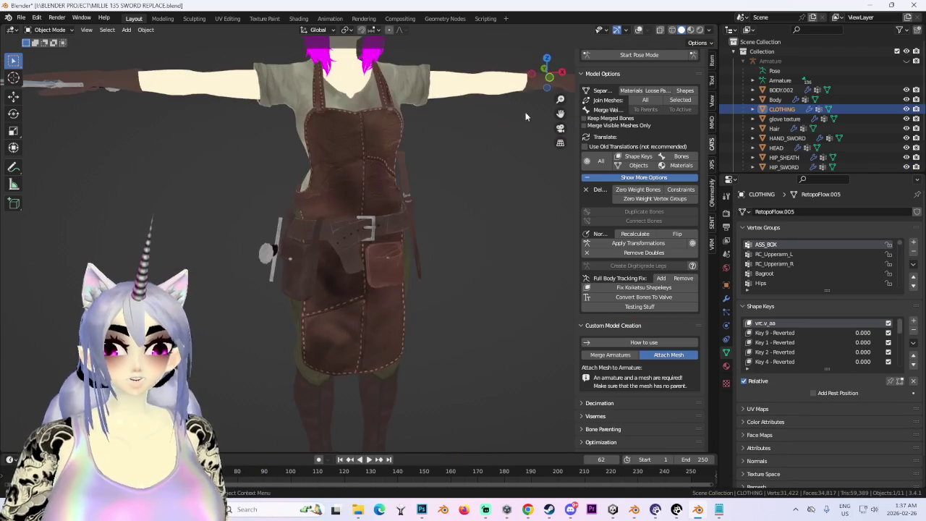
click(550, 77)
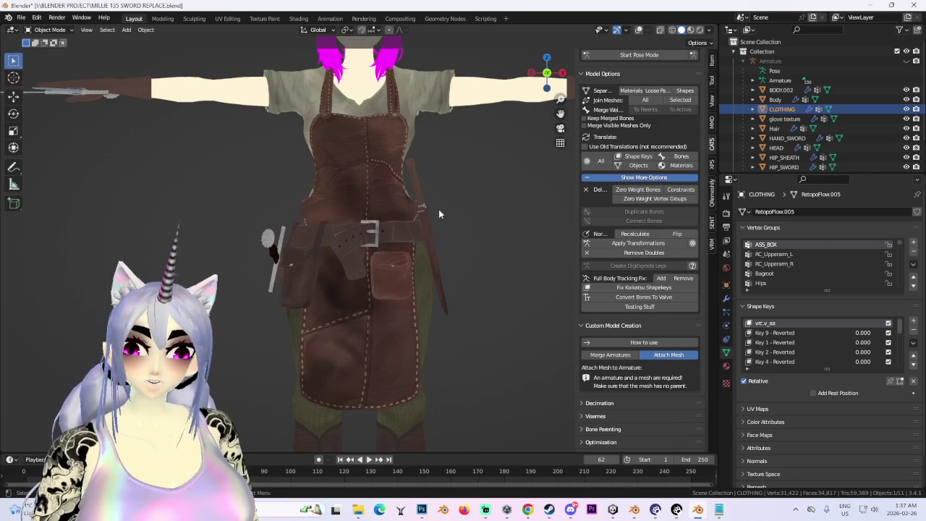
shift+middle_drag(439, 209, 407, 192)
click(407, 192)
click(638, 30)
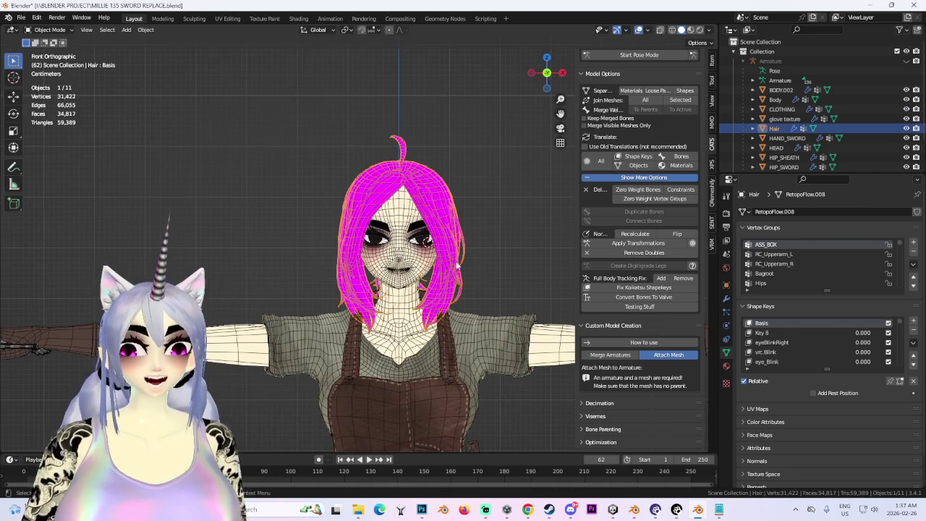
click(526, 203)
click(639, 30)
Reselect the Hair object and bring up the interaction mode list
middle_drag(473, 233, 482, 246)
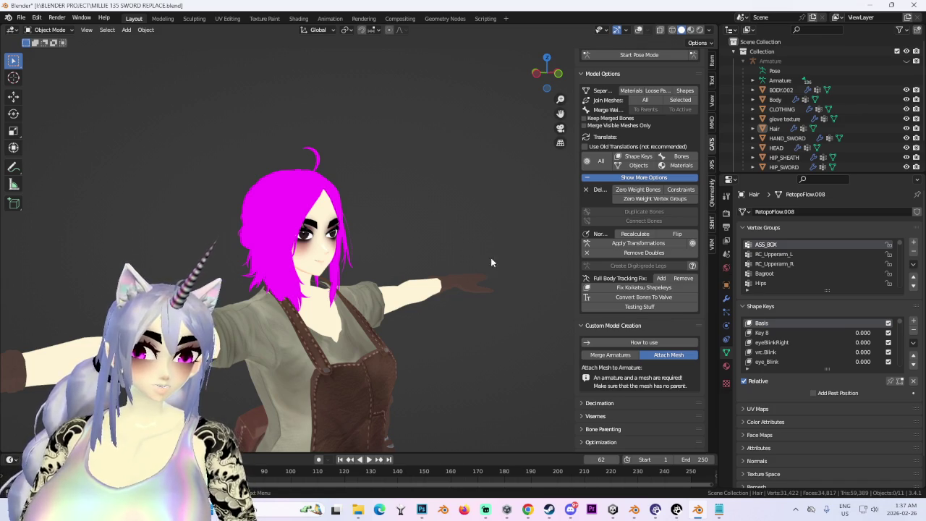
middle_drag(491, 259, 268, 193)
click(268, 193)
click(48, 29)
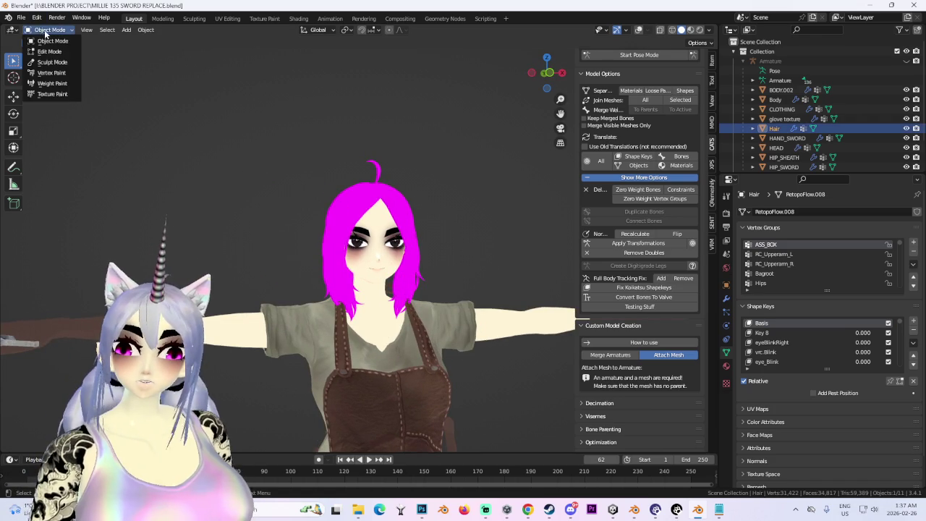
Enter Sculpt Mode on the hair and try Grab strokes, undoing the unwanted pulls
click(52, 62)
scroll(289, 128, up, 2)
mouse_move(290, 128)
mouse_down()
mouse_move(444, 190)
mouse_move(492, 167)
mouse_up()
scroll(310, 136, down, 2)
key(ctrl+z)
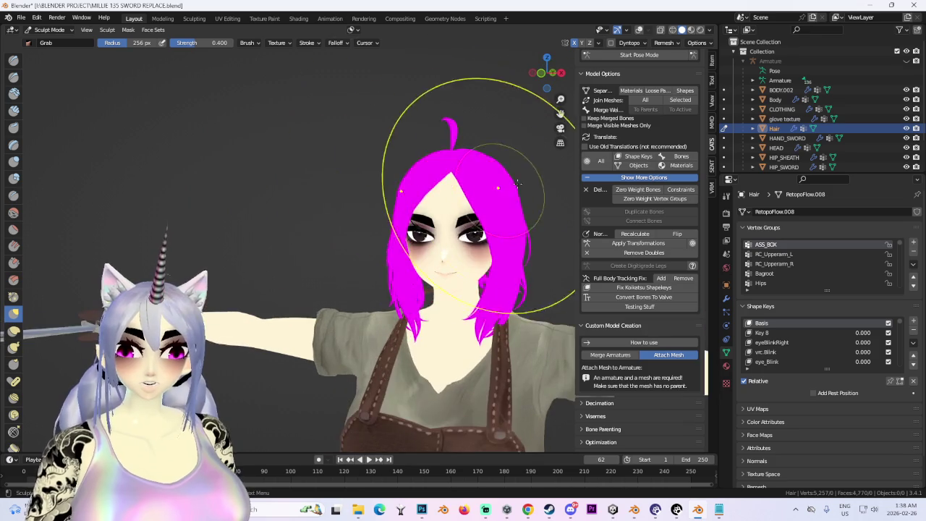
scroll(356, 190, up, 3)
mouse_move(465, 186)
middle_down()
mouse_move(357, 190)
mouse_move(437, 213)
middle_up()
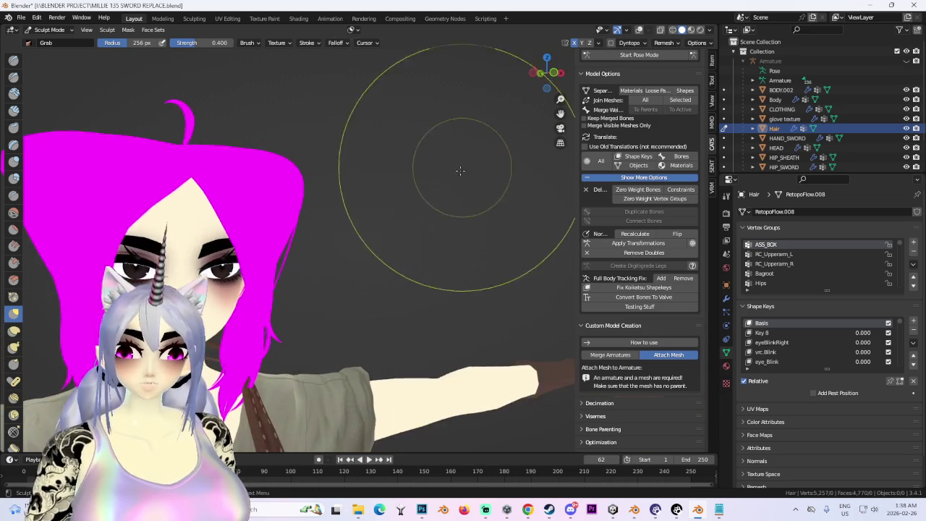
scroll(437, 214, down, 1)
drag(459, 162, 247, 172)
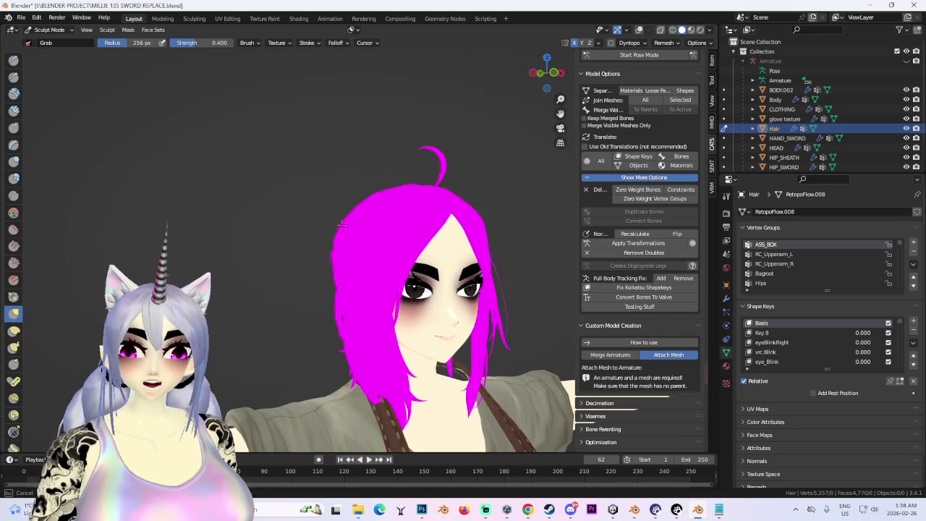
key(ctrl+z)
mouse_move(246, 171)
middle_down()
mouse_move(487, 177)
mouse_move(386, 230)
mouse_move(383, 207)
middle_up()
scroll(439, 174, up, 2)
scroll(426, 230, down, 2)
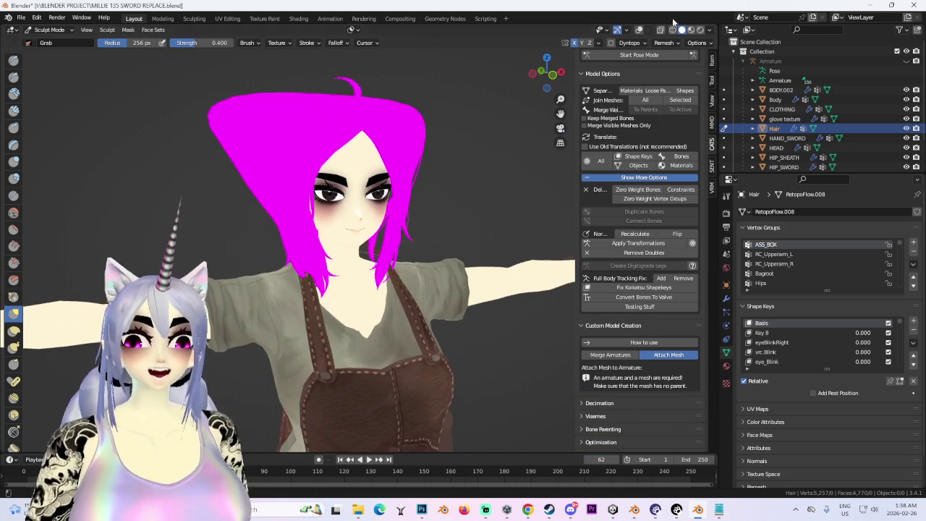
Check the hair with the wireframe overlay and undo another outward reshape
click(639, 29)
mouse_move(434, 186)
middle_down()
mouse_move(409, 180)
mouse_move(412, 194)
mouse_move(362, 196)
middle_up()
mouse_move(469, 197)
middle_down()
mouse_move(409, 224)
mouse_move(471, 207)
mouse_move(467, 222)
middle_up()
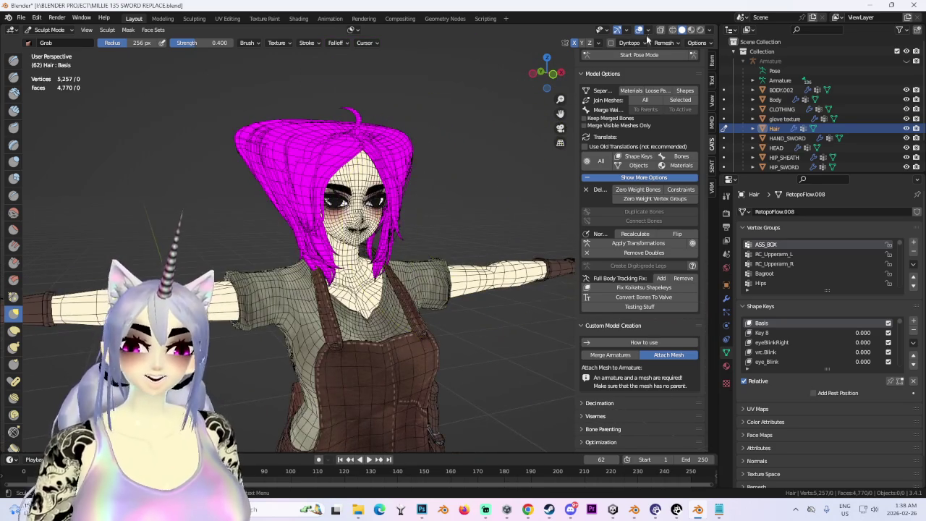
click(639, 30)
mouse_move(367, 287)
middle_down()
mouse_move(434, 248)
mouse_move(397, 224)
mouse_move(312, 247)
middle_up()
drag(385, 263, 434, 248)
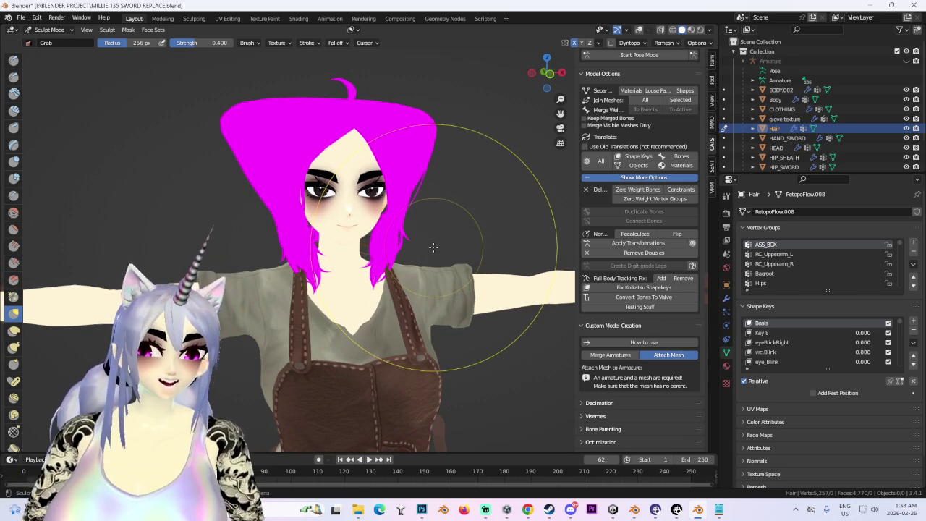
key(ctrl+z)
Inspect the hair from behind and the side with wireframe shown, then orbit the whole character
middle_drag(541, 244, 552, 244)
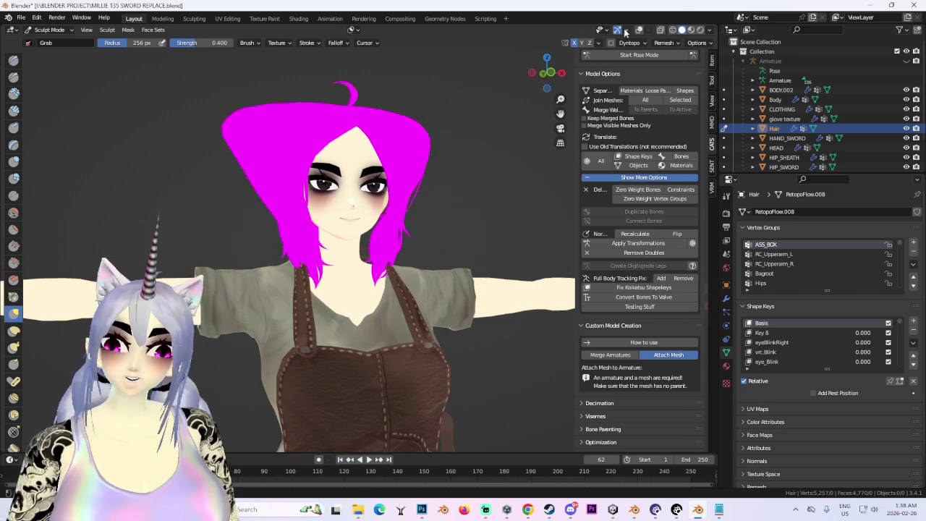
scroll(569, 73, up, 1)
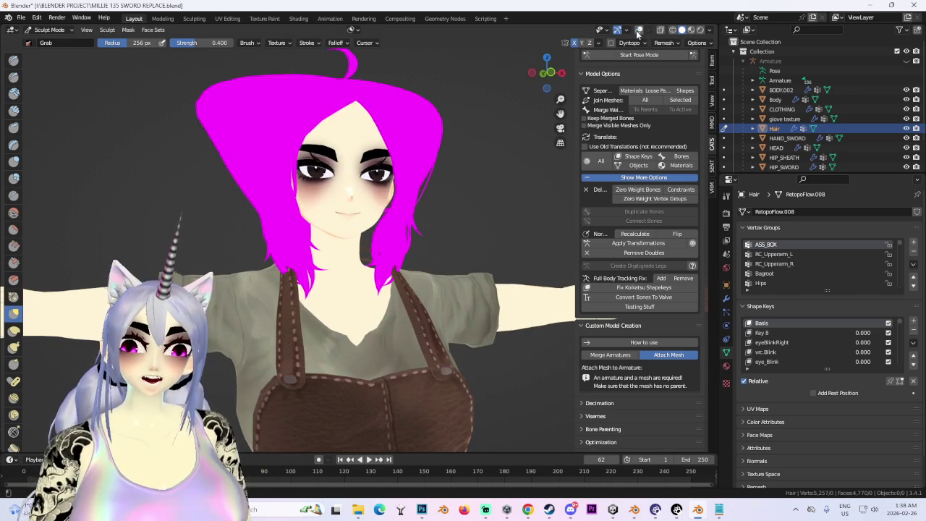
click(638, 30)
click(548, 72)
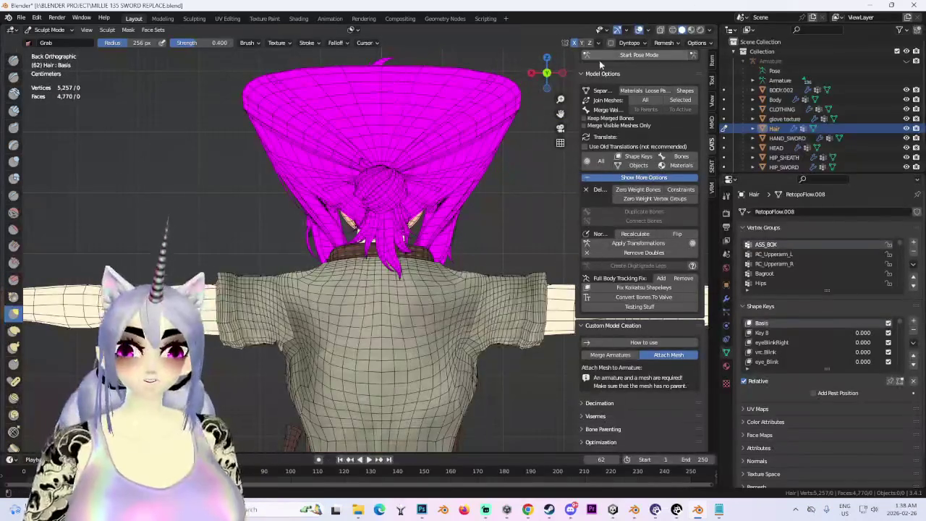
click(563, 72)
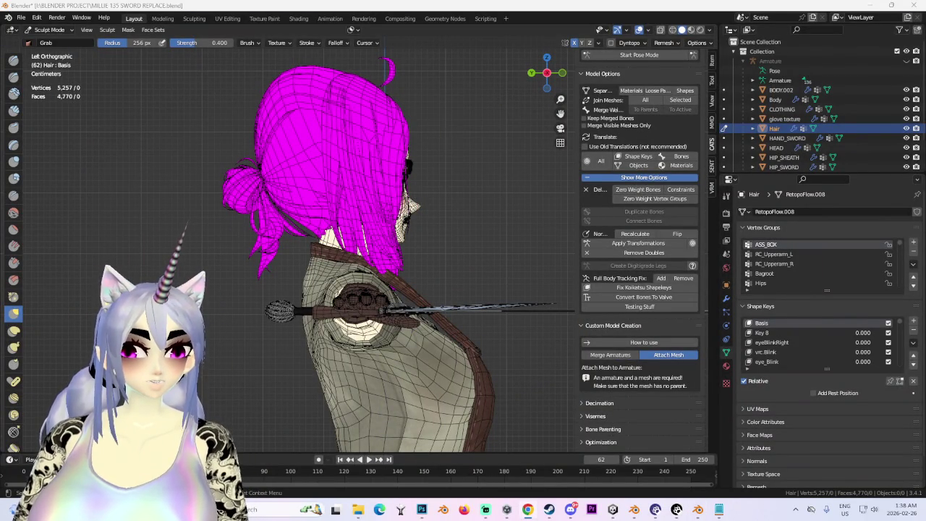
middle_drag(318, 218, 393, 227)
scroll(393, 227, down, 2)
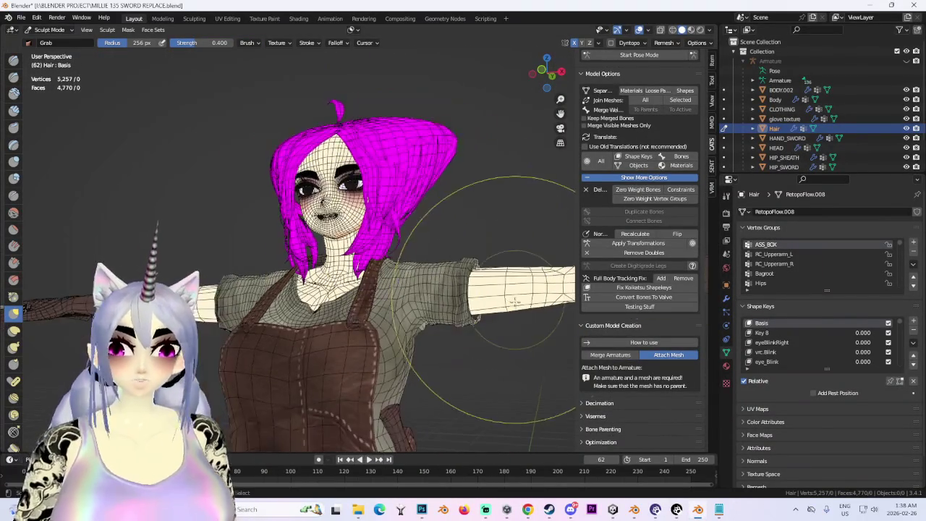
scroll(454, 293, down, 2)
scroll(454, 293, down, 1)
middle_drag(454, 293, 399, 215)
Switch to Pose Mode and test-swing the right leg bone, cancelling the rotation
click(47, 30)
click(43, 42)
click(639, 54)
middle_drag(434, 275, 411, 233)
scroll(411, 232, up, 3)
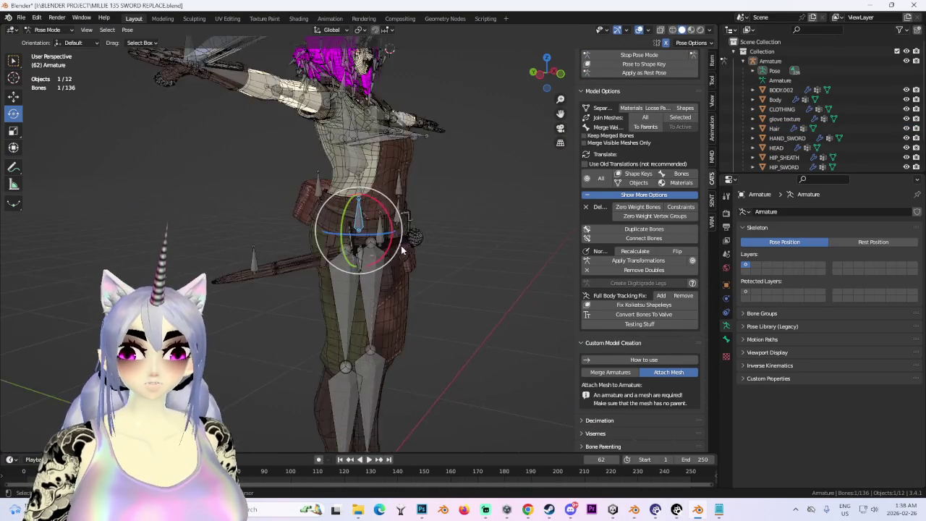
click(341, 298)
scroll(389, 270, up, 2)
mouse_move(390, 270)
mouse_down()
mouse_move(376, 239)
mouse_move(362, 238)
mouse_up()
right_click(377, 239)
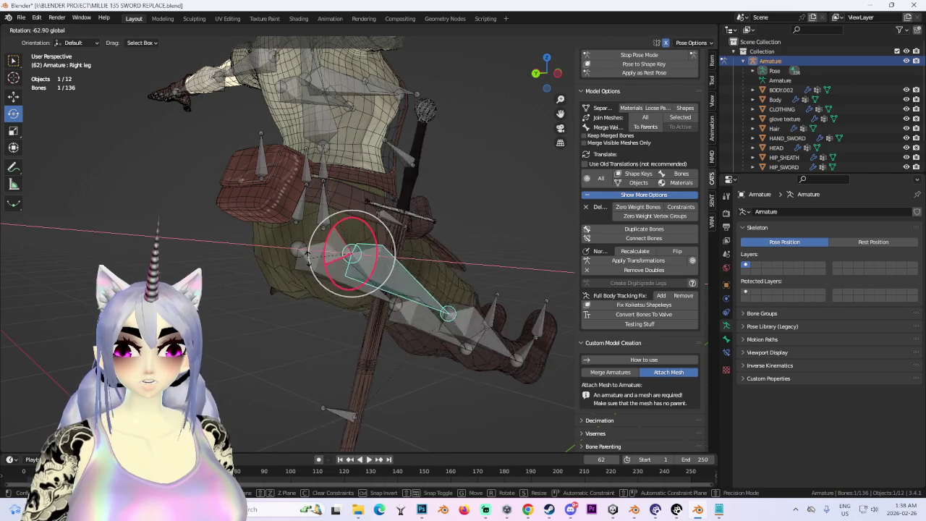
right_click(362, 239)
Select the HIP_SHEATH bone, switch to Edit Mode and rotate it
click(537, 72)
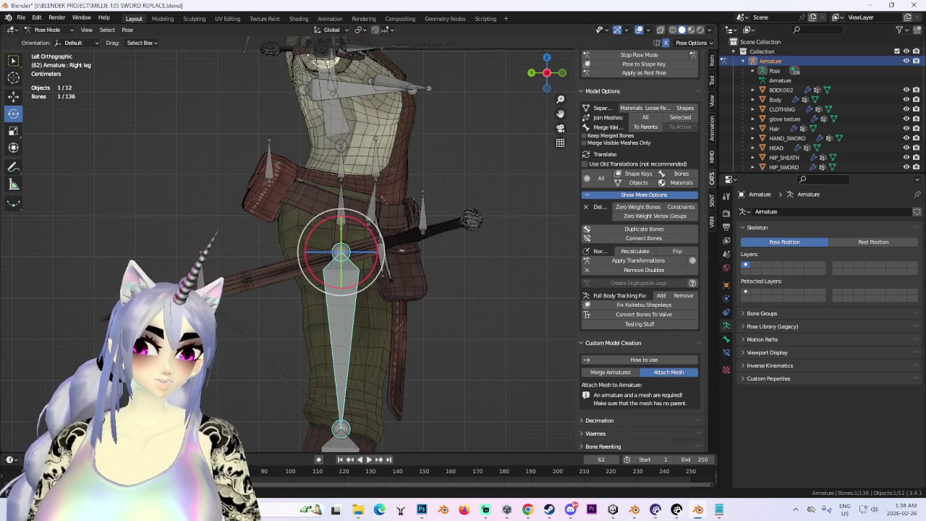
click(239, 279)
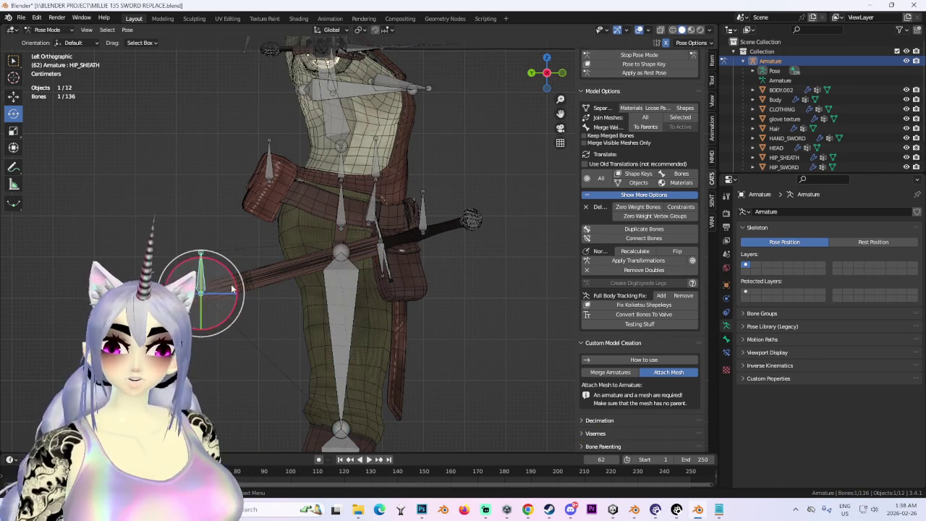
click(47, 30)
click(49, 51)
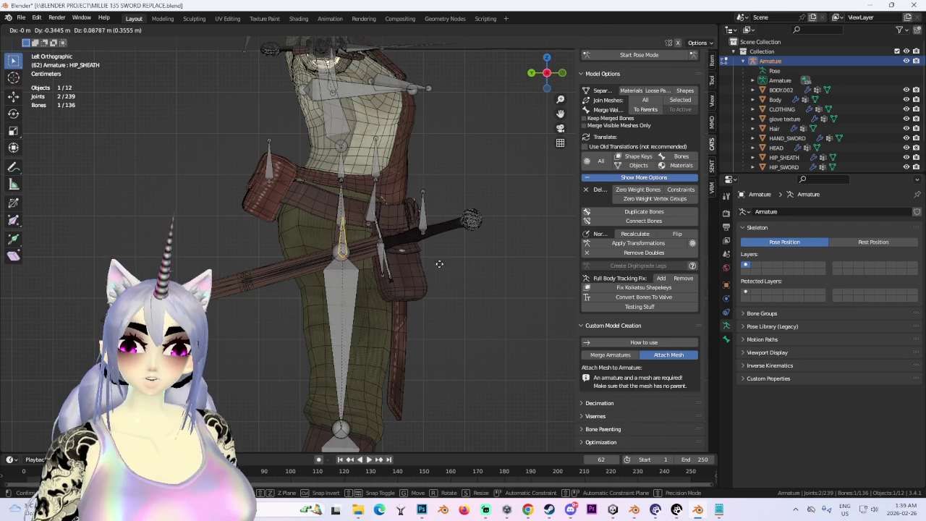
key(r)
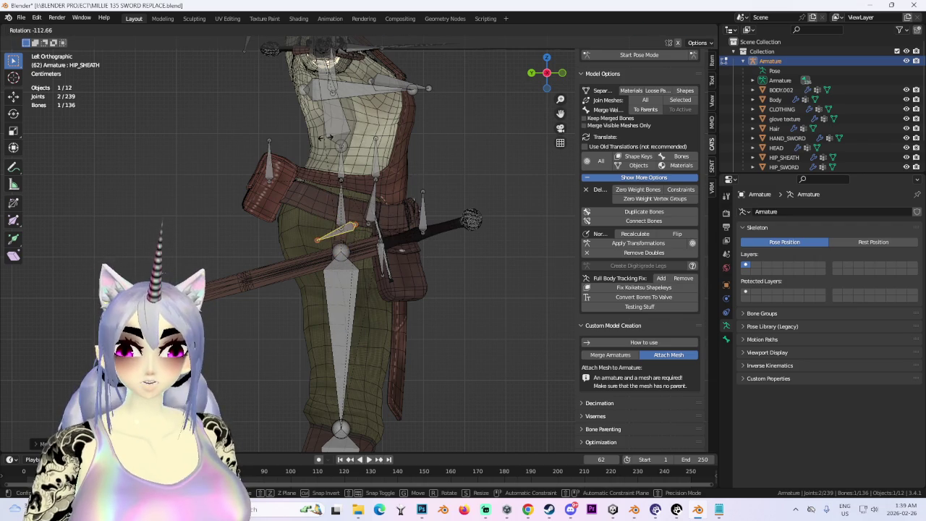
click(451, 244)
Move the HIP_SHEATH bone onto the sword, working from a back view of the hips
scroll(452, 244, down, 2)
mouse_move(451, 244)
middle_down()
mouse_move(410, 211)
mouse_move(497, 287)
middle_up()
scroll(410, 211, down, 2)
scroll(496, 287, up, 3)
scroll(497, 288, down, 1)
scroll(480, 288, up, 3)
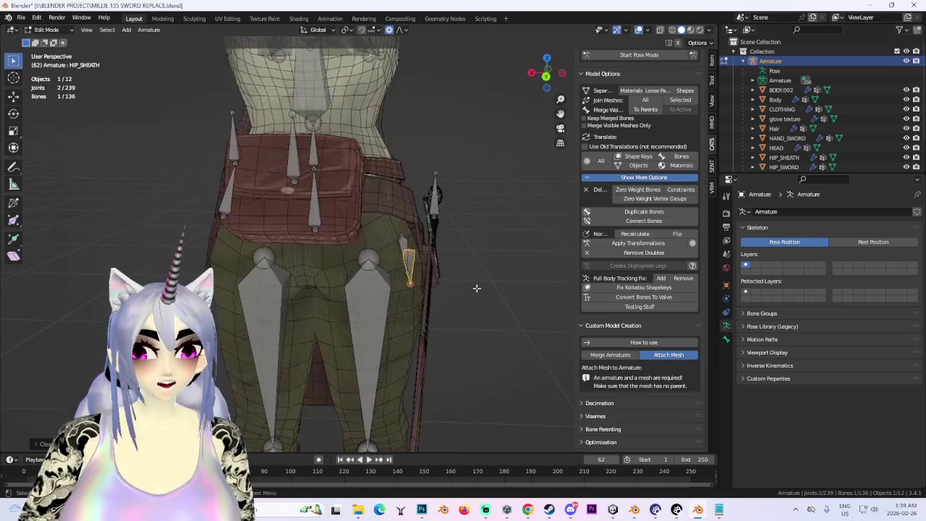
scroll(480, 288, up, 5)
click(546, 75)
key(g)
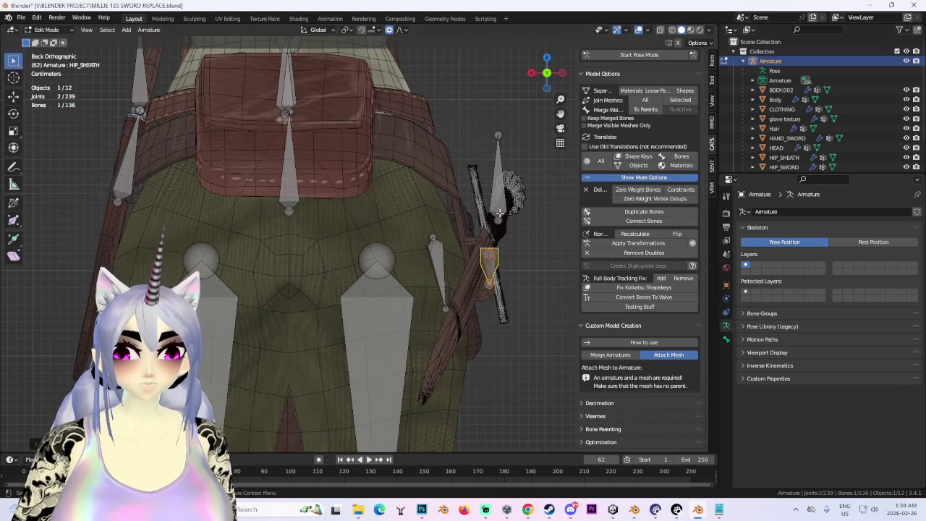
click(518, 258)
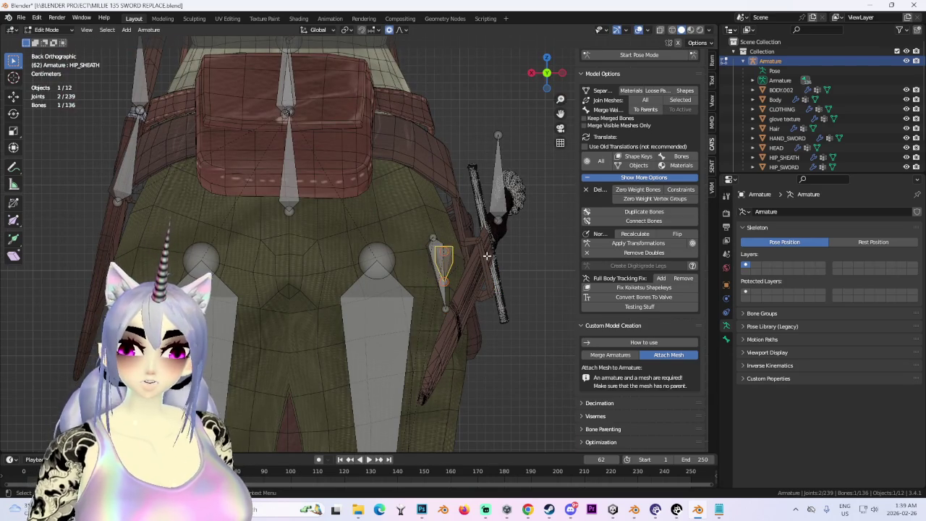
From the left side, rotate the sheath bone again and check it against the sword bone
middle_drag(468, 255, 546, 79)
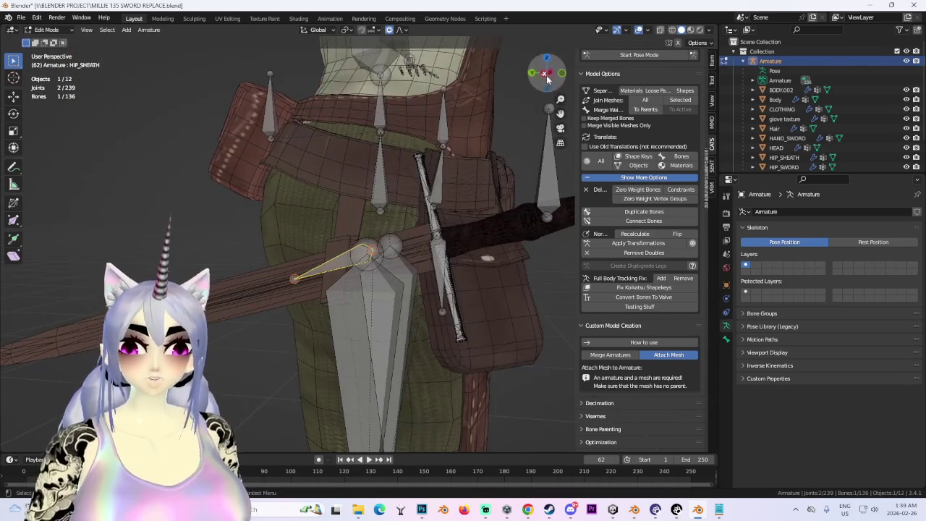
click(546, 79)
key(r)
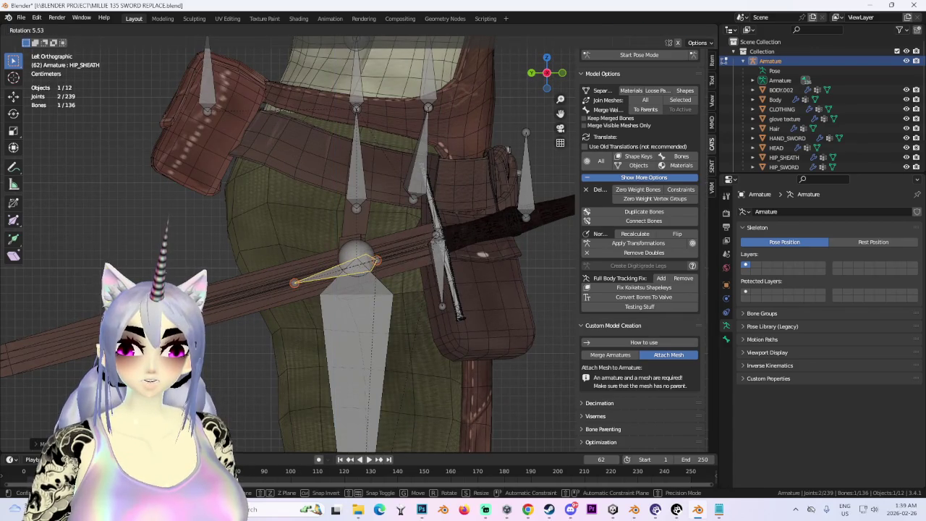
click(377, 261)
mouse_move(376, 260)
middle_down()
mouse_move(497, 320)
mouse_move(445, 262)
mouse_move(353, 257)
mouse_move(304, 363)
mouse_move(308, 302)
middle_up()
scroll(333, 311, up, 5)
click(417, 299)
mouse_move(417, 299)
middle_down()
mouse_move(331, 289)
mouse_move(469, 220)
middle_up()
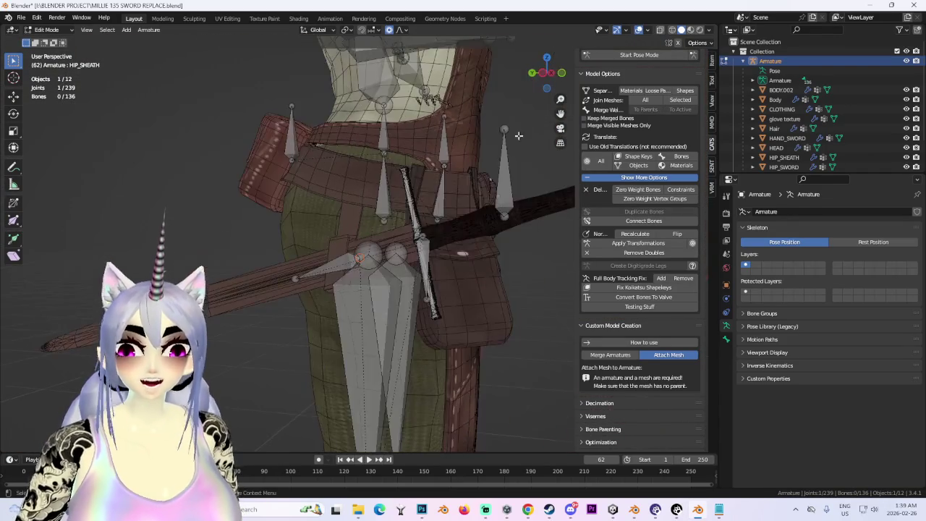
click(556, 72)
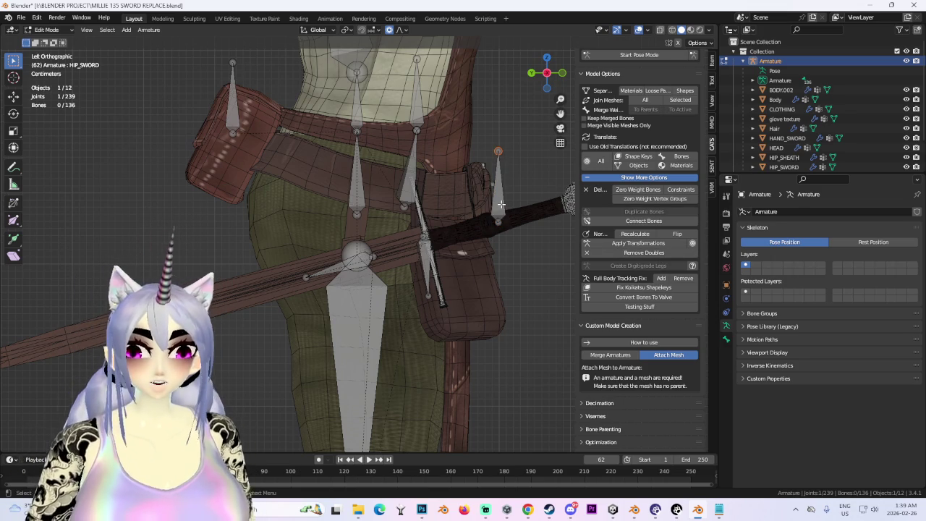
Rotate the HIP_SWORD bone down-left and shift it along X onto the sword grip
key(r)
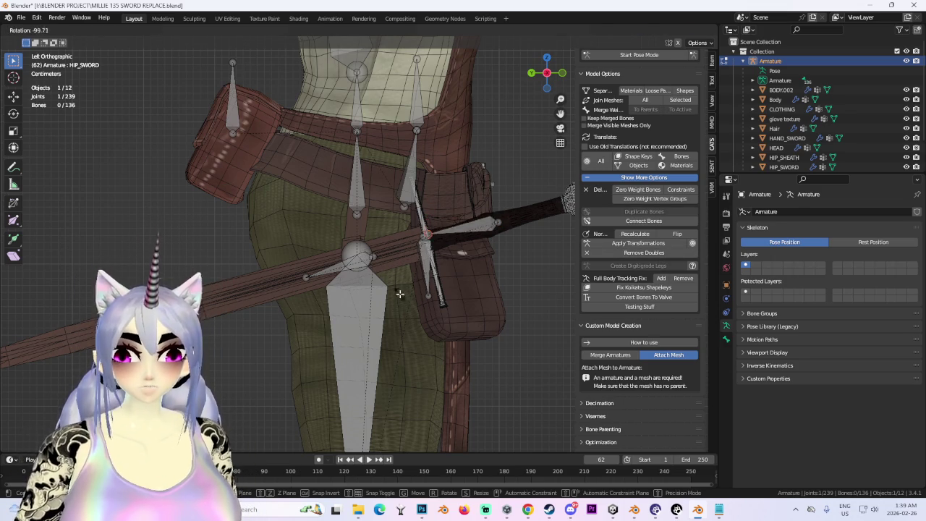
key(Escape)
key(r)
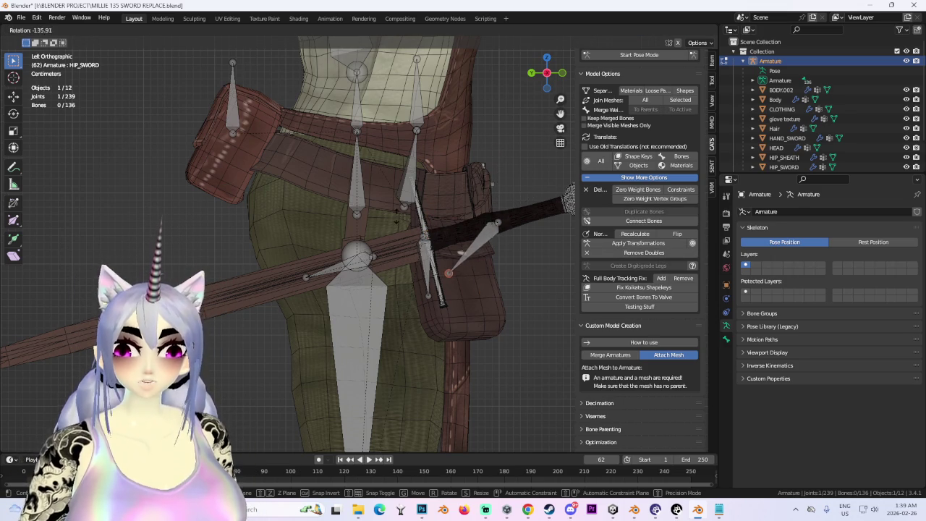
click(377, 144)
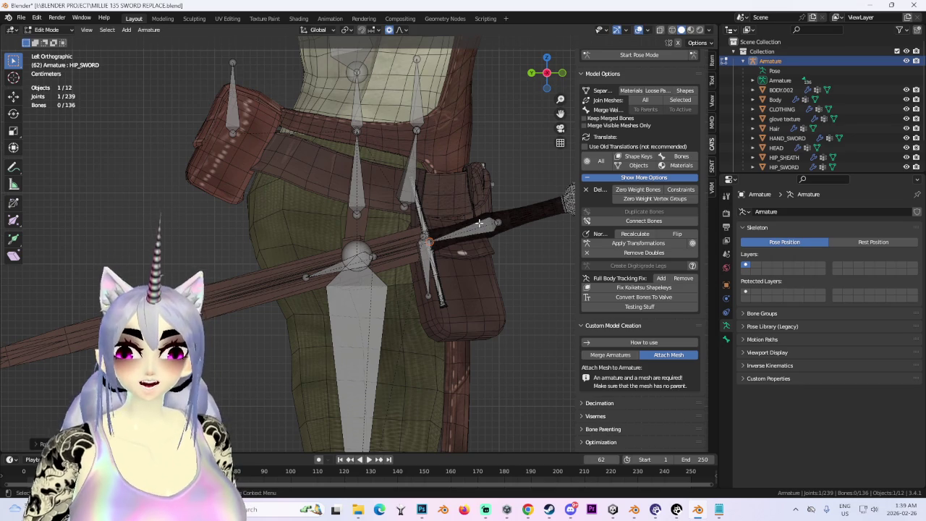
middle_drag(479, 223, 368, 229)
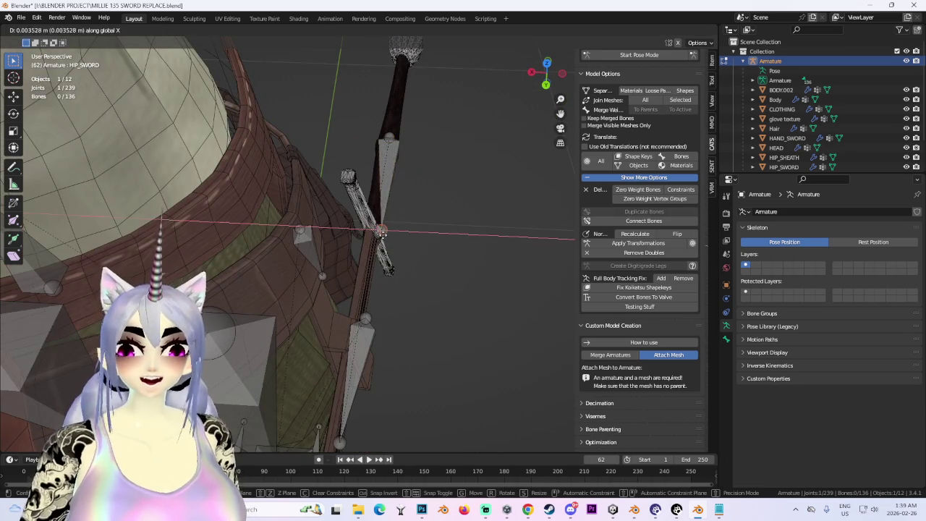
key(g)
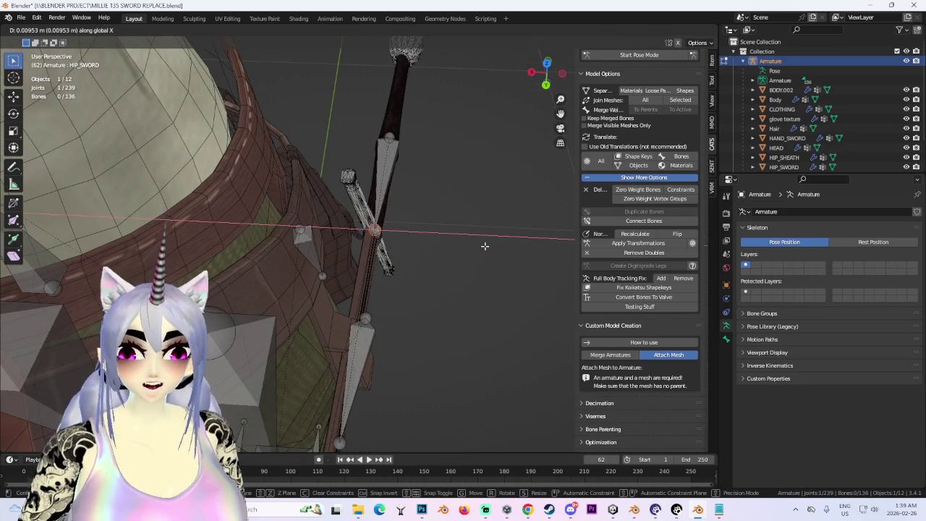
click(483, 244)
mouse_move(511, 209)
middle_down()
mouse_move(417, 255)
mouse_move(480, 227)
middle_up()
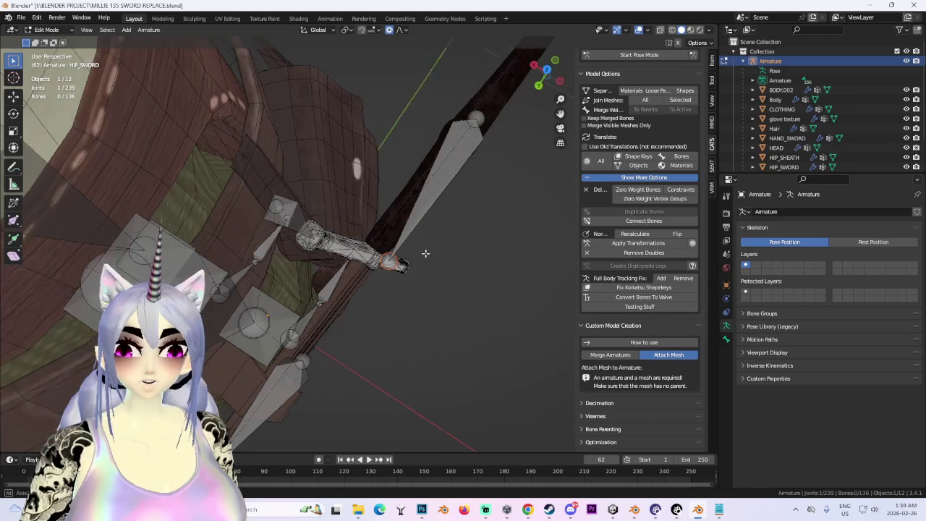
key(g)
key(x)
click(466, 236)
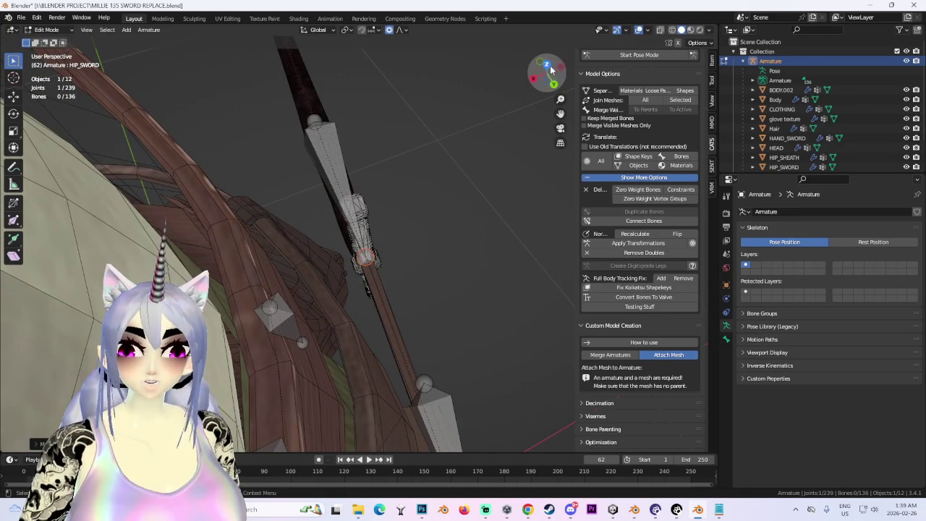
Move the HIP_SHEATH bone into place along the scabbard at the belt
click(547, 64)
mouse_move(344, 281)
middle_down()
mouse_move(390, 268)
mouse_move(427, 290)
mouse_move(479, 249)
middle_up()
click(419, 300)
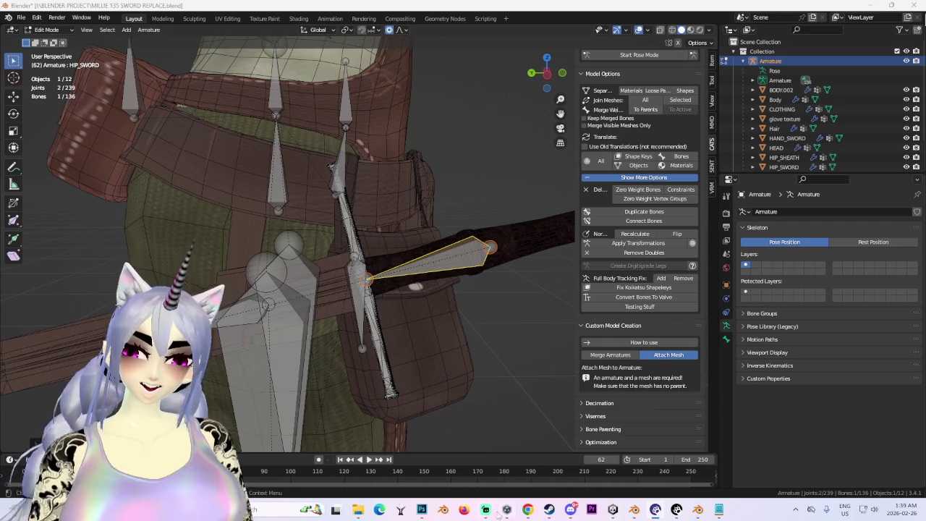
mouse_move(264, 307)
middle_down()
mouse_move(406, 277)
mouse_move(408, 253)
mouse_move(487, 276)
mouse_move(499, 260)
middle_up()
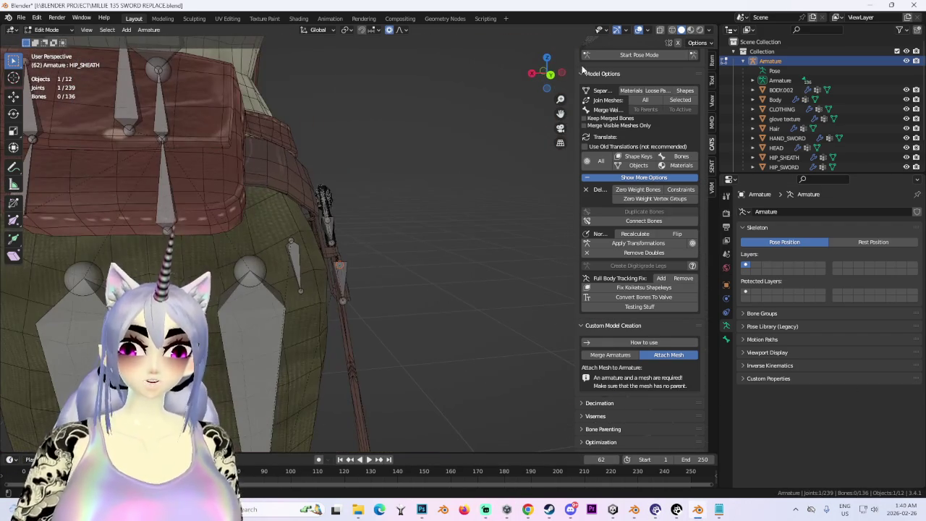
drag(543, 80, 546, 75)
mouse_move(517, 262)
middle_down()
mouse_move(401, 253)
mouse_move(413, 289)
mouse_move(372, 243)
middle_up()
key(g)
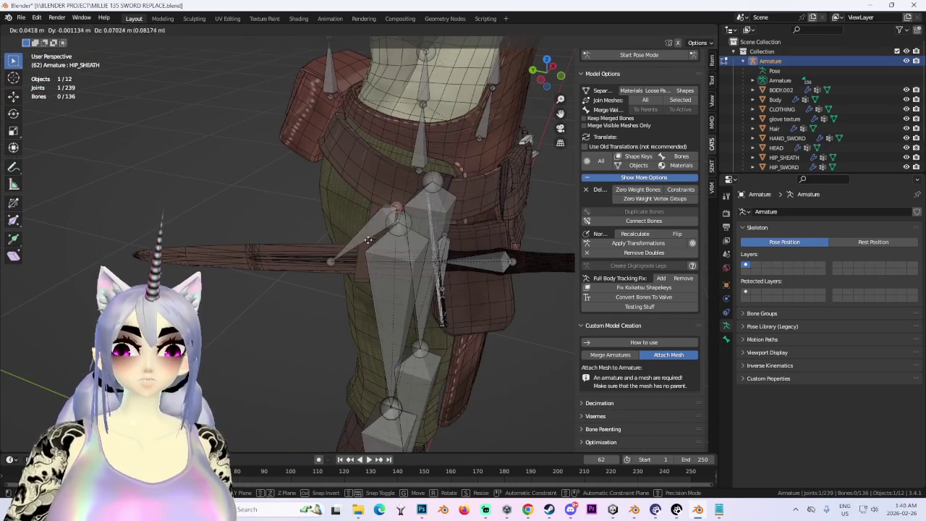
click(345, 242)
key(g)
click(362, 253)
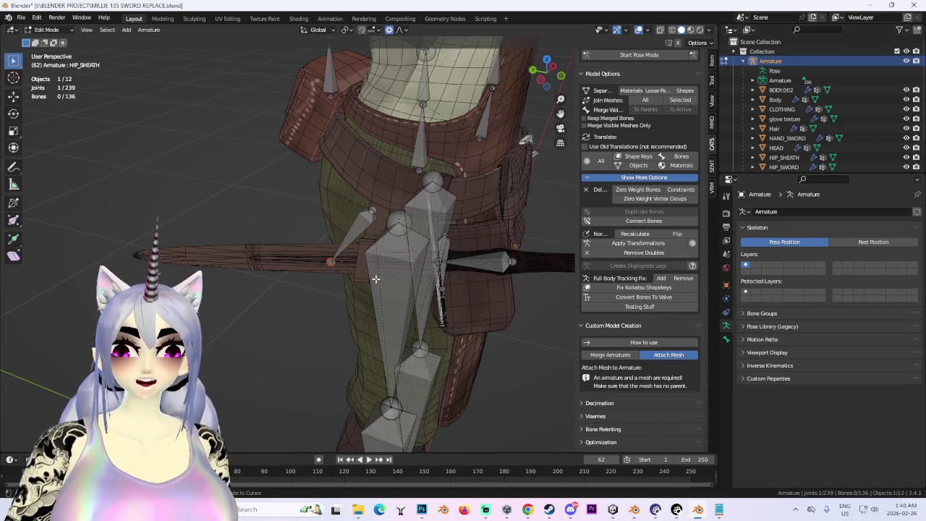
middle_drag(362, 253, 365, 257)
key(g)
click(365, 258)
Check the sword bone's placement from side views, then put the armature into Pose Mode
drag(546, 73, 551, 87)
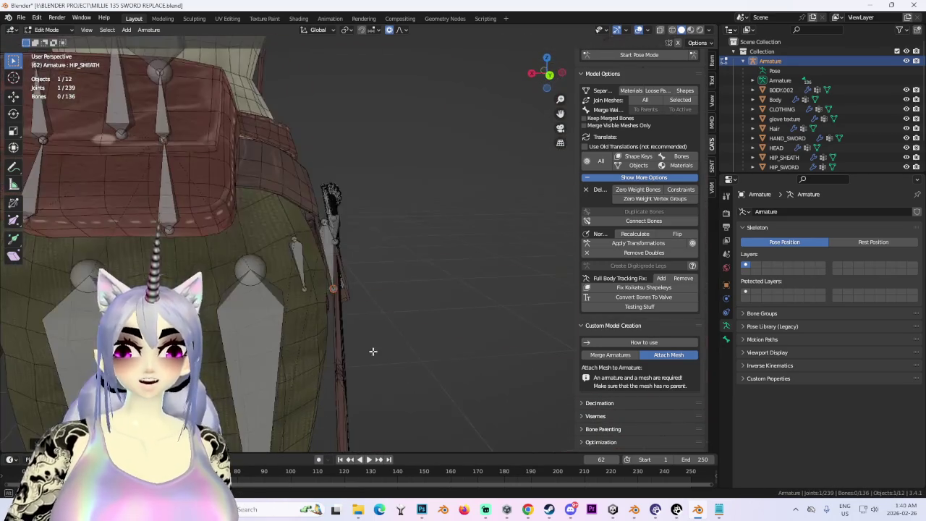
click(550, 75)
scroll(416, 246, up, 2)
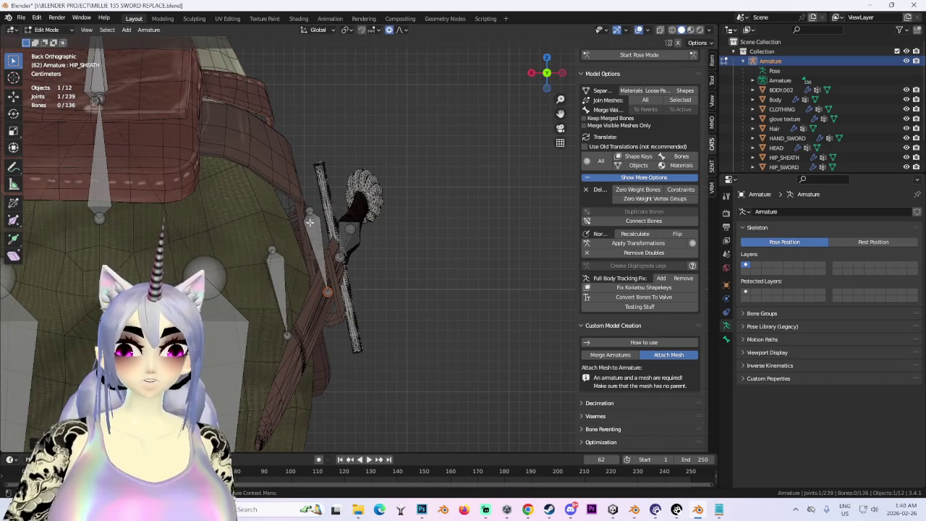
mouse_move(314, 209)
middle_down()
mouse_move(327, 252)
mouse_move(361, 215)
middle_up()
click(548, 81)
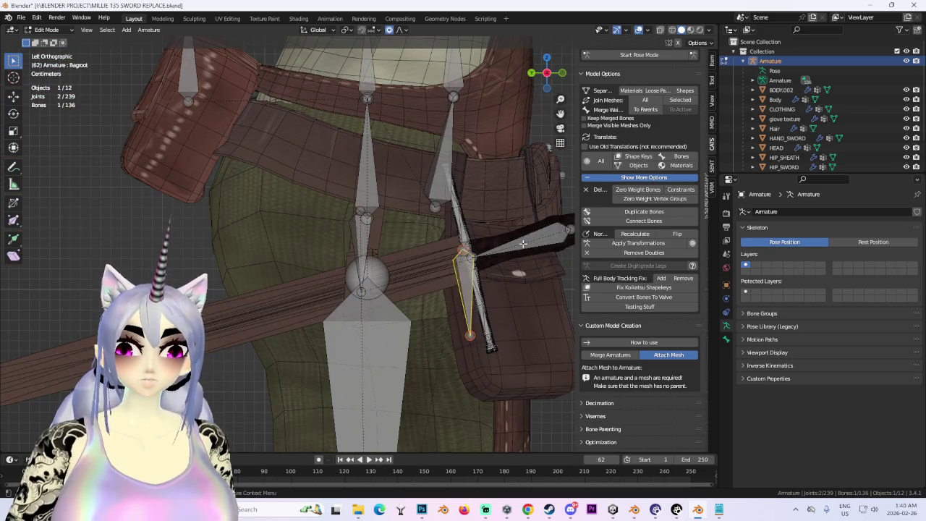
scroll(474, 253, down, 2)
click(471, 241)
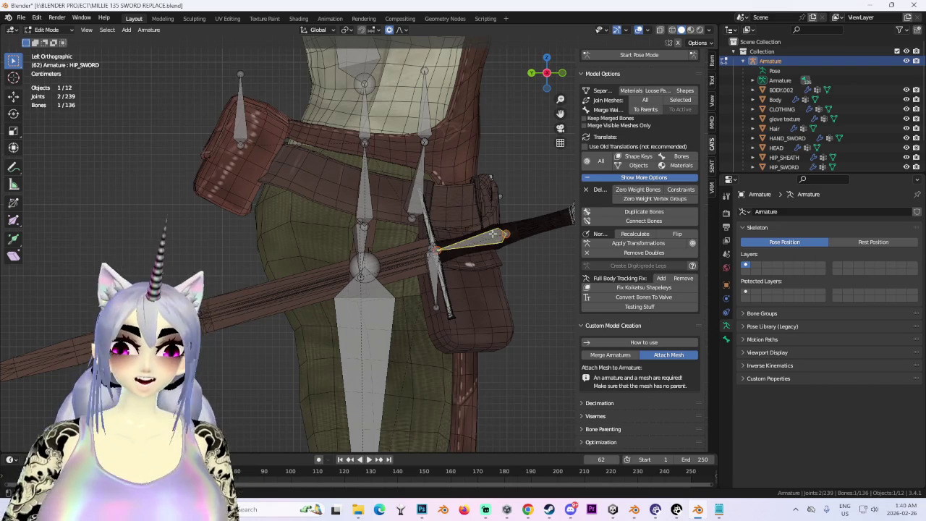
middle_drag(470, 241, 359, 251)
scroll(359, 252, up, 1)
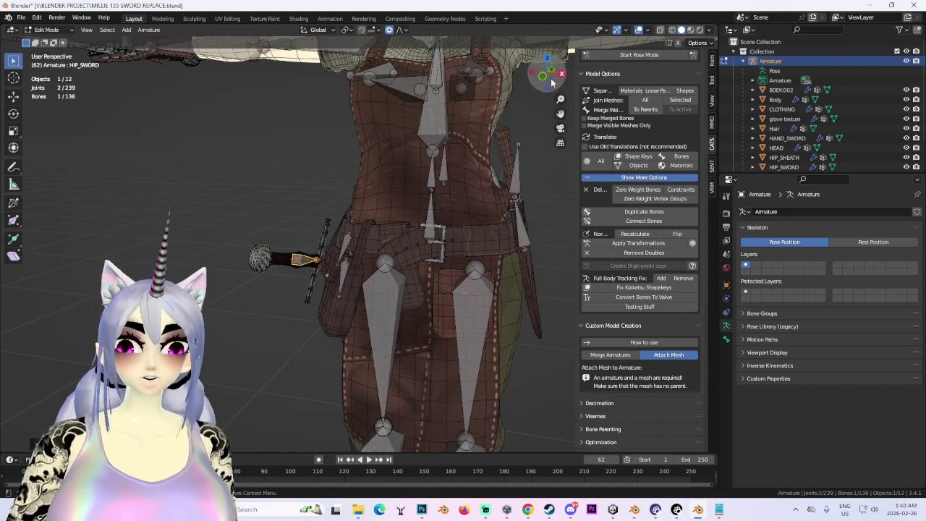
scroll(406, 242, down, 3)
mouse_move(420, 238)
middle_down()
mouse_move(398, 240)
mouse_move(451, 239)
mouse_move(434, 242)
middle_up()
scroll(434, 242, up, 3)
click(630, 56)
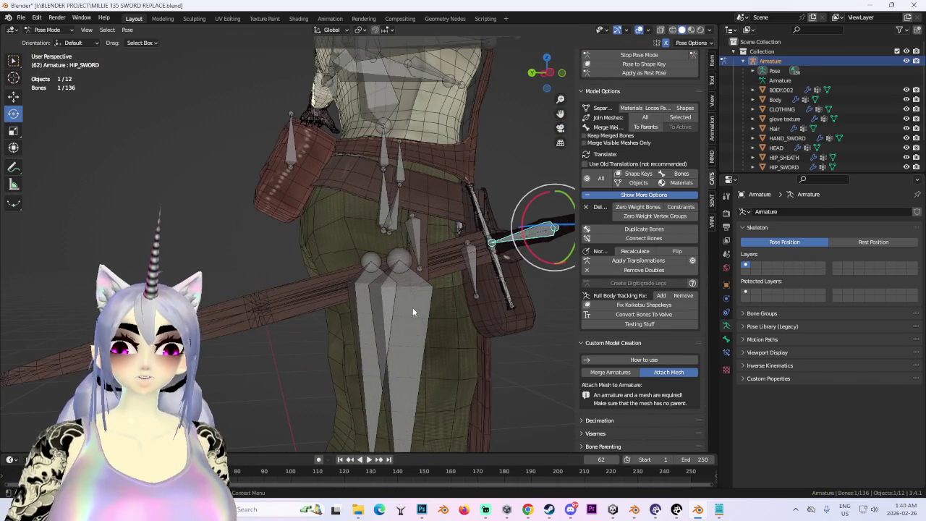
click(395, 277)
drag(405, 228, 376, 282)
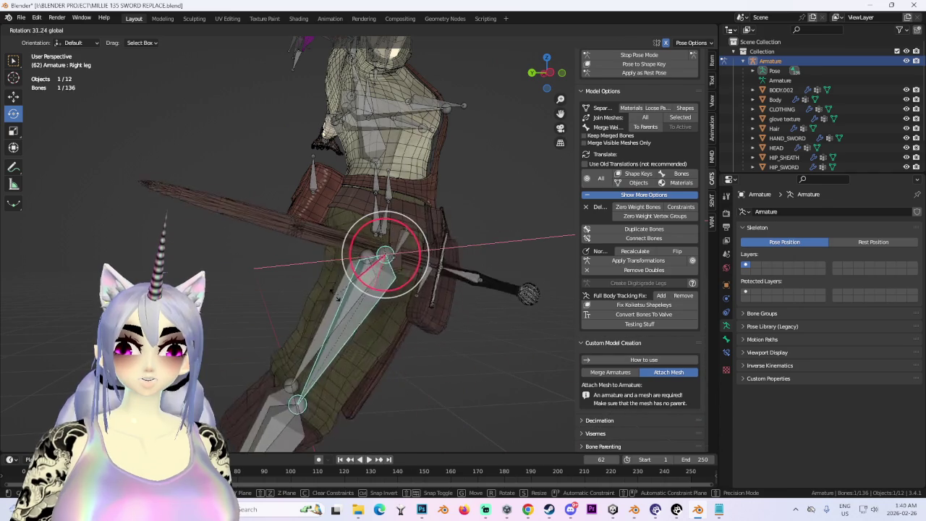
middle_drag(376, 282, 337, 286)
key(ctrl+z)
drag(278, 250, 284, 245)
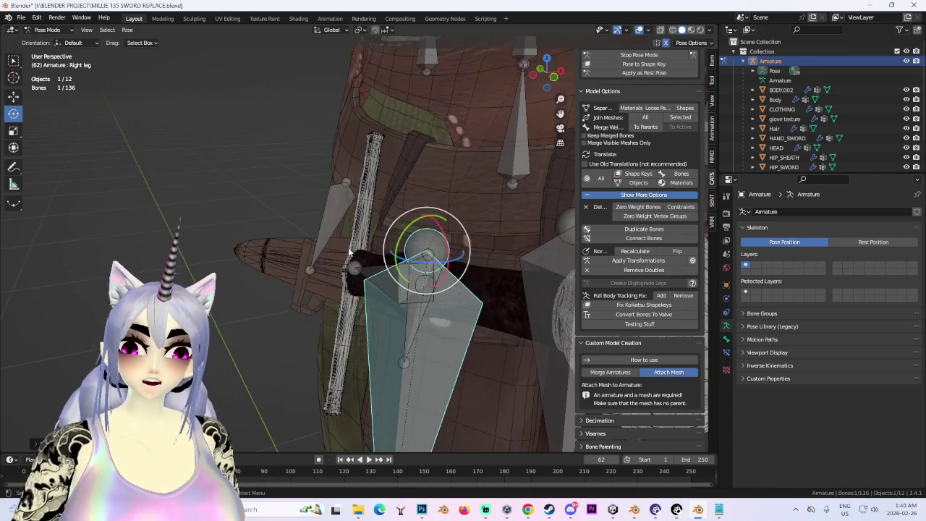
click(348, 210)
mouse_move(347, 209)
middle_down()
mouse_move(376, 272)
mouse_move(487, 250)
middle_up()
click(347, 275)
mouse_move(347, 275)
middle_down()
mouse_move(436, 255)
mouse_move(385, 239)
mouse_move(441, 254)
mouse_move(423, 273)
mouse_move(309, 281)
mouse_move(410, 275)
mouse_move(395, 261)
middle_up()
click(385, 239)
click(410, 275)
mouse_move(377, 210)
mouse_down()
mouse_move(412, 217)
mouse_move(396, 229)
mouse_up()
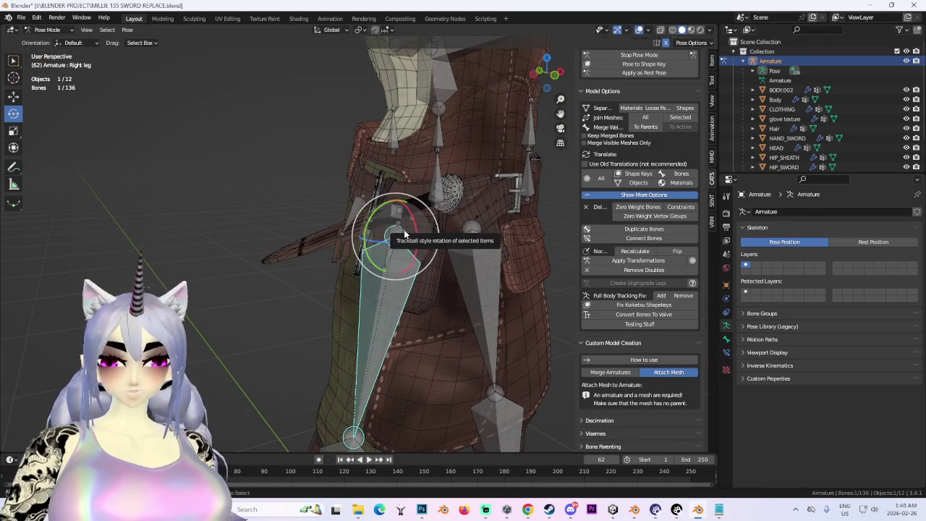
key(ctrl+z)
key(Tab)
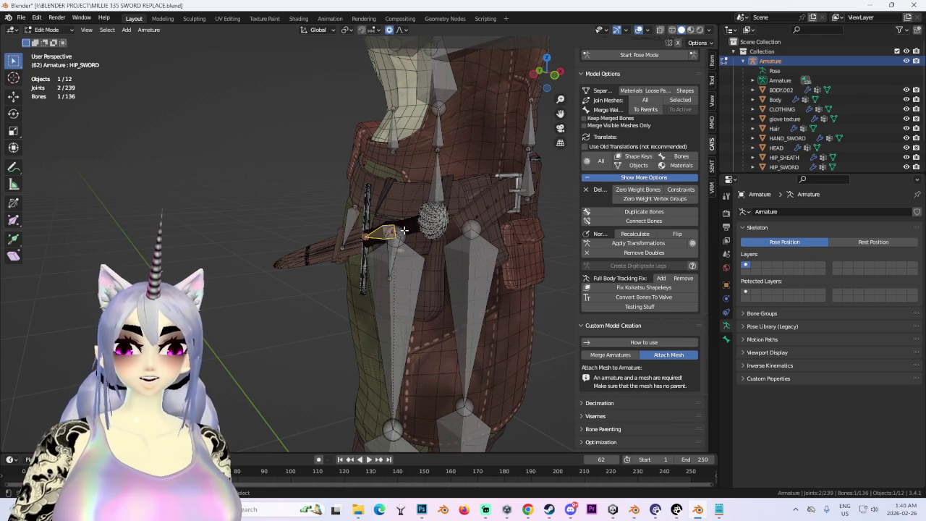
key(ctrl+Tab)
click(404, 231)
click(403, 232)
click(639, 54)
Check the HIP_SHEATH bone's weights on the CLOTHING mesh in Weight Paint mode
mouse_move(434, 275)
middle_down()
mouse_move(423, 295)
mouse_move(451, 211)
middle_up()
scroll(423, 295, up, 3)
shift+click(451, 210)
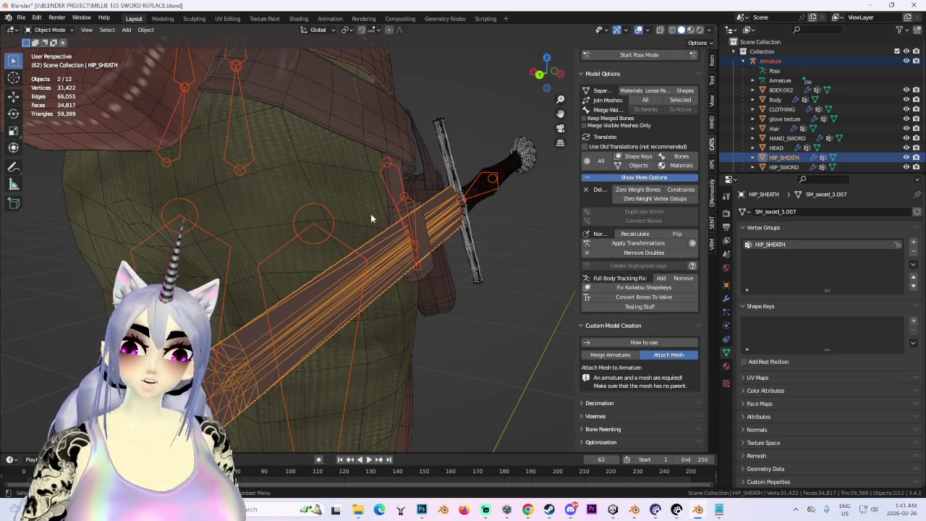
shift+click(422, 225)
click(500, 230)
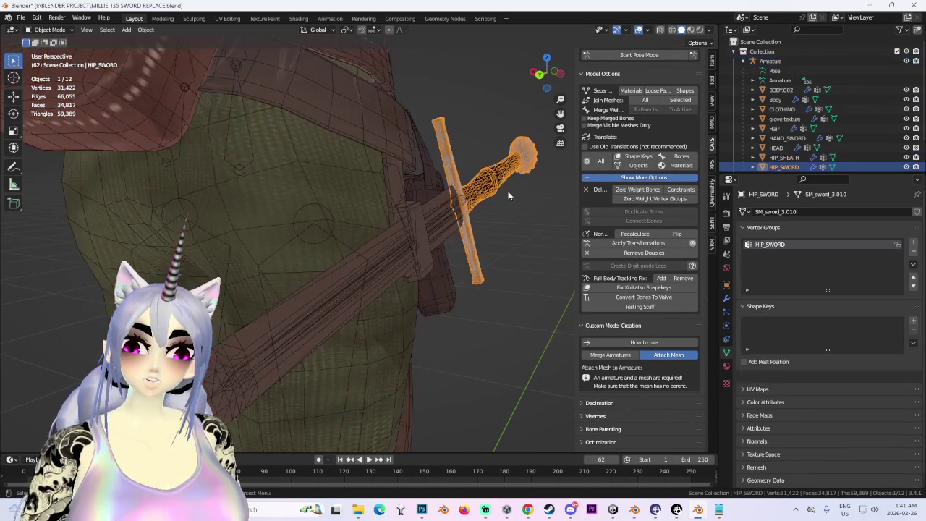
click(497, 192)
shift+click(424, 230)
click(57, 31)
click(73, 88)
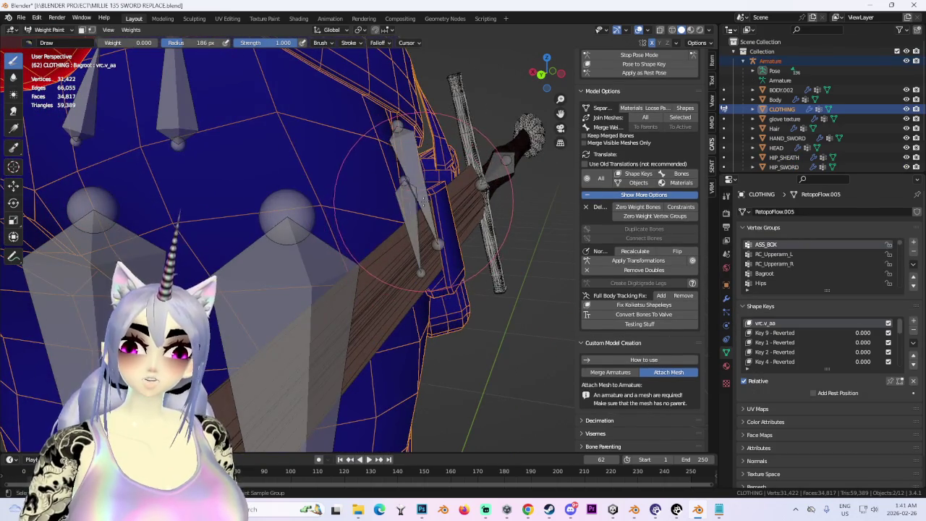
ctrl+click(423, 195)
middle_drag(423, 196, 376, 206)
click(53, 30)
click(58, 42)
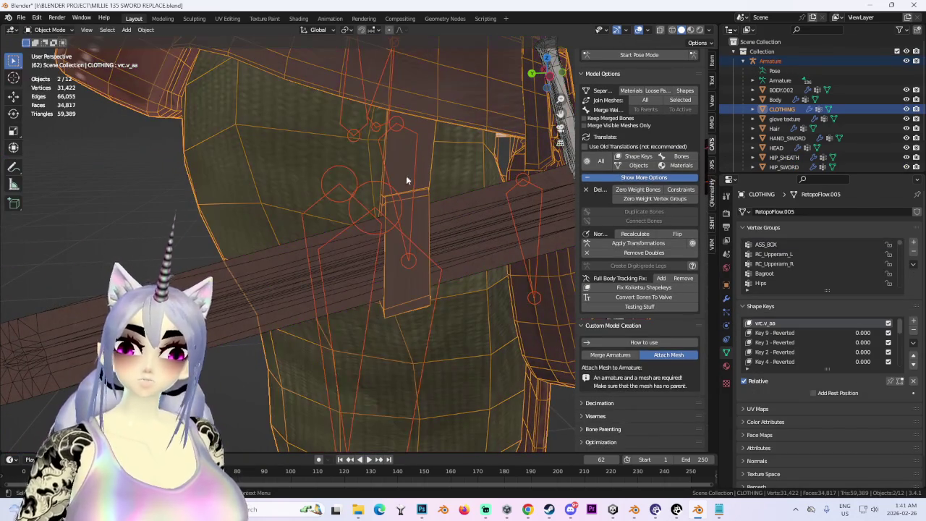
Separate the connected sheath belt strap from CLOTHING into its own object
click(51, 30)
click(58, 54)
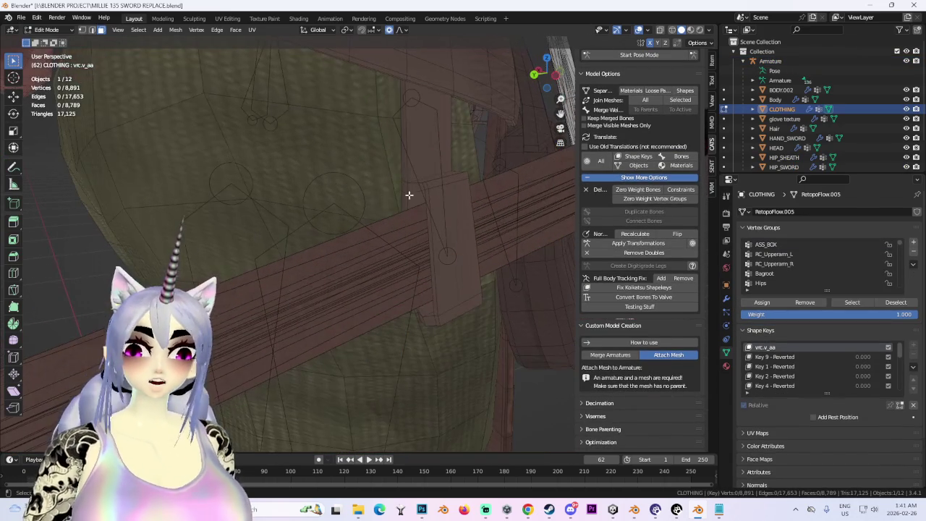
click(429, 134)
key(ctrl+l)
middle_drag(494, 275, 383, 224)
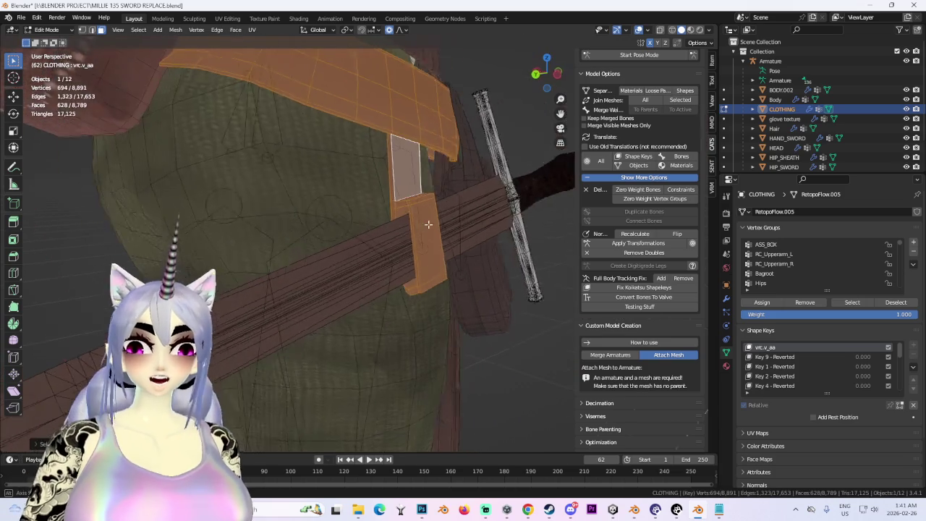
mouse_move(507, 239)
middle_down()
mouse_move(450, 263)
mouse_move(415, 214)
mouse_move(455, 234)
mouse_move(440, 248)
mouse_move(362, 193)
middle_up()
key(p)
click(409, 260)
key(Tab)
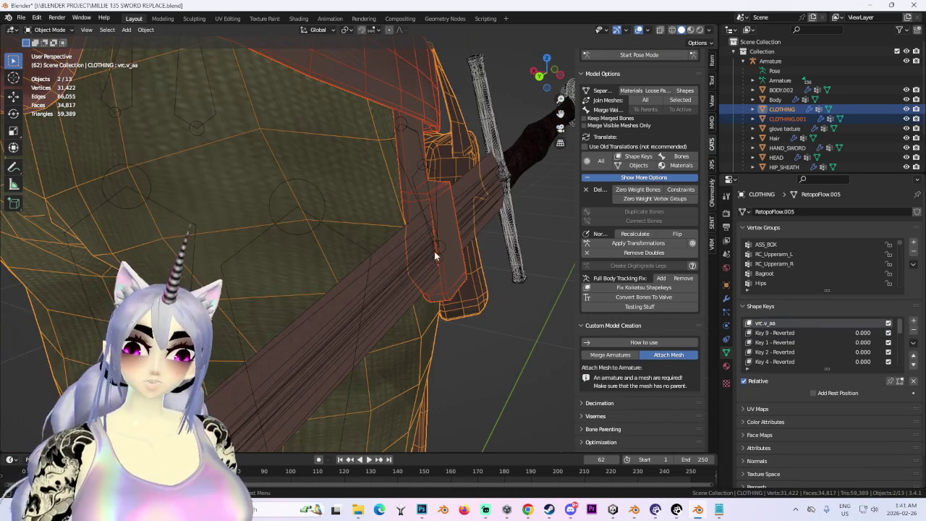
Inspect the HIP_SHEATH bone's weights on the sword mesh in Weight Paint mode
click(413, 256)
shift+click(413, 243)
click(62, 32)
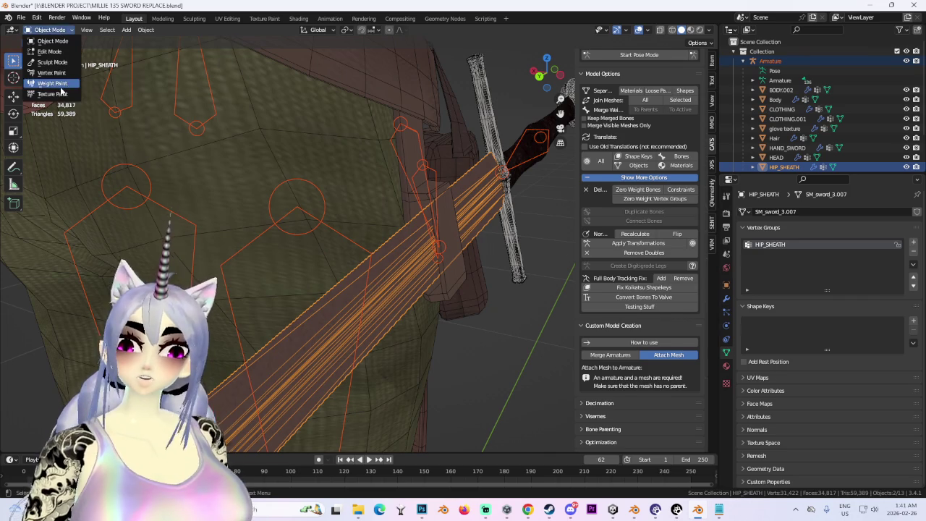
click(63, 88)
ctrl+click(391, 174)
scroll(418, 168, up, 2)
mouse_move(418, 168)
middle_down()
mouse_move(472, 182)
mouse_move(434, 259)
middle_up()
ctrl+click(419, 180)
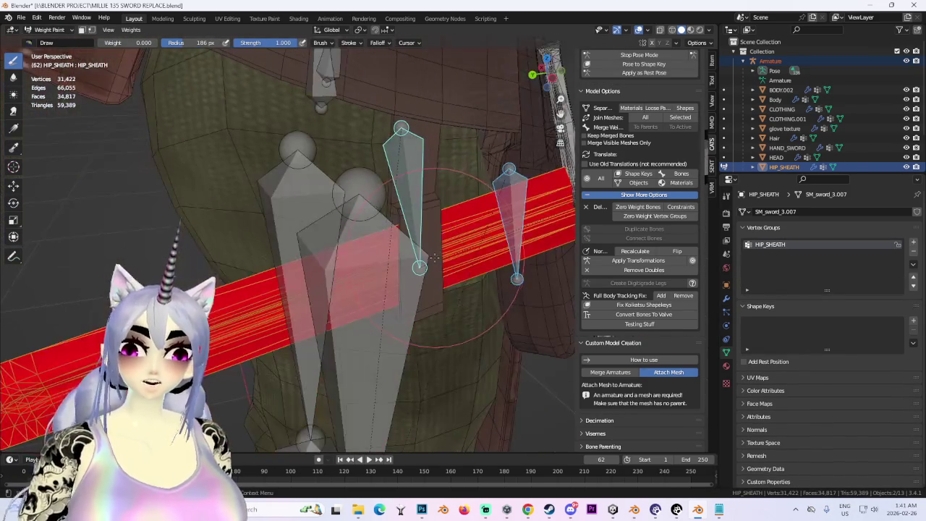
click(57, 30)
click(55, 42)
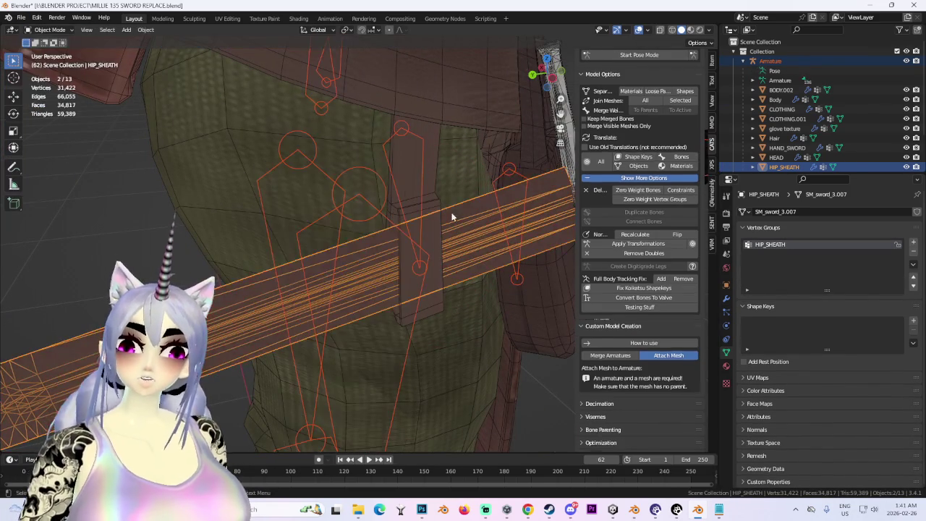
Paint full 1.0 HIP_SHEATH weight onto the separated CLOTHING.001 strap and inspect it
click(423, 181)
shift+click(432, 174)
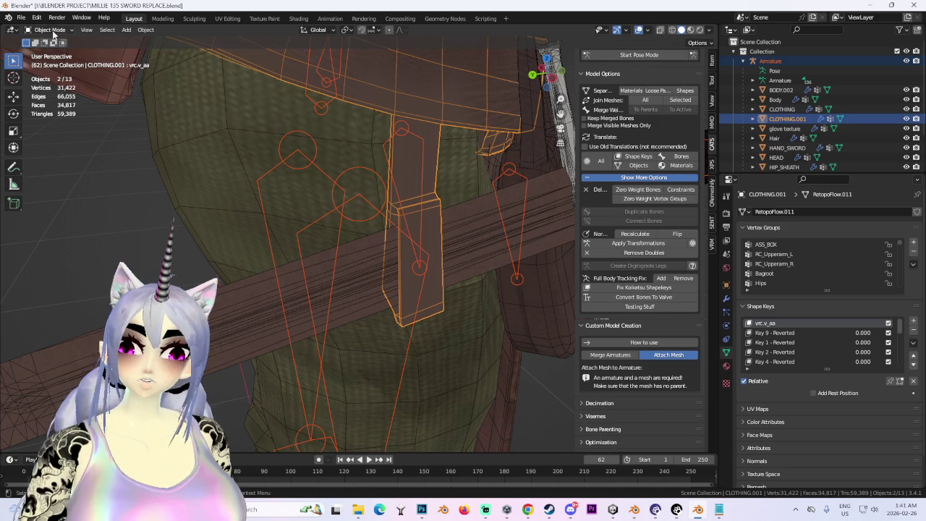
click(53, 31)
click(53, 83)
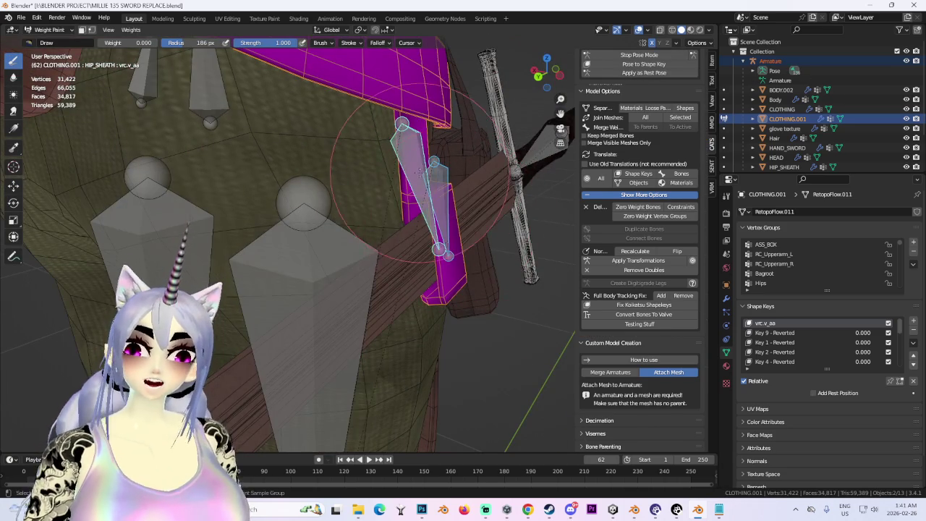
middle_drag(419, 171, 475, 203)
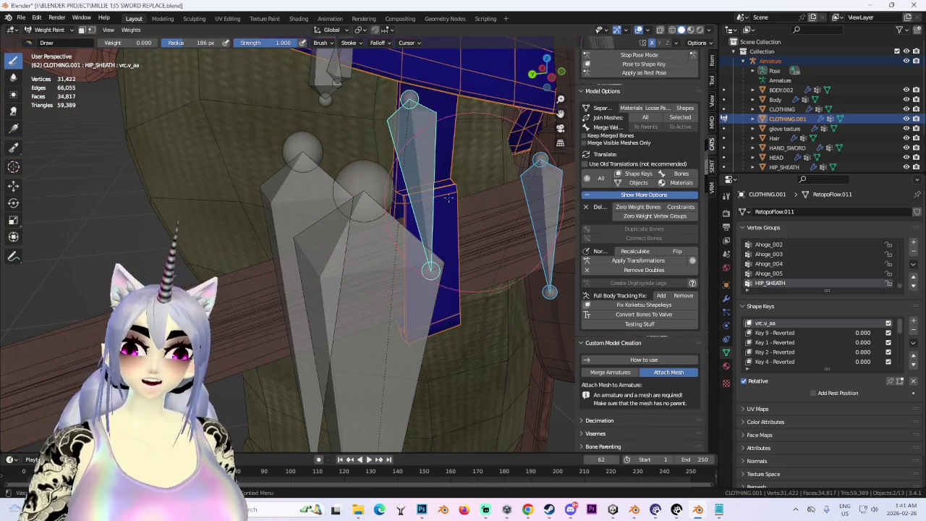
click(727, 195)
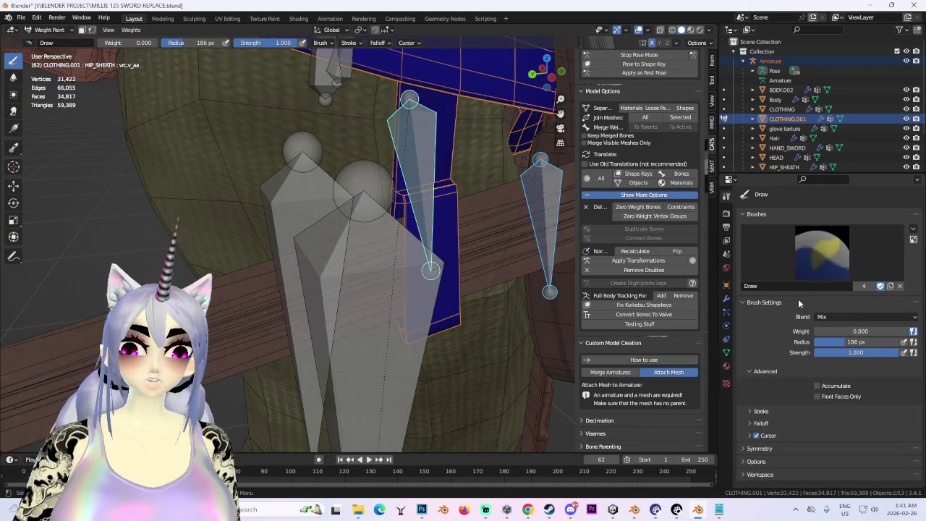
mouse_move(435, 108)
mouse_down()
mouse_move(434, 217)
mouse_move(445, 239)
mouse_up()
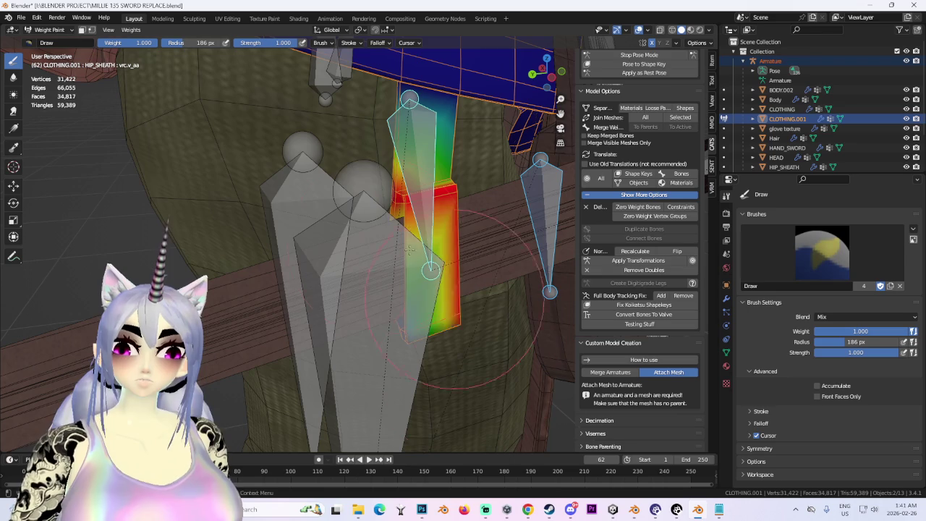
mouse_move(434, 239)
middle_down()
mouse_move(415, 288)
mouse_move(422, 290)
mouse_move(429, 253)
middle_up()
middle_drag(489, 229, 417, 245)
mouse_move(368, 179)
middle_down()
mouse_move(258, 325)
mouse_move(347, 323)
mouse_move(419, 293)
middle_up()
mouse_move(457, 327)
middle_down()
mouse_move(465, 321)
mouse_move(393, 352)
mouse_move(444, 362)
mouse_move(405, 250)
mouse_move(304, 217)
middle_up()
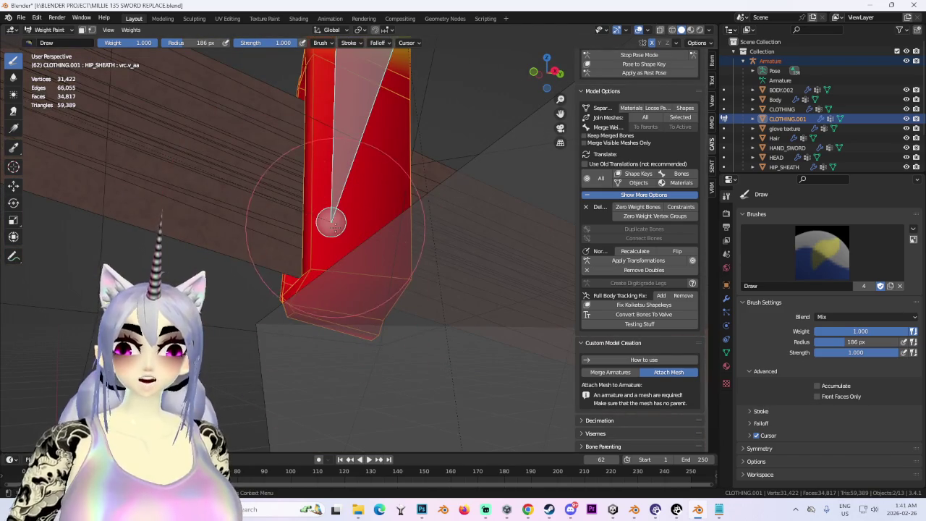
mouse_move(402, 183)
middle_down()
mouse_move(300, 348)
mouse_move(358, 352)
mouse_move(420, 340)
mouse_move(381, 364)
middle_up()
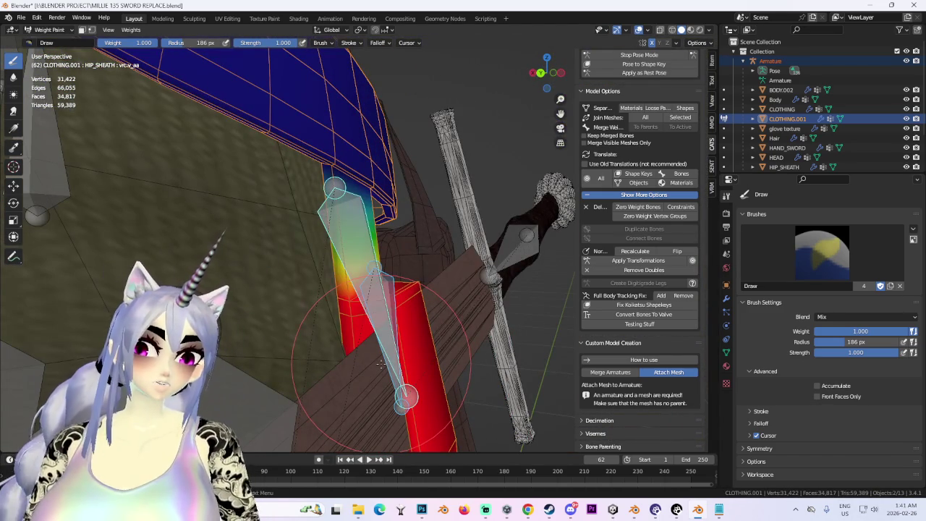
middle_drag(293, 342, 377, 307)
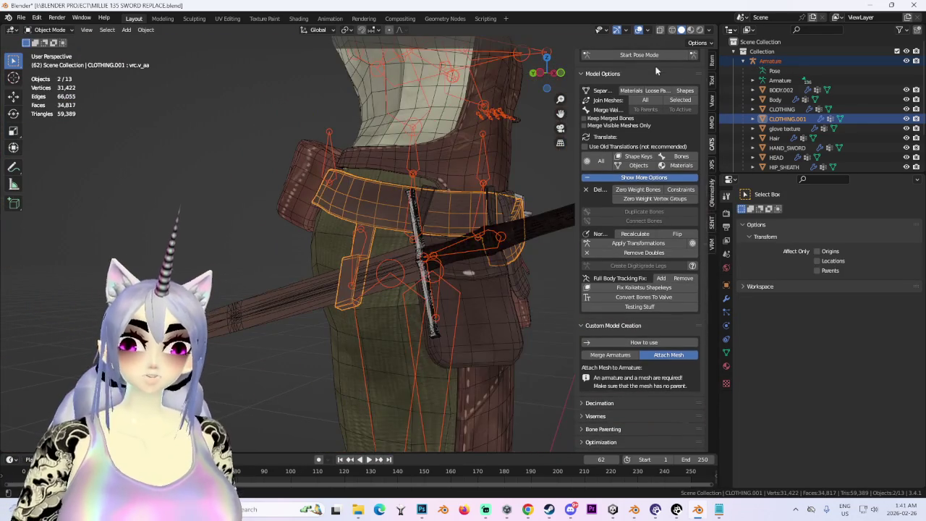
In Pose Mode, rotate and raise the right leg bone to check sheath deformation
click(639, 55)
middle_drag(405, 322, 372, 324)
click(396, 362)
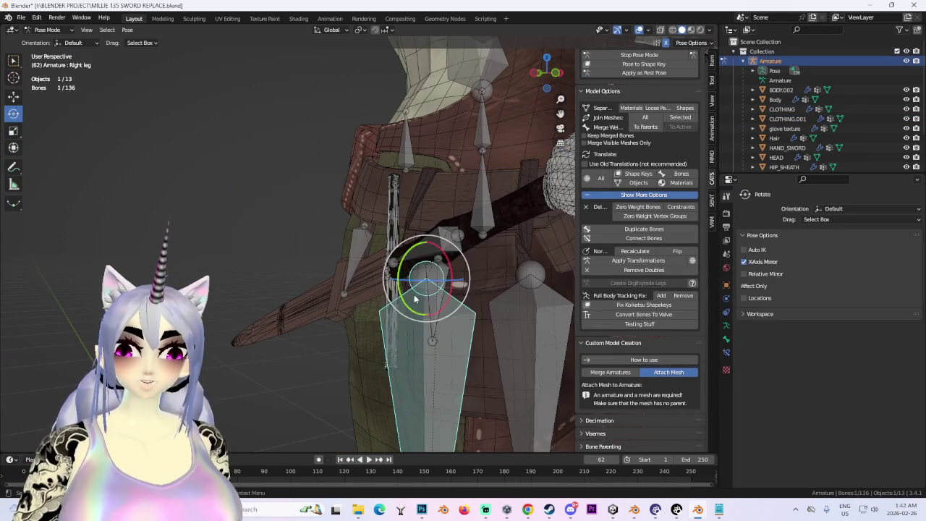
key(r)
drag(466, 257, 457, 271)
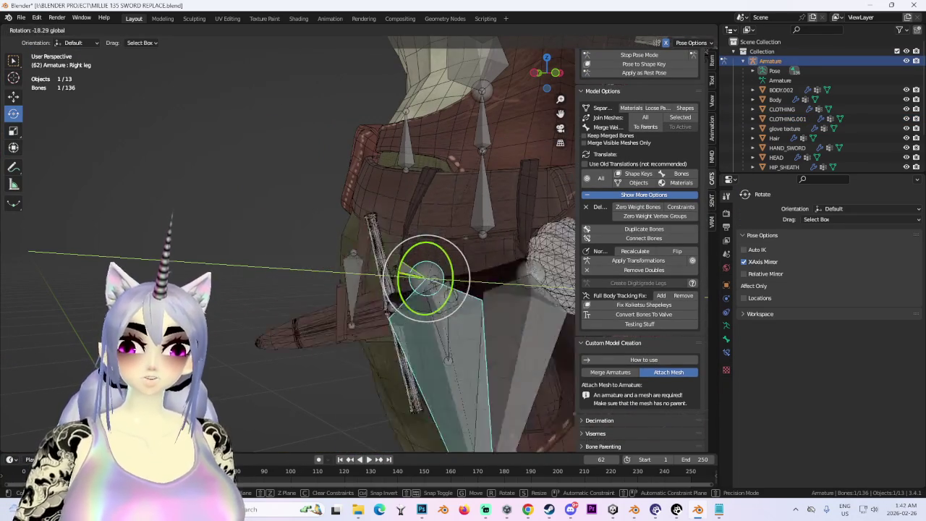
click(457, 270)
middle_drag(457, 270, 416, 249)
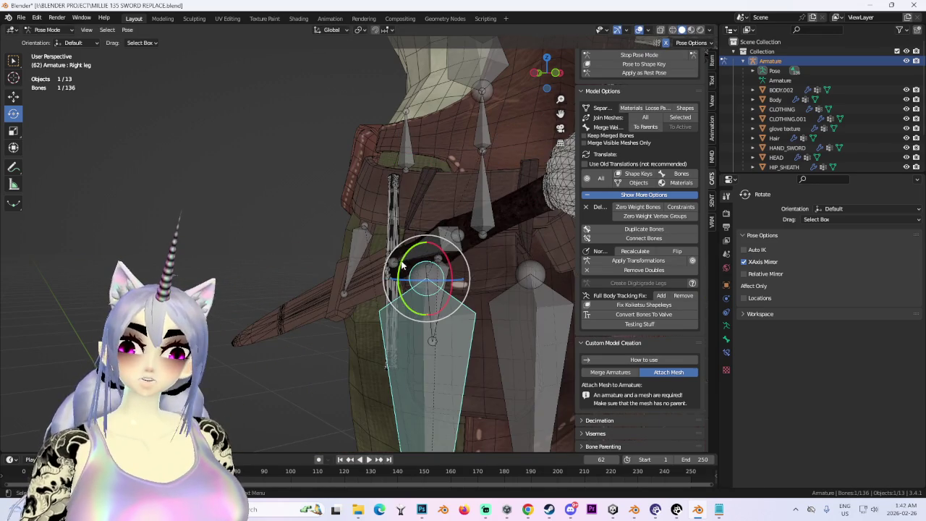
drag(416, 249, 434, 249)
middle_drag(426, 270, 319, 304)
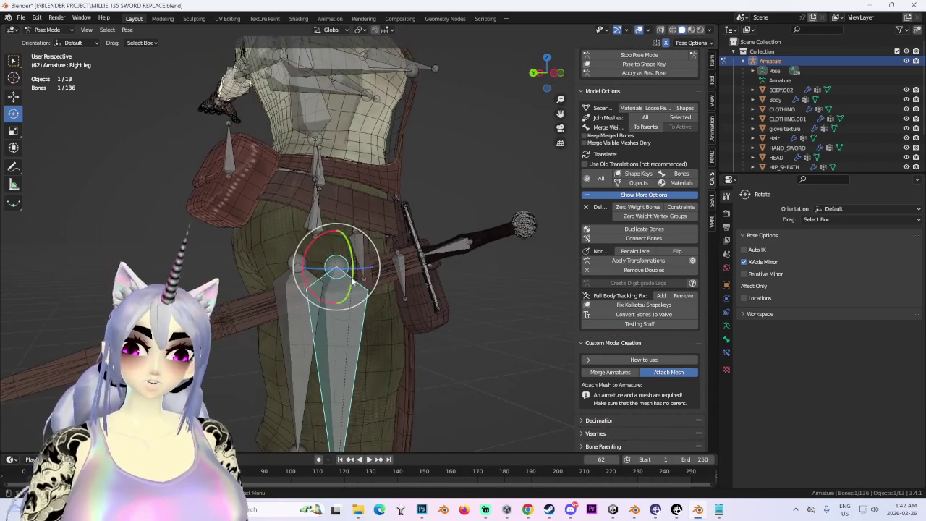
drag(318, 304, 329, 272)
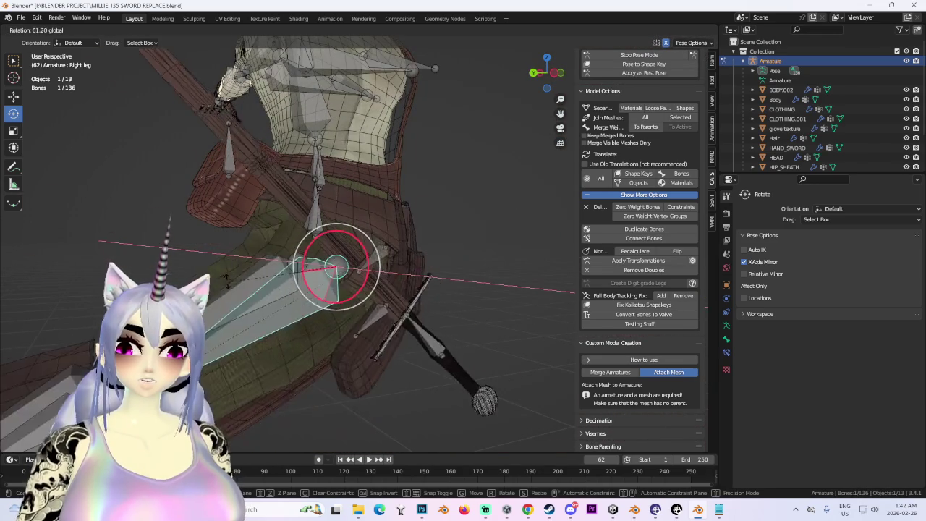
drag(391, 286, 334, 250)
From the front view, select the Breast_L and Root_Bust01_L_001 bones, then hide the armature
mouse_move(334, 251)
middle_down()
mouse_move(382, 207)
mouse_move(391, 235)
middle_up()
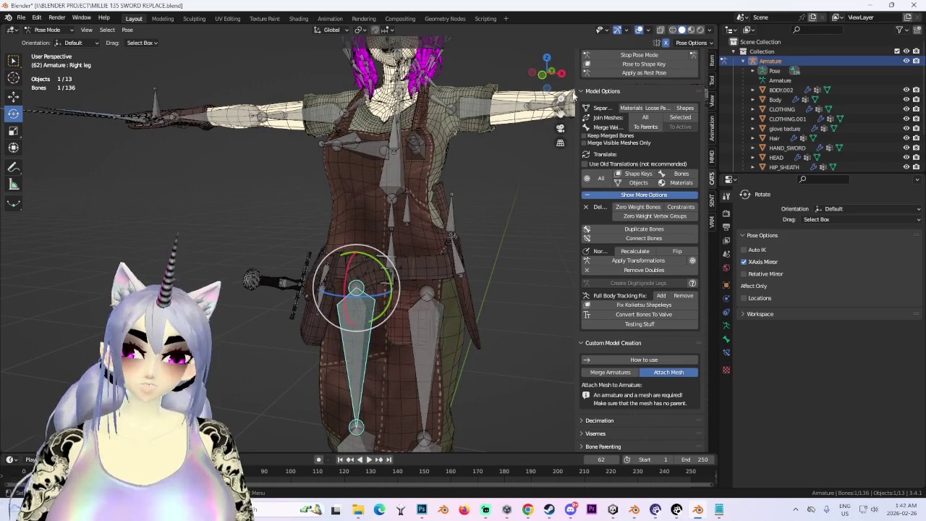
click(545, 73)
click(379, 152)
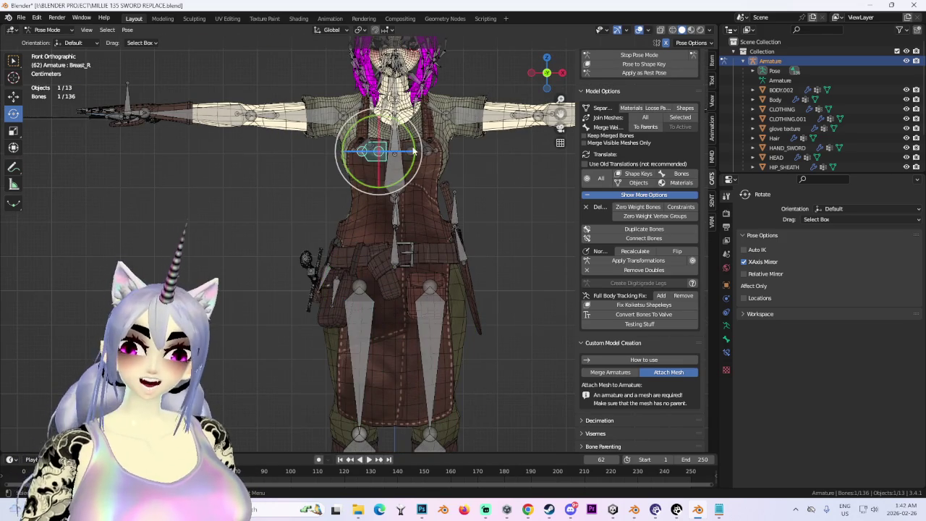
click(413, 153)
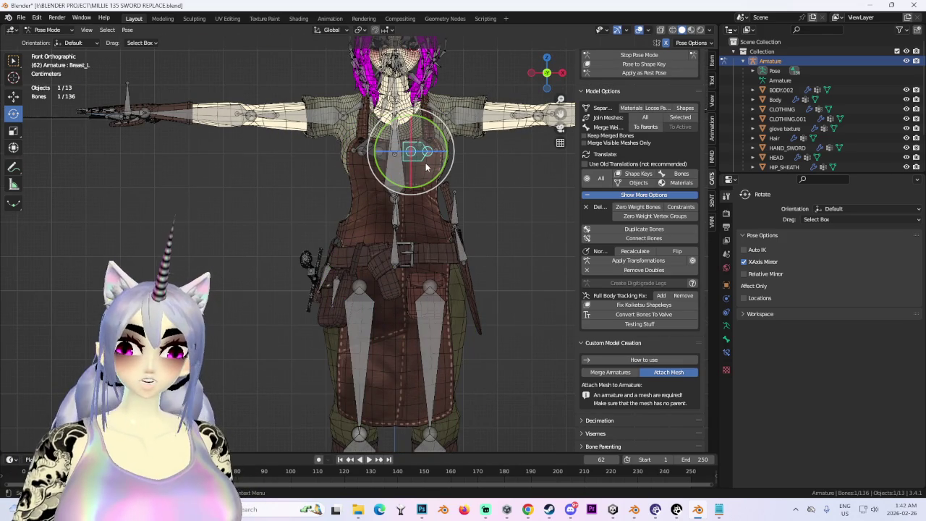
mouse_move(427, 167)
middle_down()
mouse_move(378, 148)
mouse_move(507, 240)
middle_up()
click(378, 145)
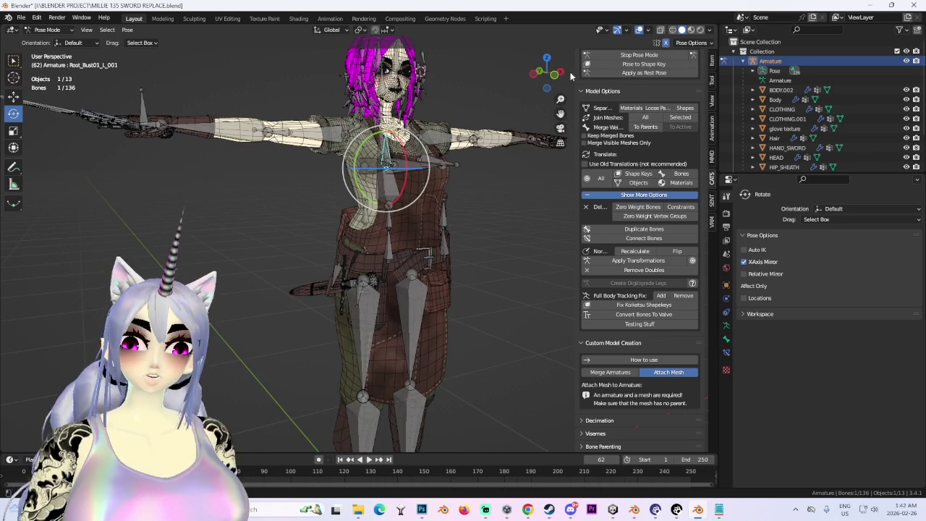
click(555, 80)
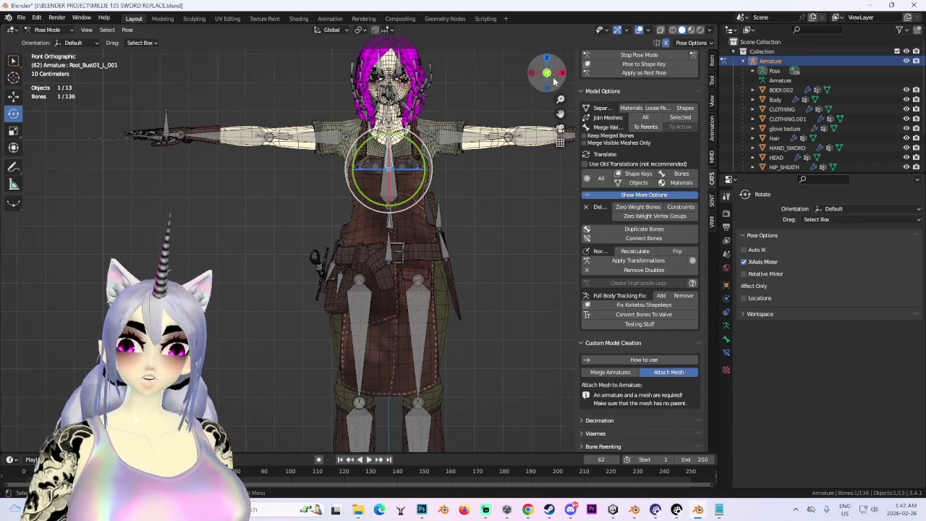
click(905, 60)
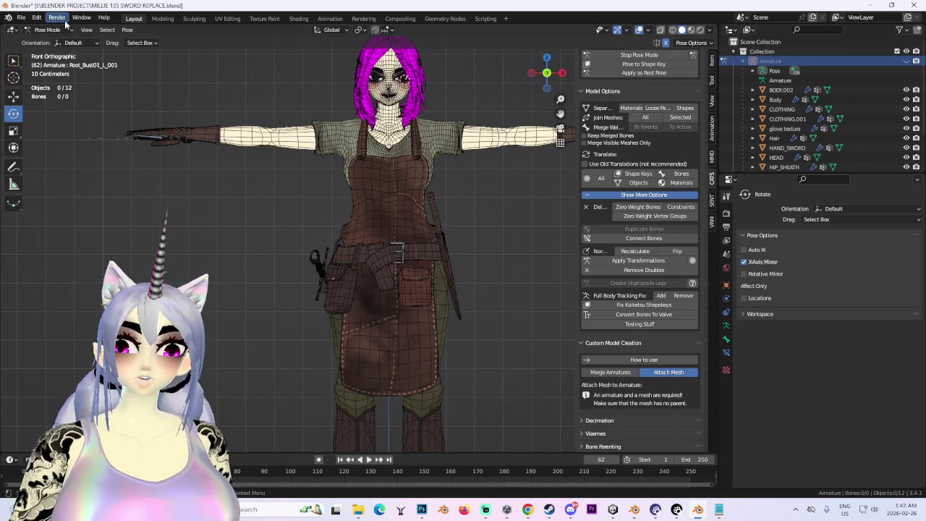
Return to Object Mode and select the BODY.002 and Body meshes
click(49, 30)
click(59, 41)
click(441, 199)
middle_drag(441, 199, 409, 205)
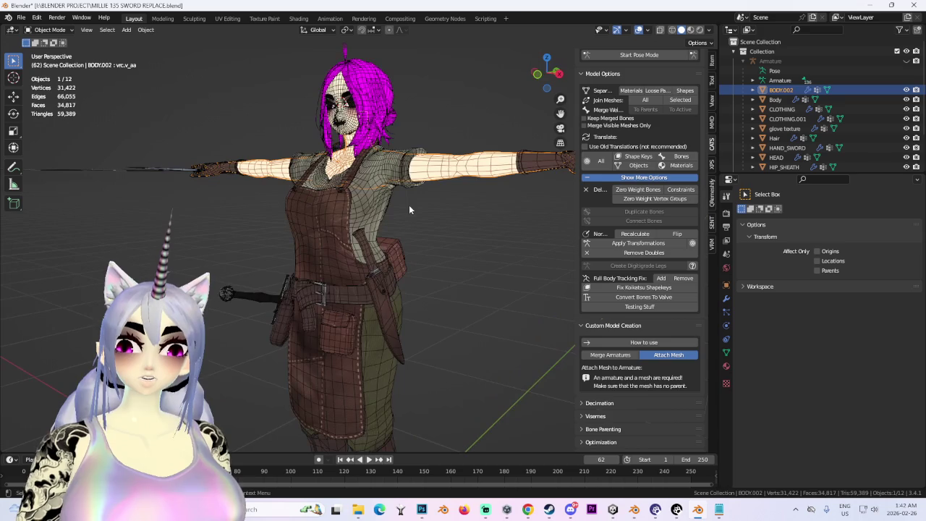
click(474, 238)
mouse_move(457, 282)
middle_down()
mouse_move(379, 267)
mouse_move(462, 322)
mouse_move(426, 337)
middle_up()
scroll(426, 337, up, 3)
click(375, 248)
middle_drag(375, 248, 407, 230)
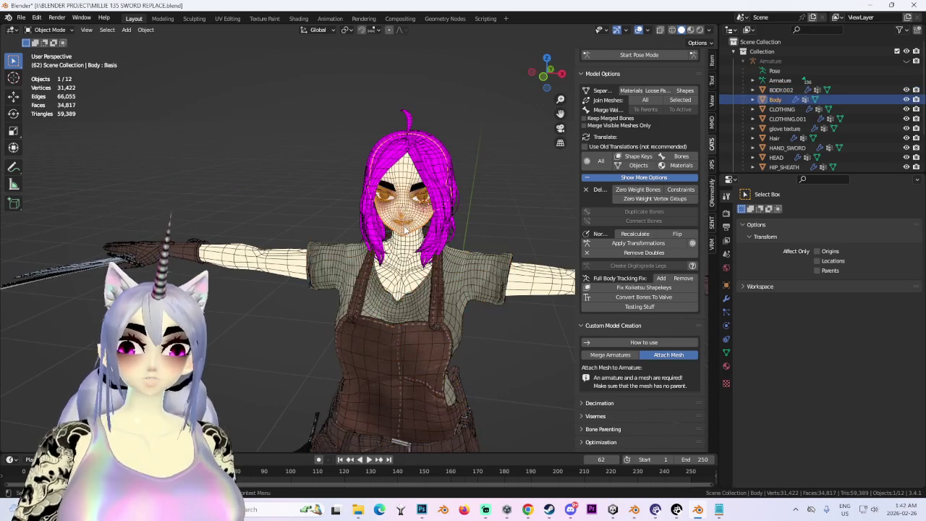
Select the Hair, HAND_SWORD and KNIFE objects, toggling viewport overlays off and on
click(637, 31)
click(416, 171)
middle_drag(415, 171, 303, 245)
click(787, 147)
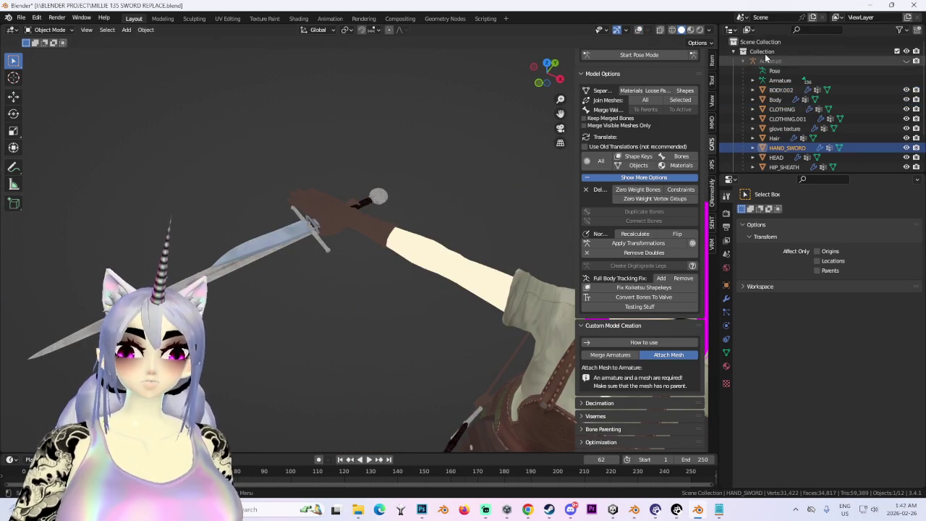
click(638, 30)
middle_drag(396, 232, 437, 241)
click(304, 246)
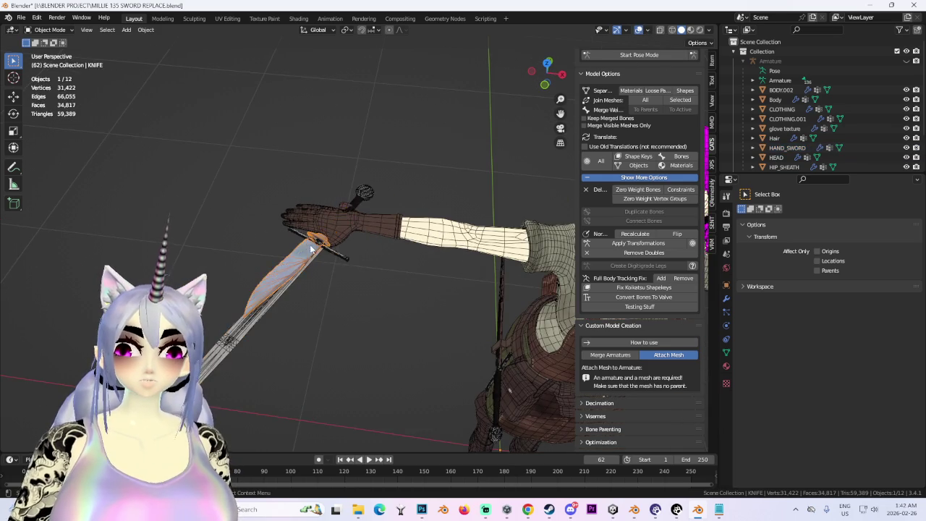
Select every avatar mesh object and merge them with CATS Join Meshes
middle_drag(311, 250, 451, 202)
scroll(451, 202, down, 3)
scroll(789, 155, down, 3)
scroll(784, 108, up, 3)
shift+click(779, 87)
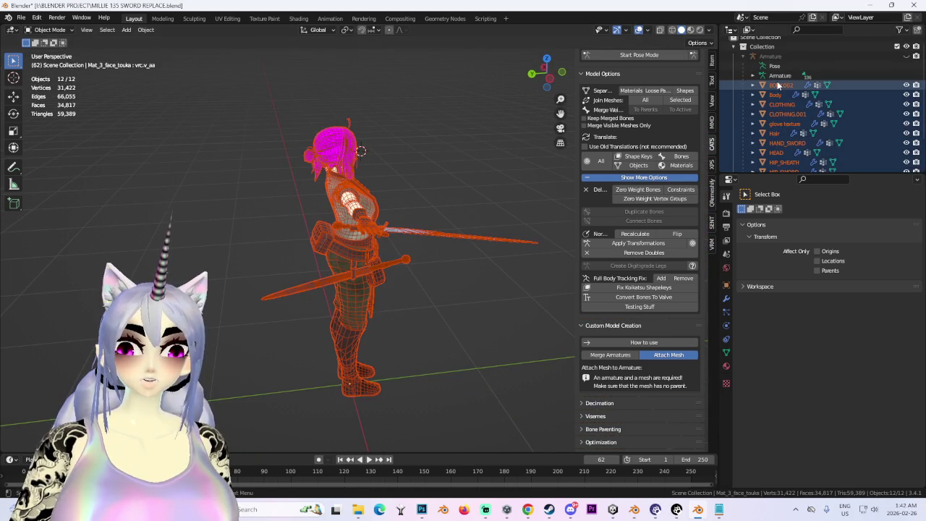
click(681, 100)
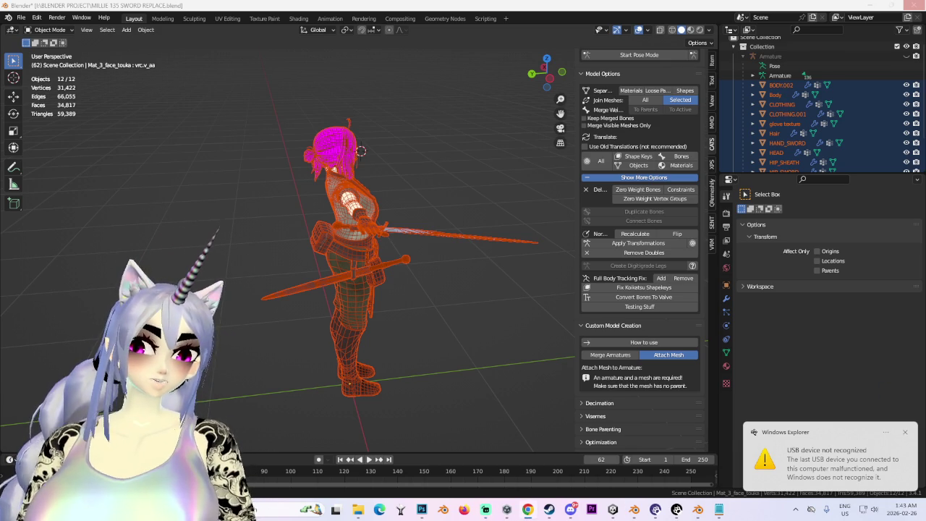
Dismiss the USB device notification and bring the Unity OJAMA 2 avatar project forward
click(905, 432)
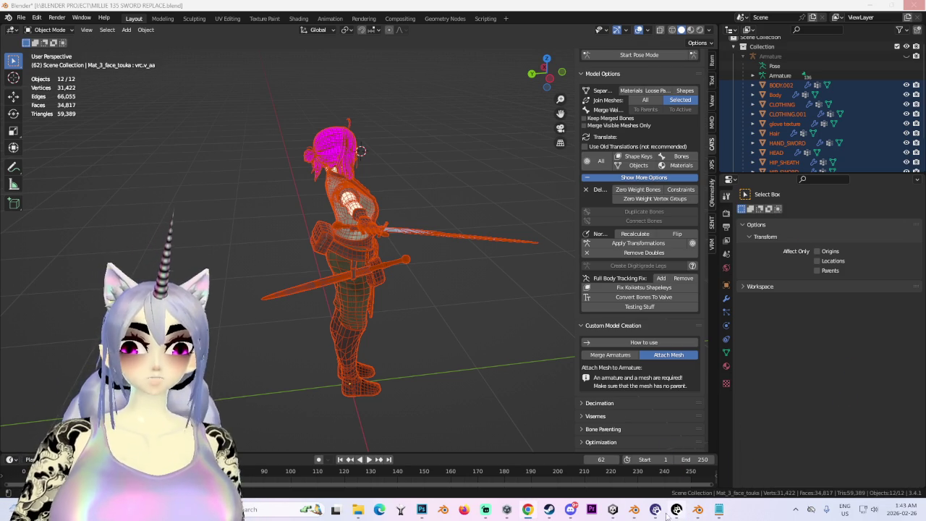
click(613, 510)
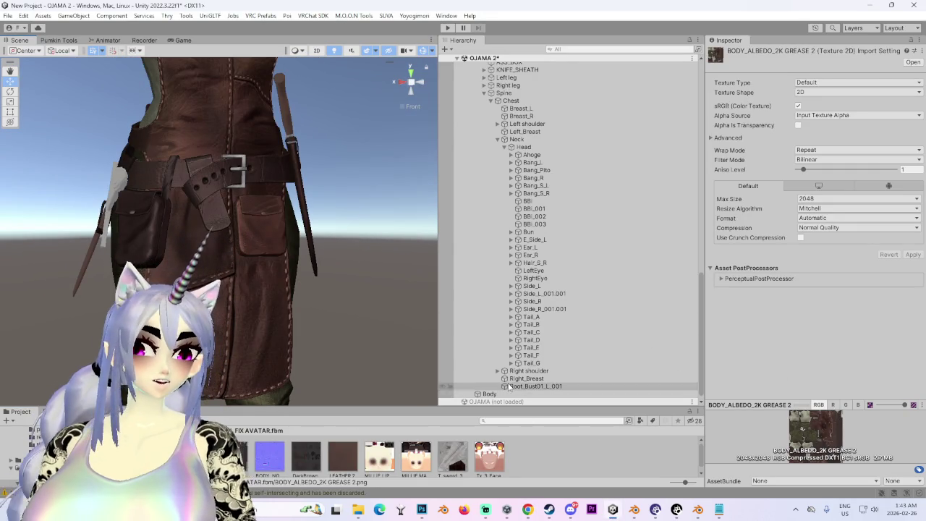
Dismiss the Project panel's asset actions menu and switch to Photoshop's BODY_ALBEDO_2K GREASE 2 texture
right_click(242, 454)
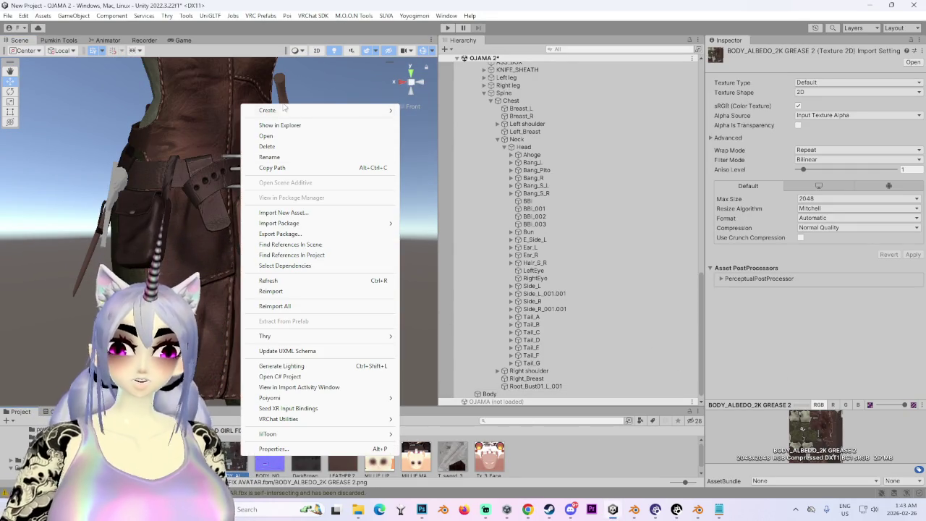
click(275, 127)
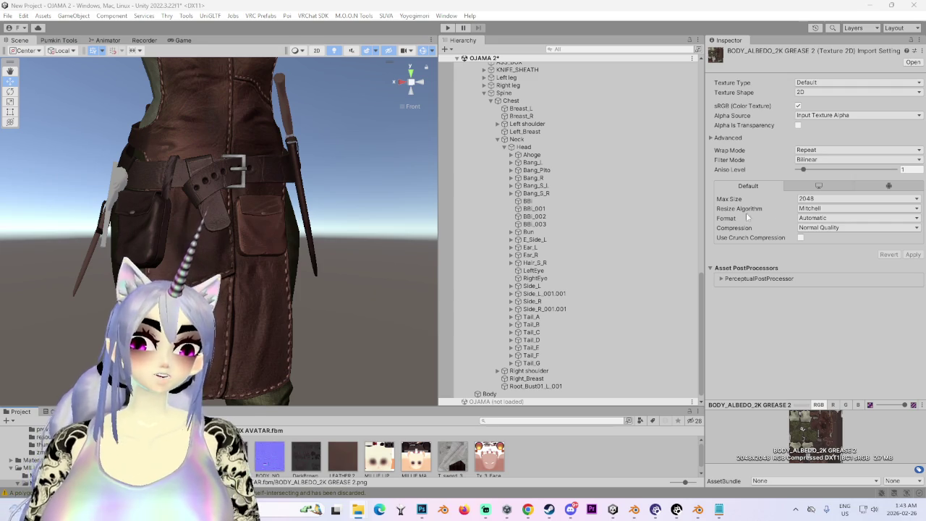
click(422, 509)
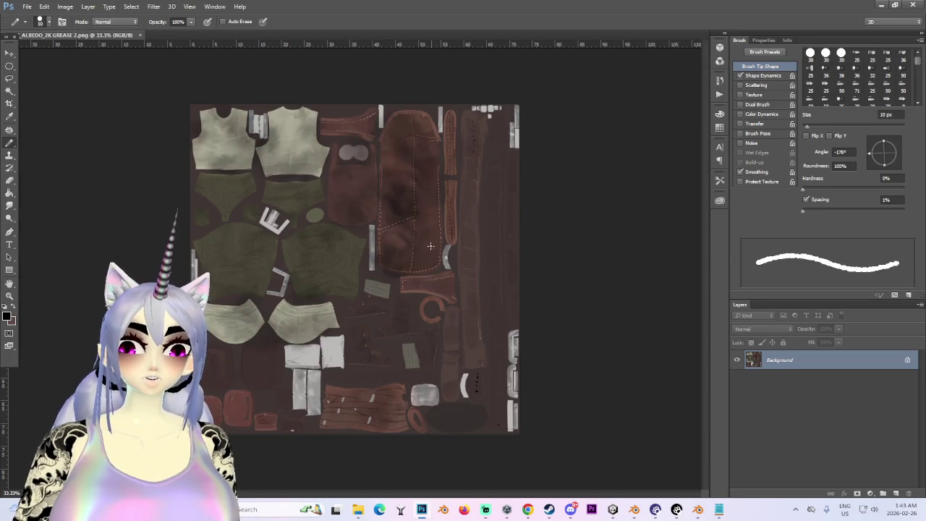
Zoom into the BODY_ALBEDO_2K GREASE 2 leather texture, then return to Unity
alt+scroll(460, 304, up, 3)
alt+scroll(369, 419, up, 2)
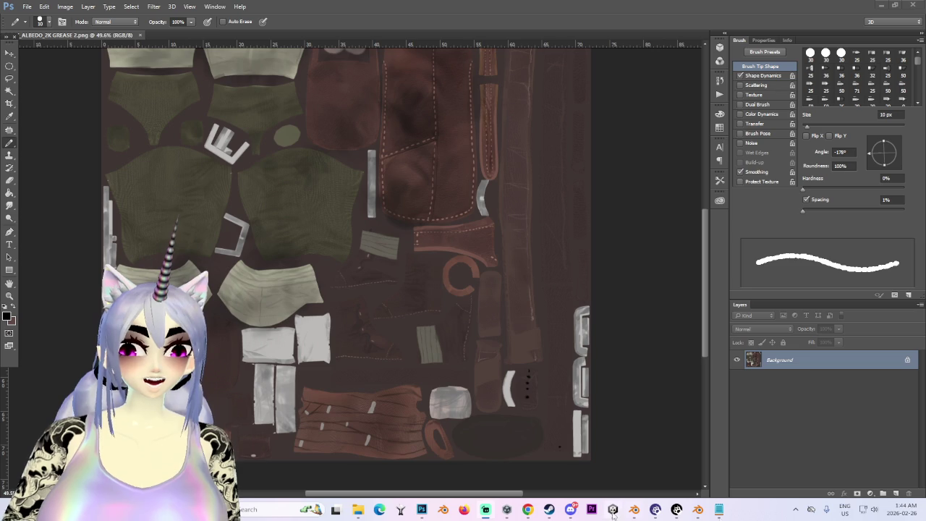
mouse_move(612, 510)
click(612, 448)
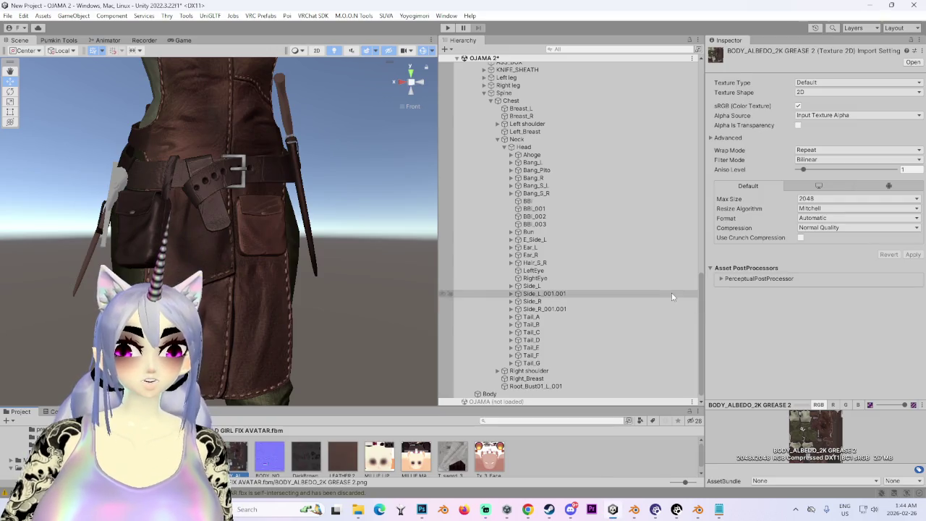
Orbit and zoom the Scene view to see the avatar from the front and a low side angle
mouse_move(405, 310)
alt+mouse_down()
mouse_move(290, 316)
mouse_move(402, 266)
alt+mouse_up()
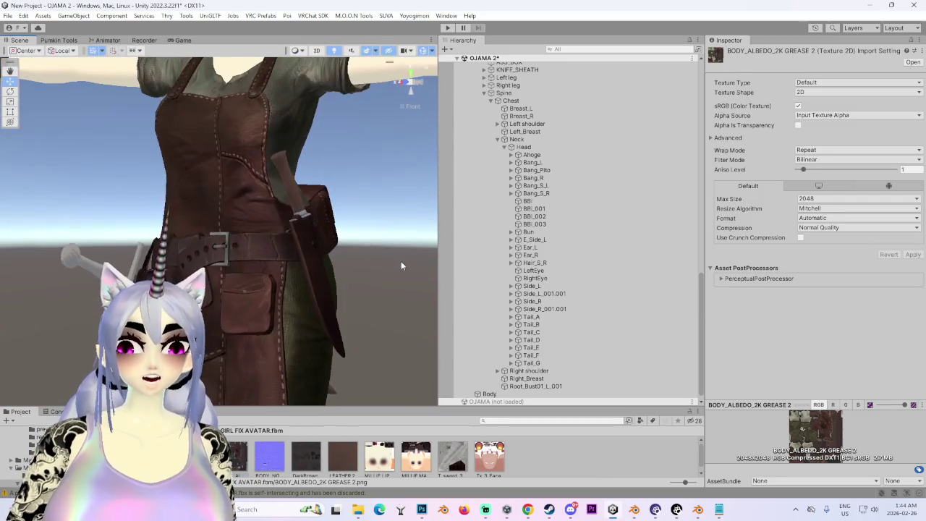
click(408, 80)
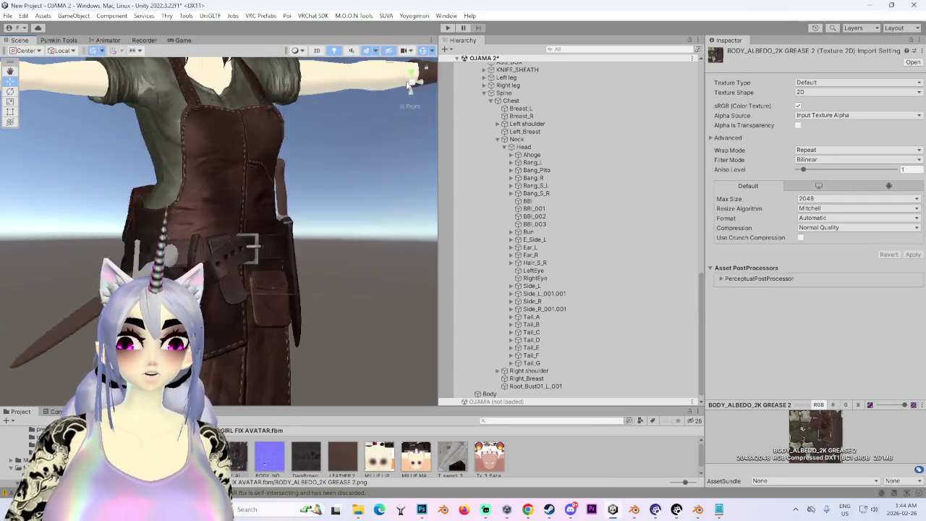
scroll(296, 135, down, 3)
middle_drag(296, 135, 315, 311)
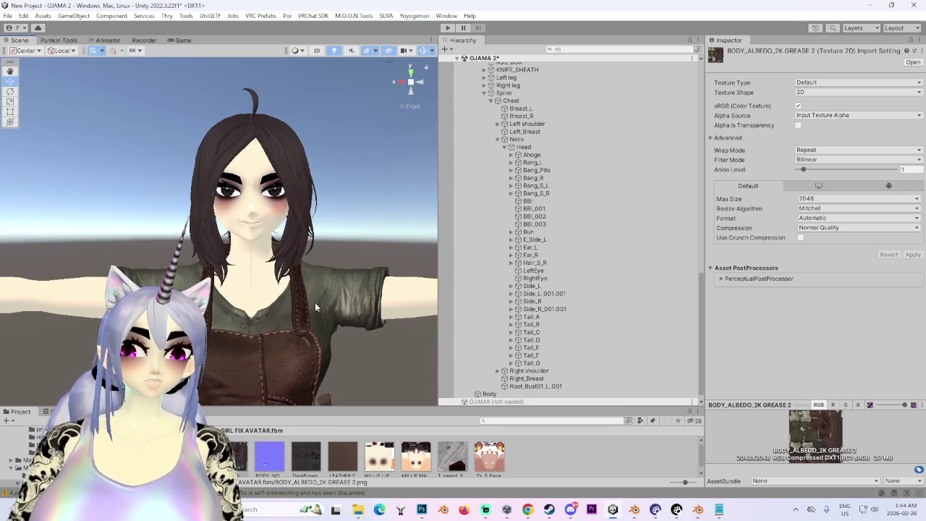
mouse_move(315, 303)
right_down()
mouse_move(311, 204)
mouse_move(240, 195)
right_up()
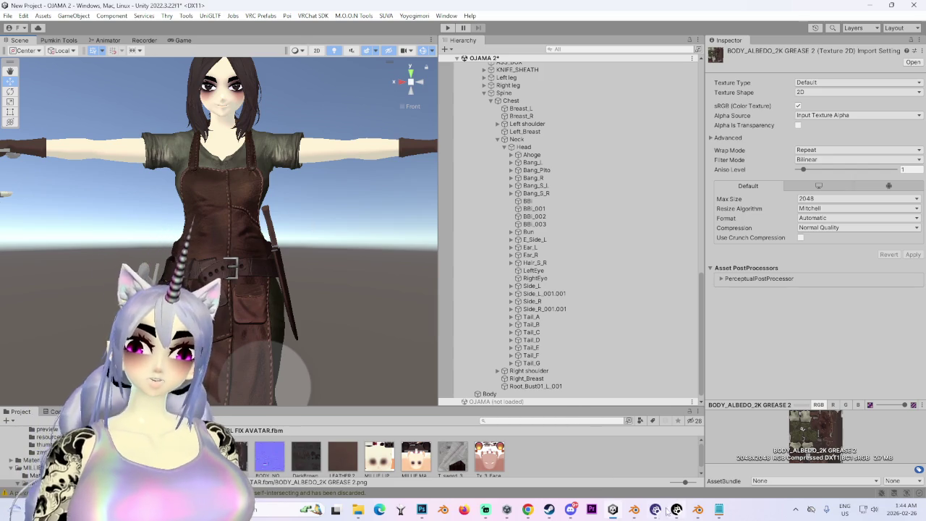
Bring the MILLIE 125 SWORD REPLACE Blender file back to the front
click(697, 509)
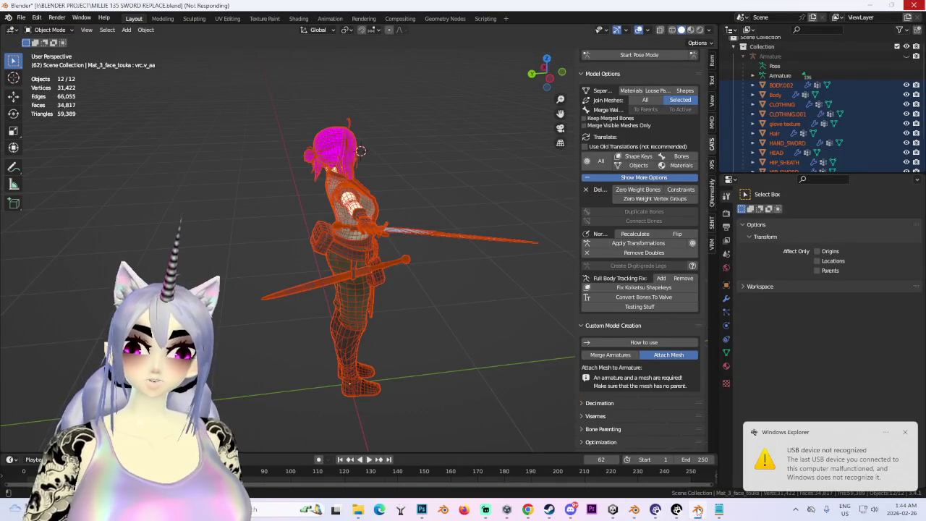
click(697, 509)
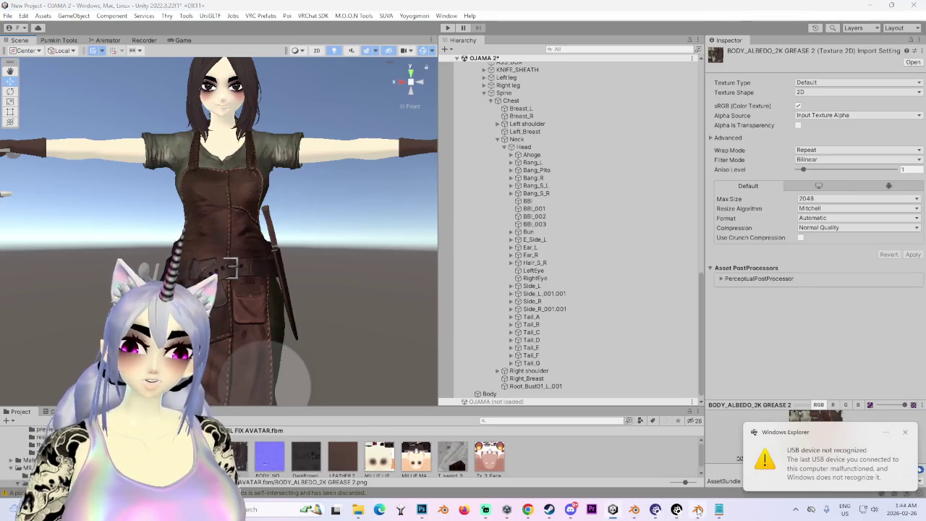
click(698, 509)
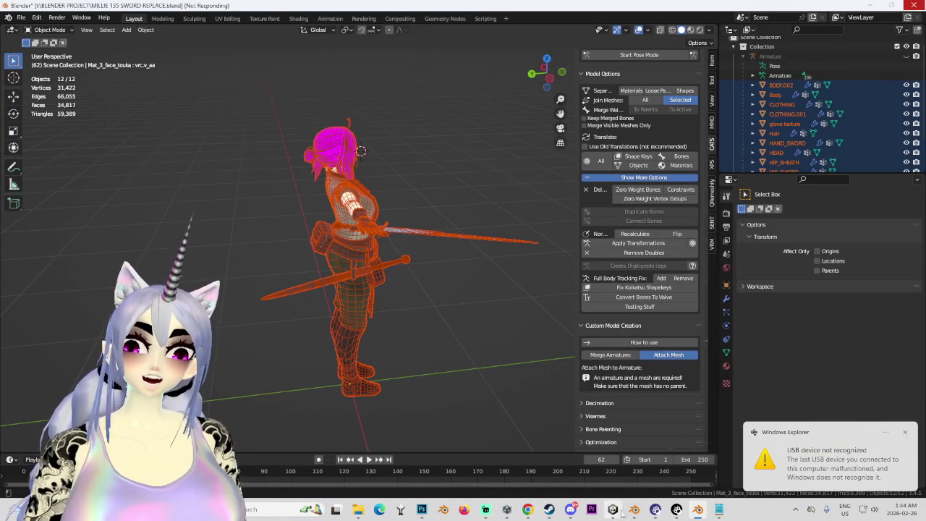
click(634, 510)
Enter CATS pose mode and bend the right elbow so the sword sits horizontal
middle_drag(390, 269, 498, 183)
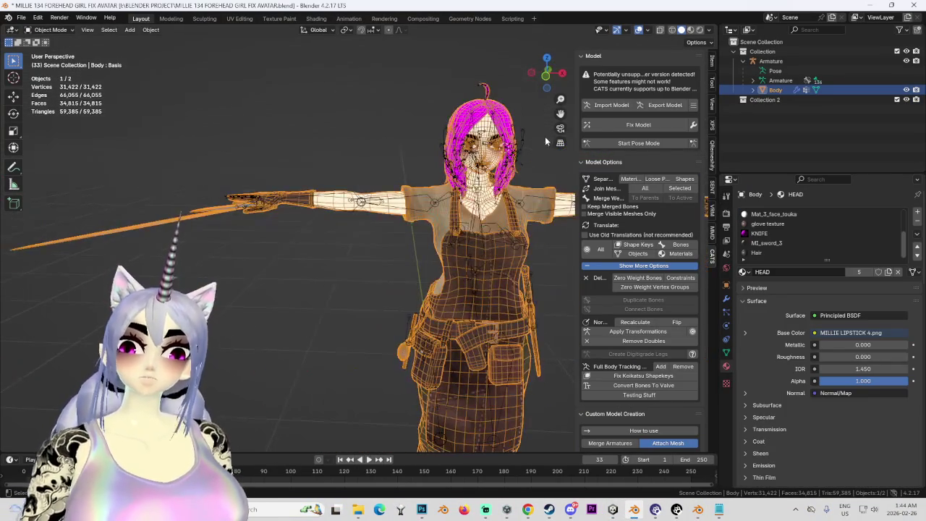
click(639, 142)
middle_drag(434, 275, 376, 260)
click(340, 235)
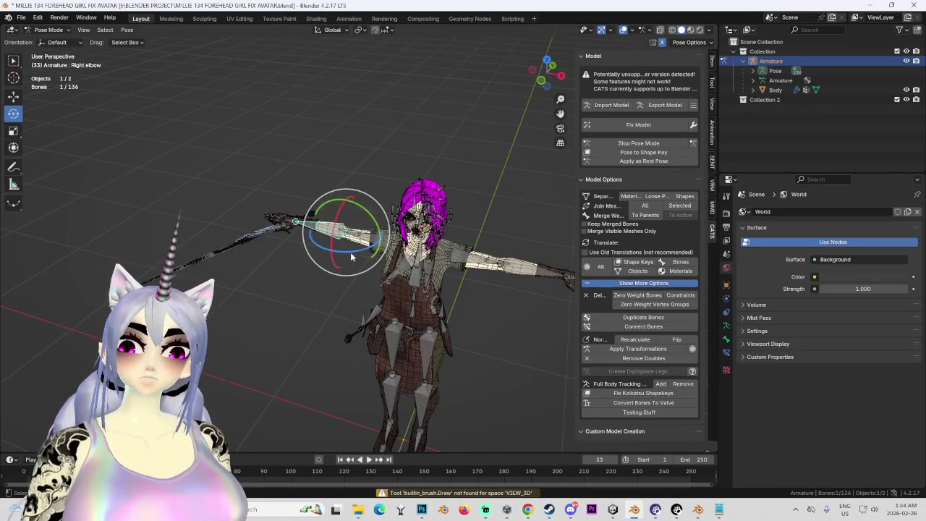
drag(351, 257, 340, 297)
mouse_move(434, 304)
middle_down()
mouse_move(484, 267)
mouse_move(344, 292)
middle_up()
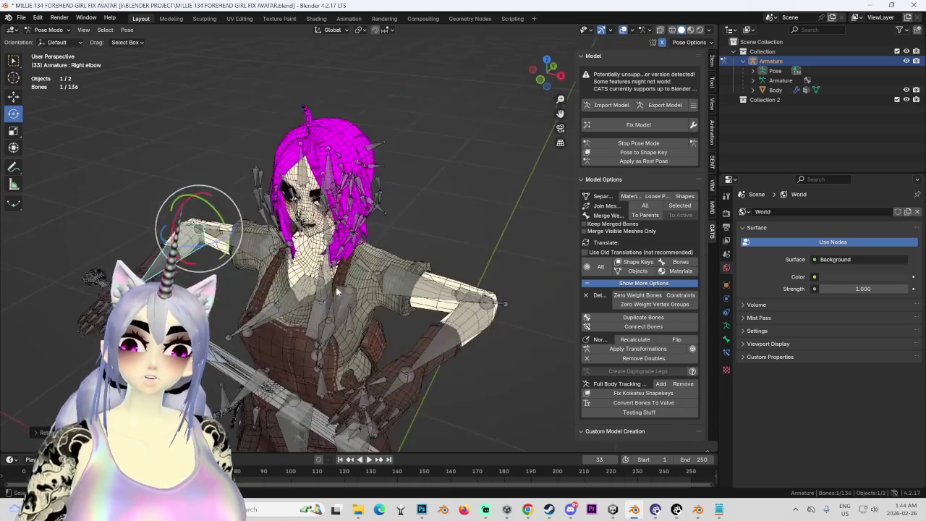
drag(174, 239, 261, 269)
mouse_move(261, 270)
middle_down()
mouse_move(376, 278)
mouse_move(414, 265)
middle_up()
Rotate the right upper arm and shoulder down, with overlays hidden, toward the hip
scroll(377, 278, up, 2)
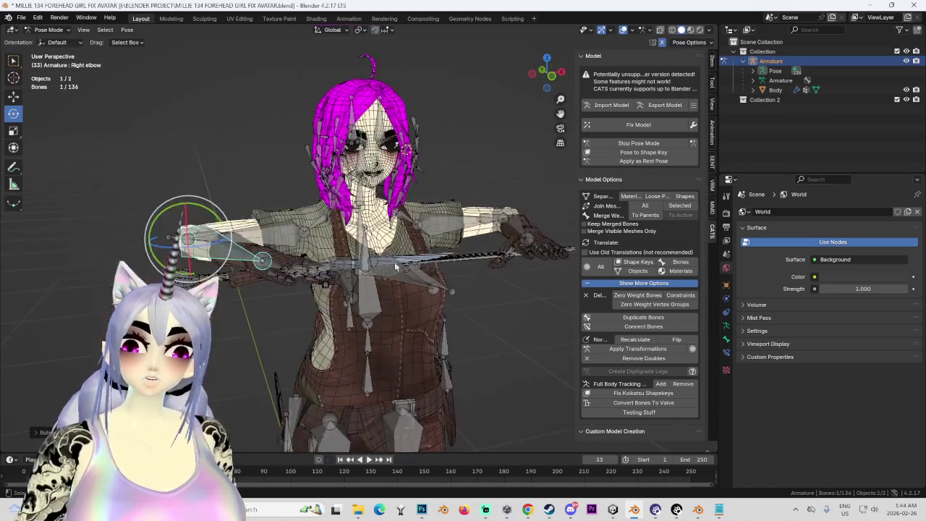
click(281, 231)
mouse_move(277, 206)
mouse_down()
mouse_move(273, 250)
mouse_move(249, 188)
mouse_move(252, 215)
mouse_up()
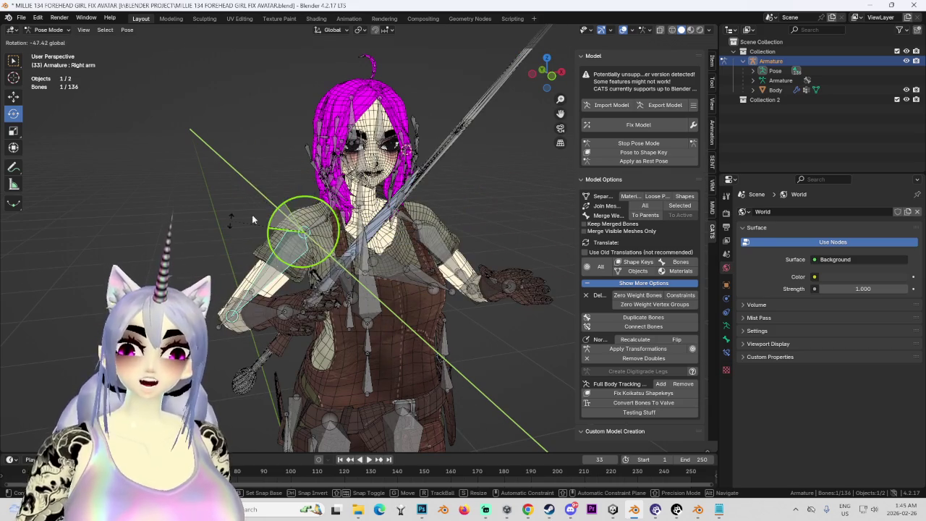
click(623, 30)
mouse_move(372, 222)
middle_down()
mouse_move(443, 217)
mouse_move(396, 220)
middle_up()
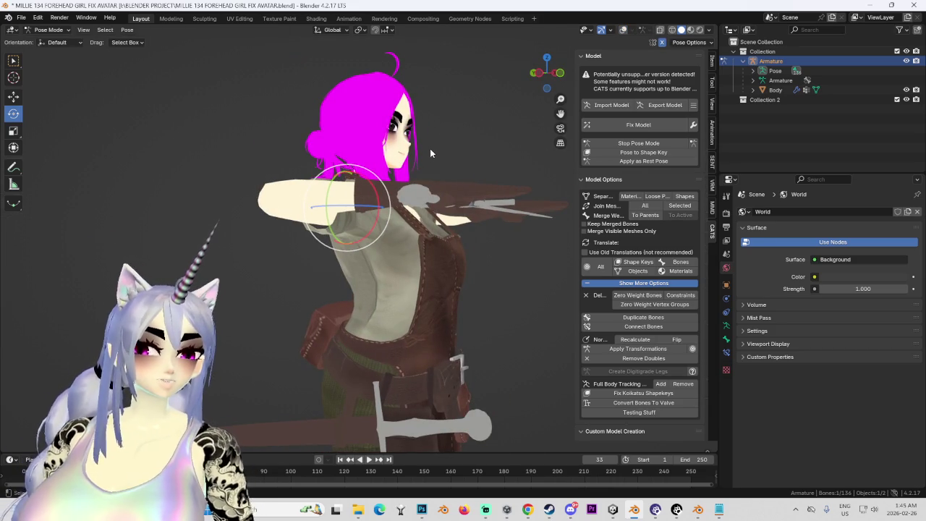
middle_drag(540, 100, 326, 239)
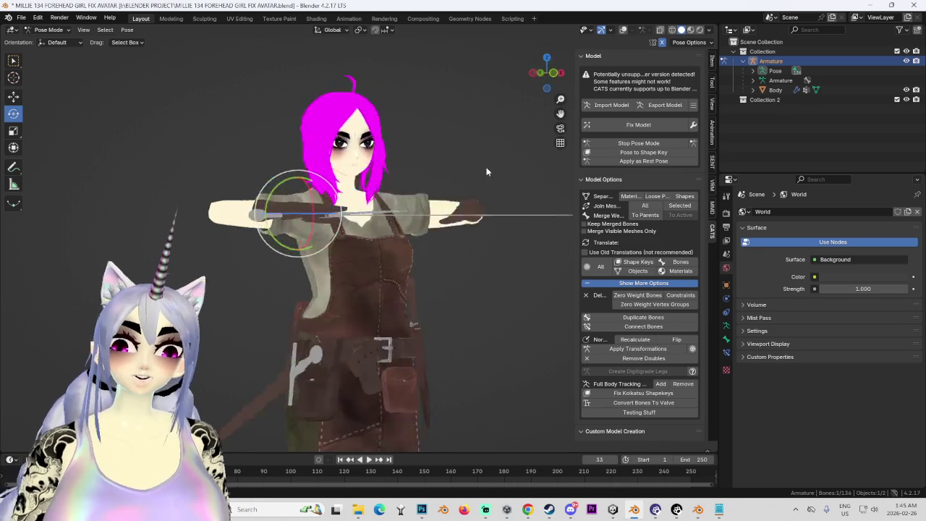
drag(327, 239, 314, 282)
mouse_move(315, 282)
middle_down()
mouse_move(475, 240)
mouse_move(421, 269)
mouse_move(393, 267)
middle_up()
Rotate the arm bone on the Y axis onto the hip and check front and back
key(r)
key(r)
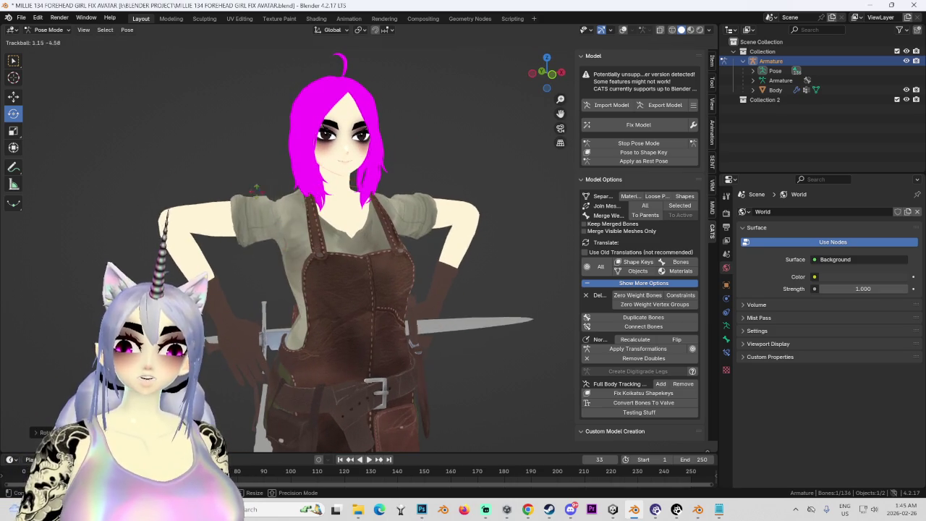
key(y)
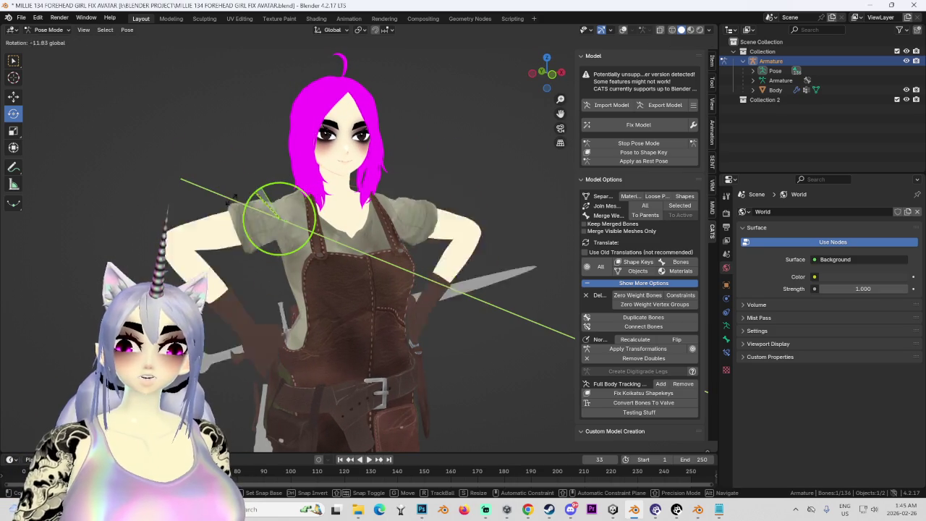
click(209, 221)
mouse_move(209, 221)
middle_down()
mouse_move(330, 228)
mouse_move(383, 249)
mouse_move(351, 244)
middle_up()
mouse_move(417, 248)
middle_down()
mouse_move(466, 272)
mouse_move(525, 244)
mouse_move(311, 250)
mouse_move(423, 277)
mouse_move(461, 316)
mouse_move(476, 296)
mouse_move(364, 250)
middle_up()
scroll(476, 297, up, 2)
scroll(468, 280, up, 2)
middle_drag(350, 153, 345, 215)
Leave Pose Mode and select the Body mesh
scroll(346, 215, down, 2)
scroll(346, 214, up, 1)
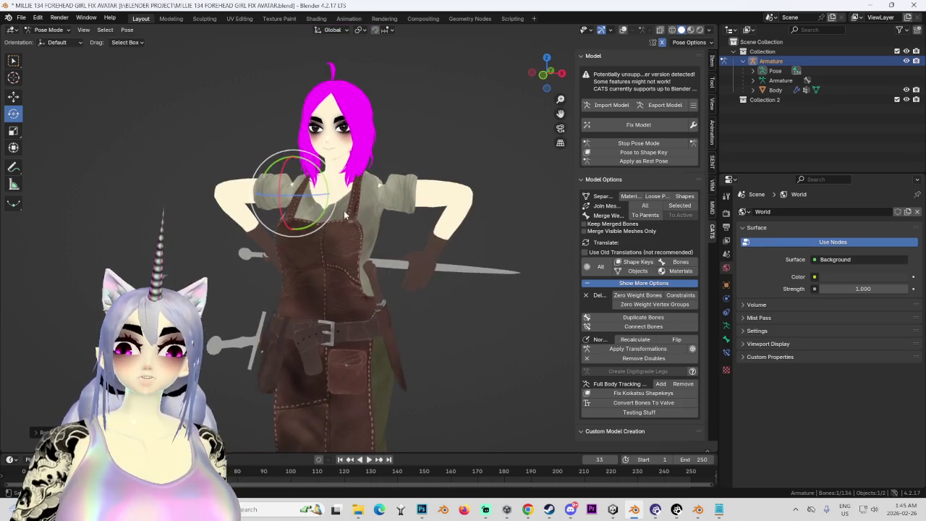
scroll(345, 215, up, 2)
scroll(365, 162, up, 1)
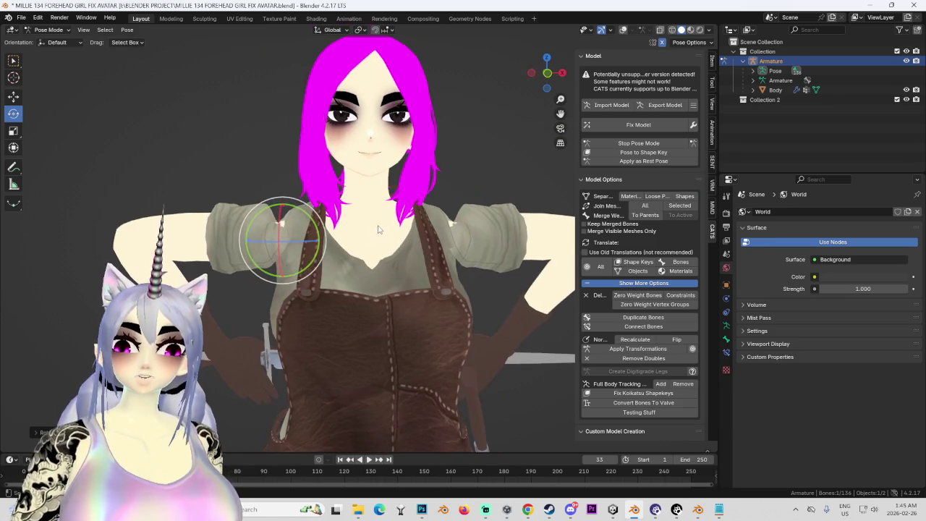
click(49, 29)
click(44, 42)
Put Body in Sculpt Mode, try an Inflate stroke around the eyes, then undo it
click(48, 29)
click(72, 66)
scroll(217, 173, up, 3)
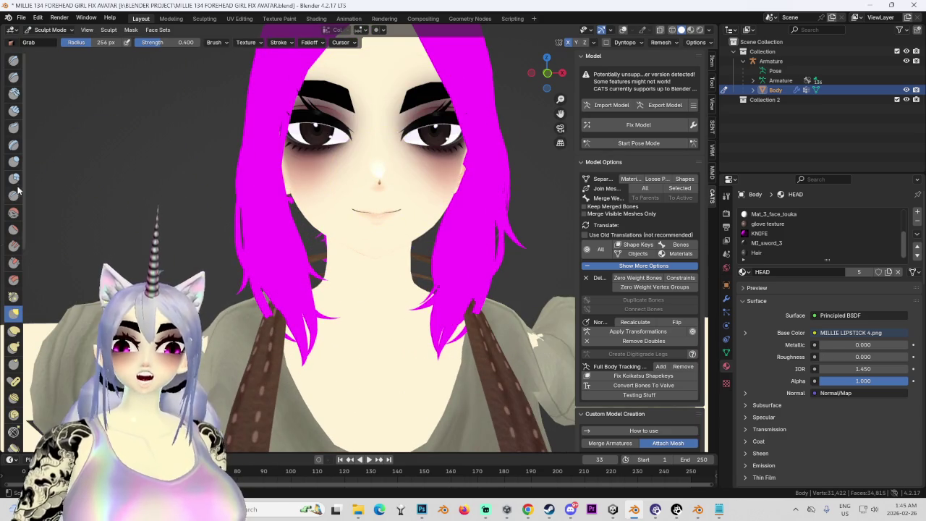
click(13, 161)
key(f)
click(397, 123)
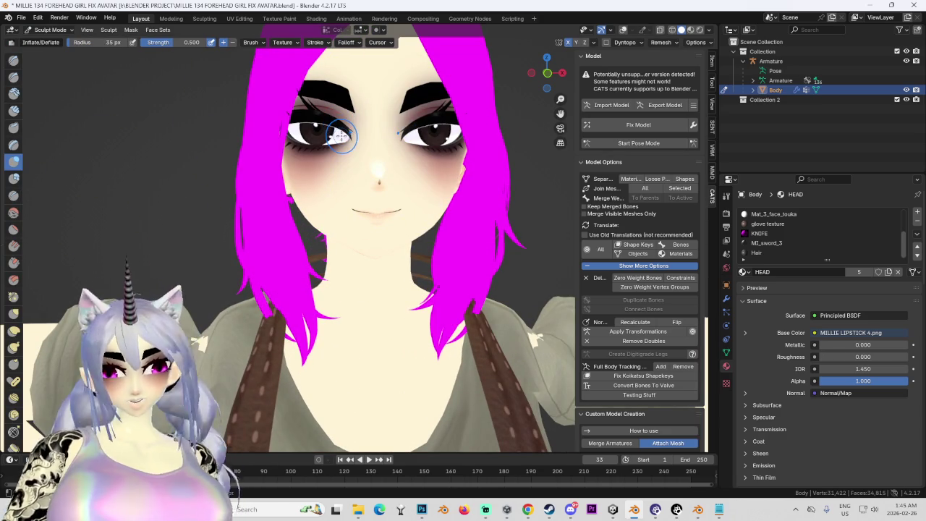
click(727, 198)
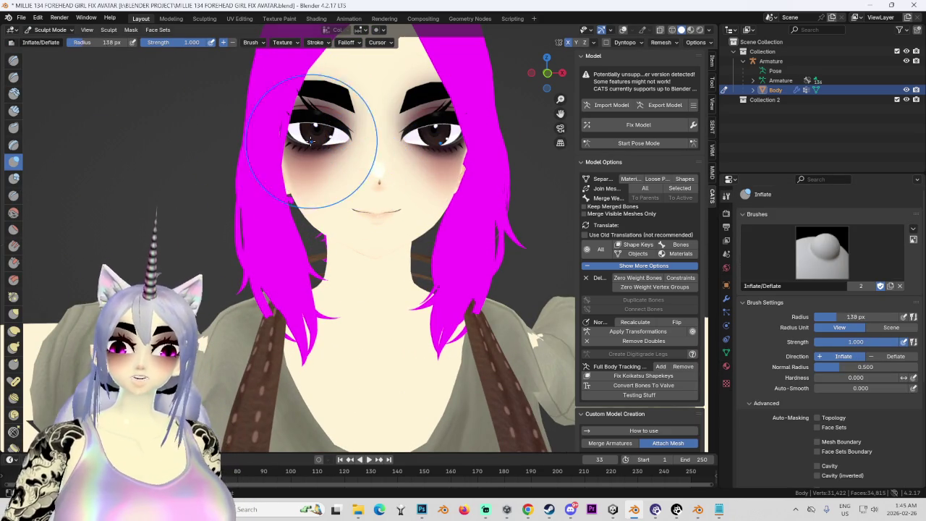
drag(318, 138, 434, 138)
key(f)
key(ctrl+z)
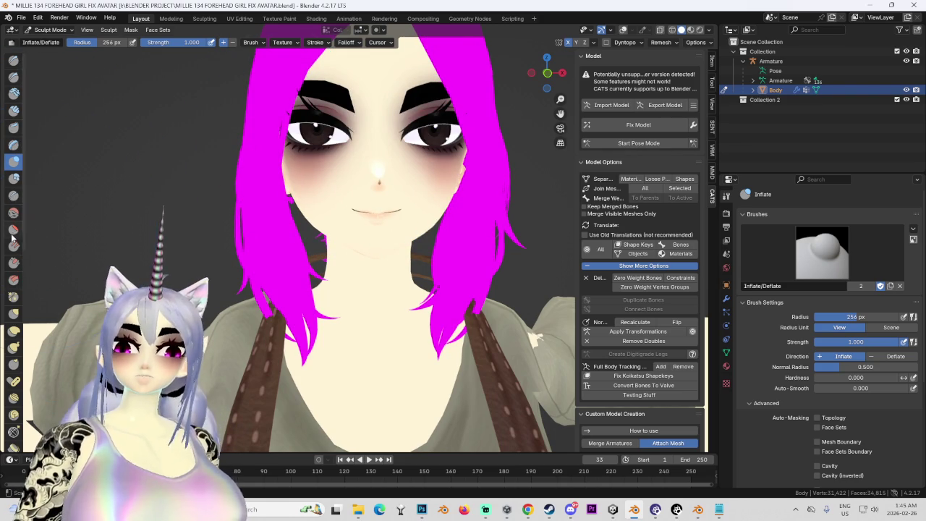
Sculpt both eyes larger and rounder with an enlarged, X-symmetric Blob brush
click(14, 178)
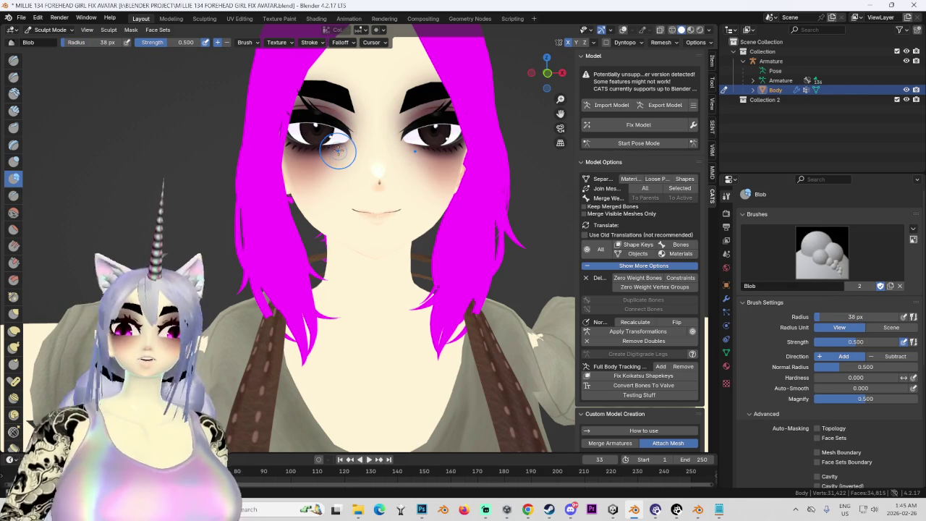
key(f)
mouse_move(319, 134)
mouse_down()
mouse_move(329, 141)
mouse_move(311, 124)
mouse_up()
click(14, 313)
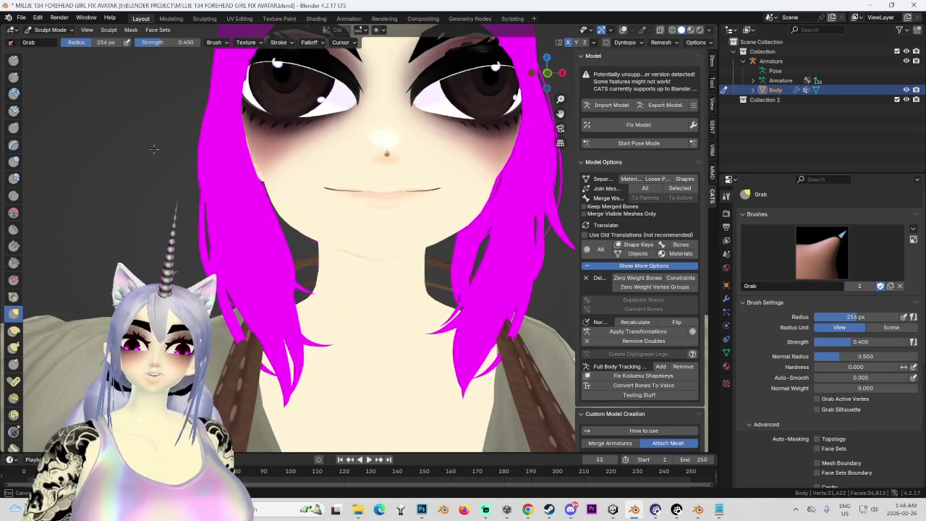
Zoom around the face and grab it wider with a lower mouth
scroll(434, 217, down, 3)
scroll(391, 178, up, 5)
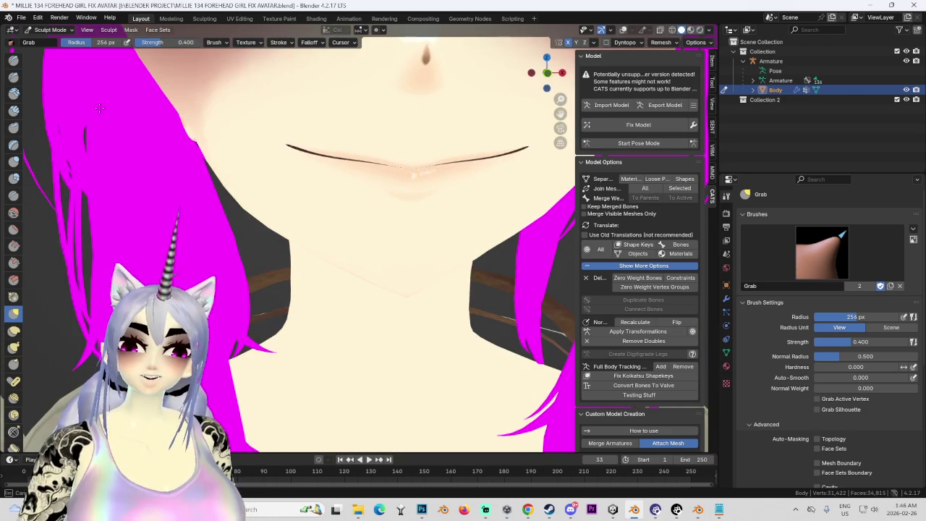
scroll(249, 165, down, 4)
scroll(250, 166, up, 3)
drag(306, 182, 340, 174)
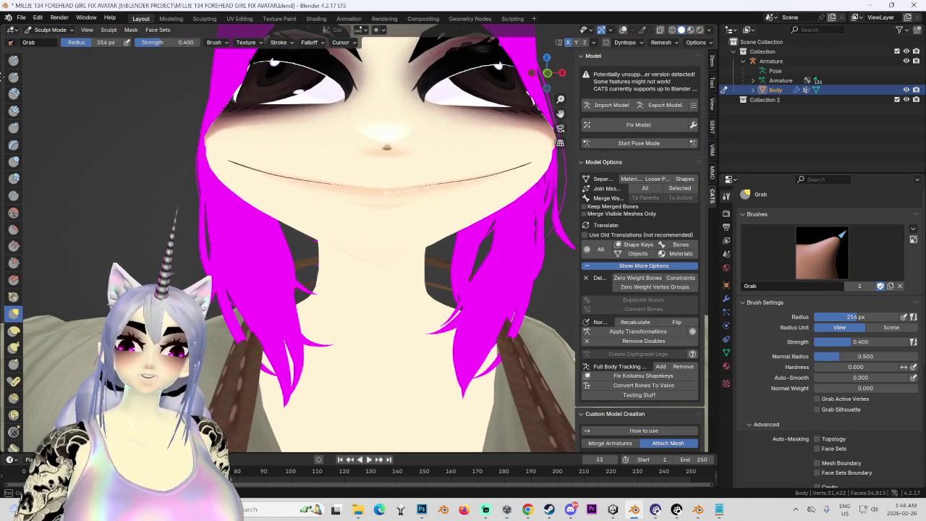
scroll(340, 173, down, 3)
scroll(344, 155, up, 2)
scroll(285, 128, up, 1)
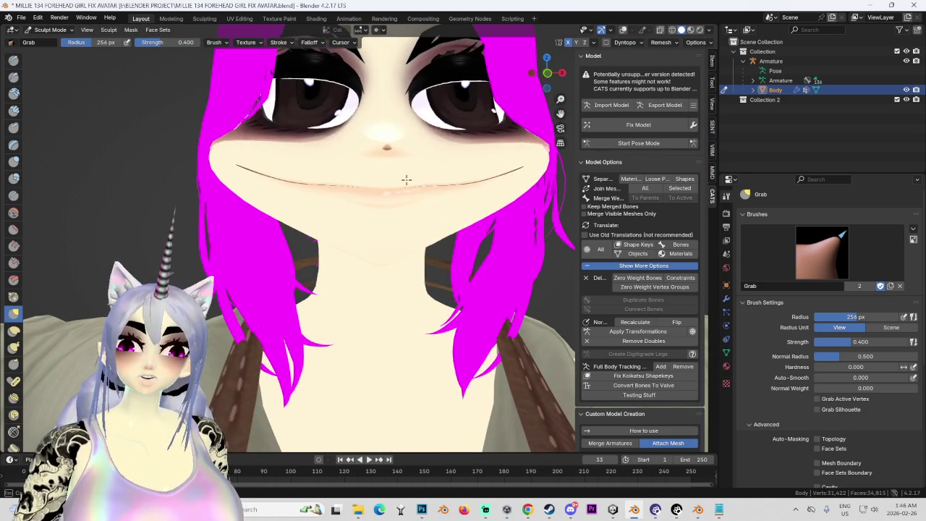
scroll(429, 189, down, 5)
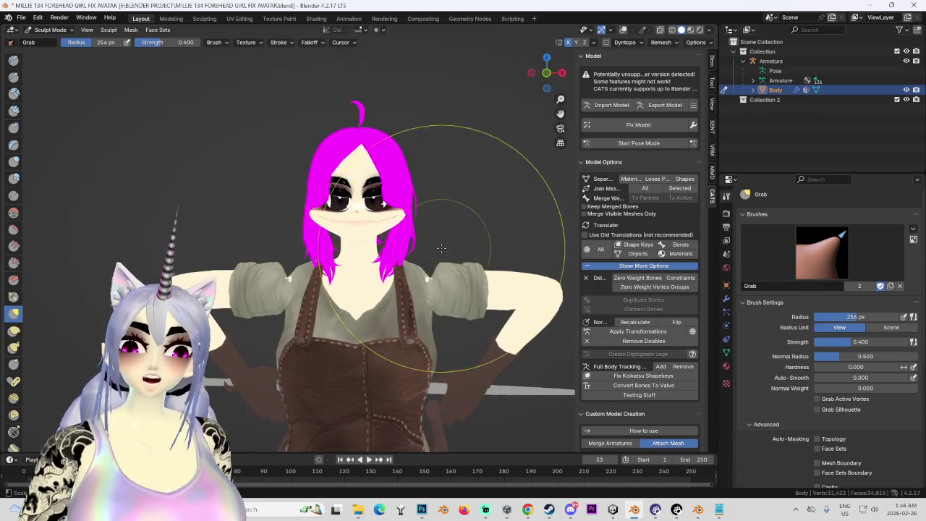
scroll(434, 228, up, 2)
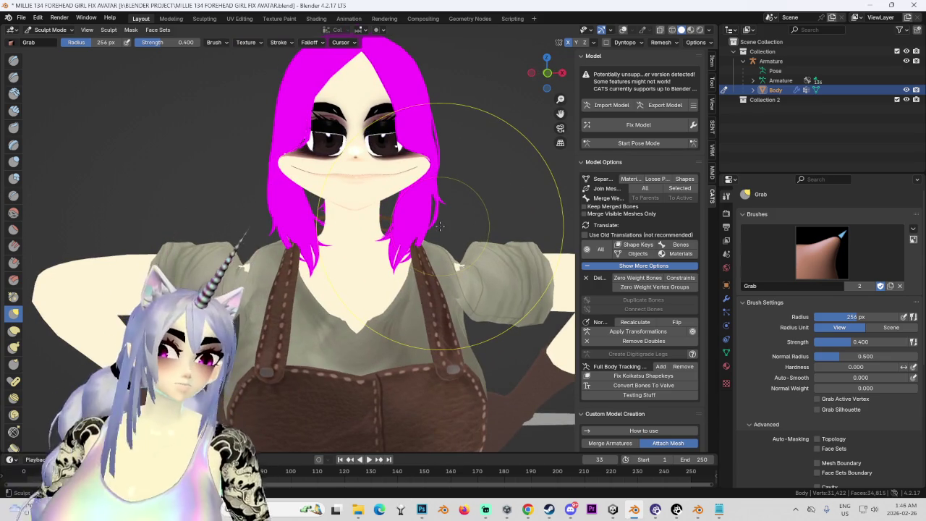
scroll(426, 306, up, 3)
scroll(423, 300, up, 3)
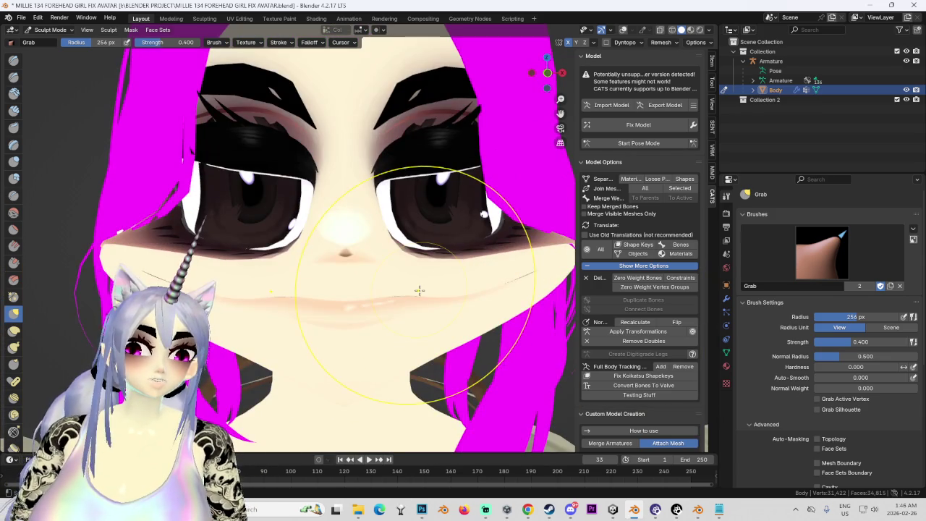
scroll(419, 290, down, 3)
scroll(409, 297, down, 2)
Inspect the face and body from side and three-quarter views, then bring up MILLIE 125 SWORD REPLACE
mouse_move(416, 271)
middle_down()
mouse_move(460, 307)
mouse_move(424, 252)
middle_up()
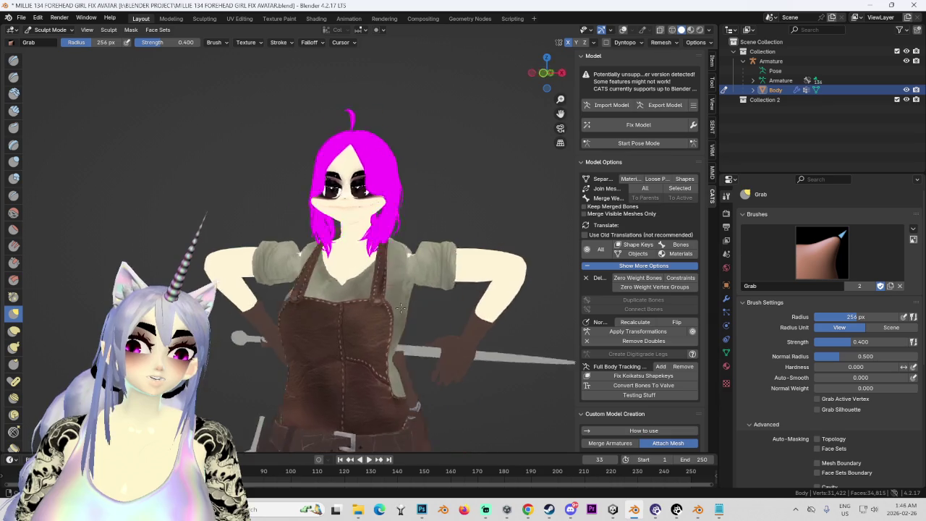
scroll(424, 252, up, 4)
scroll(423, 239, up, 2)
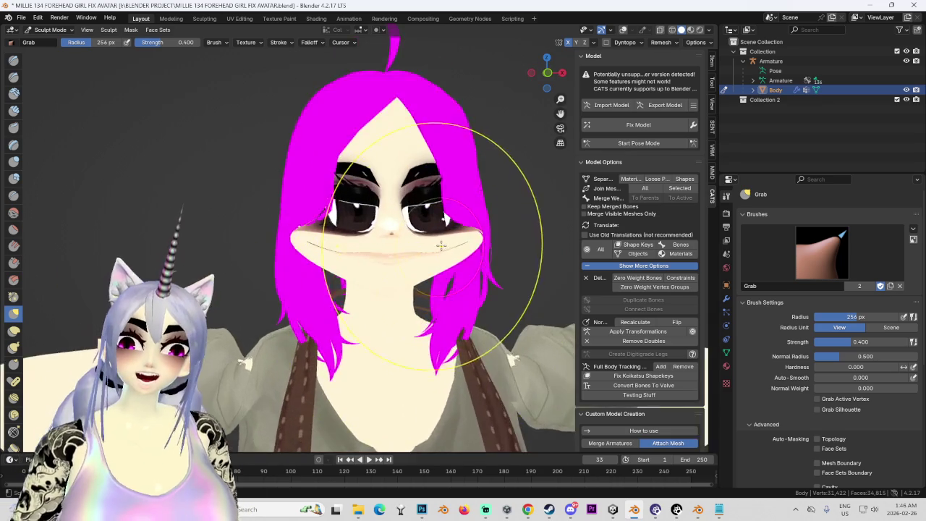
scroll(422, 238, up, 2)
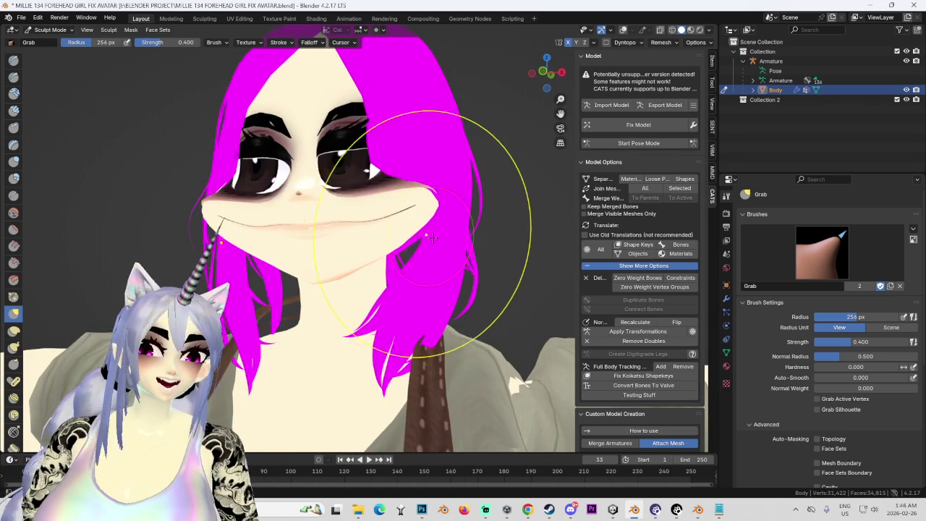
scroll(413, 255, down, 3)
scroll(413, 255, down, 2)
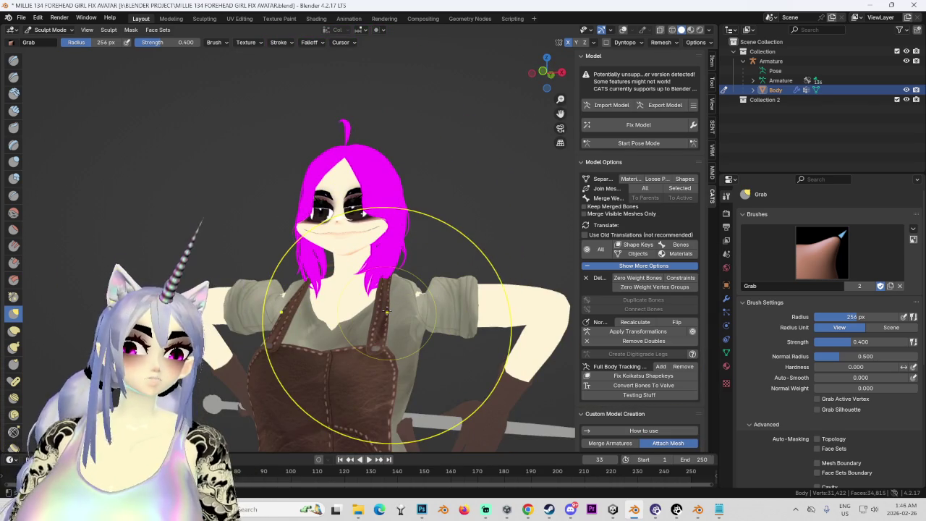
middle_drag(297, 309, 320, 265)
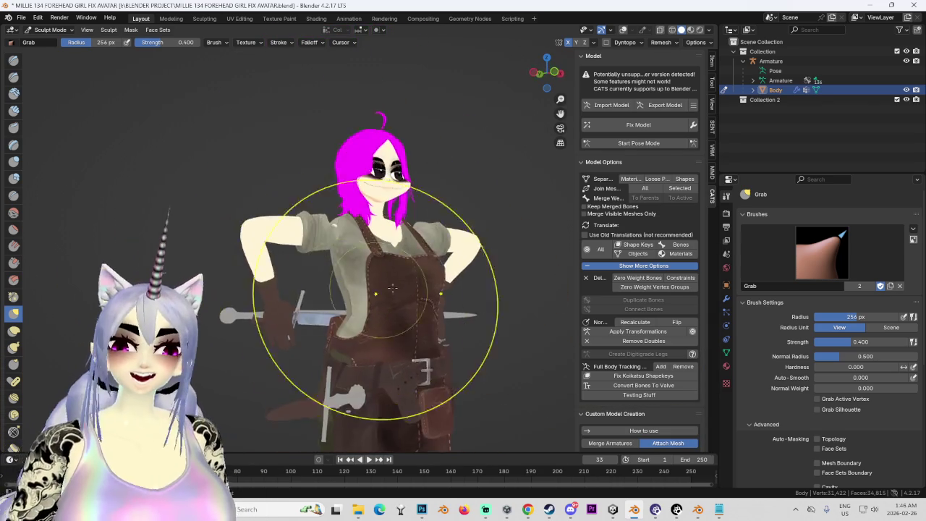
scroll(320, 266, up, 6)
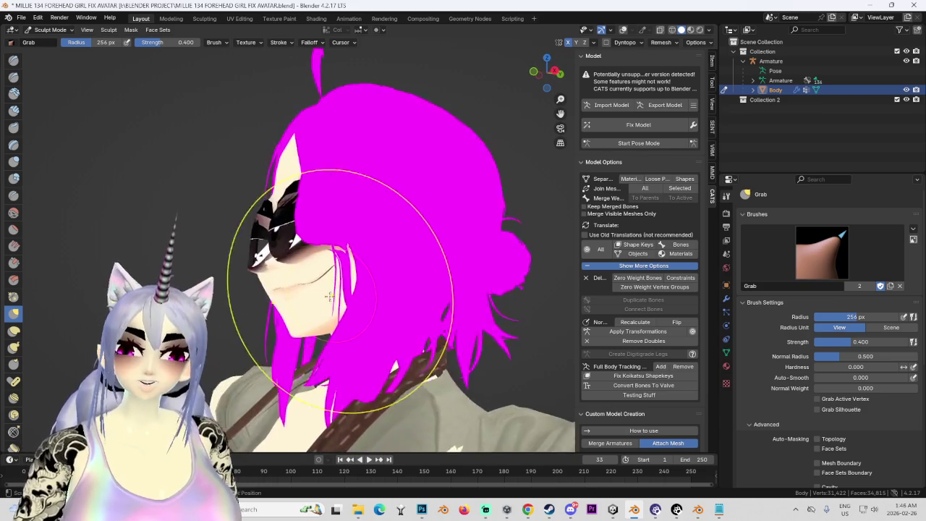
mouse_move(320, 266)
middle_down()
mouse_move(328, 303)
mouse_move(380, 282)
mouse_move(405, 324)
middle_up()
scroll(390, 300, down, 4)
scroll(405, 323, down, 3)
middle_drag(321, 217, 636, 486)
click(698, 511)
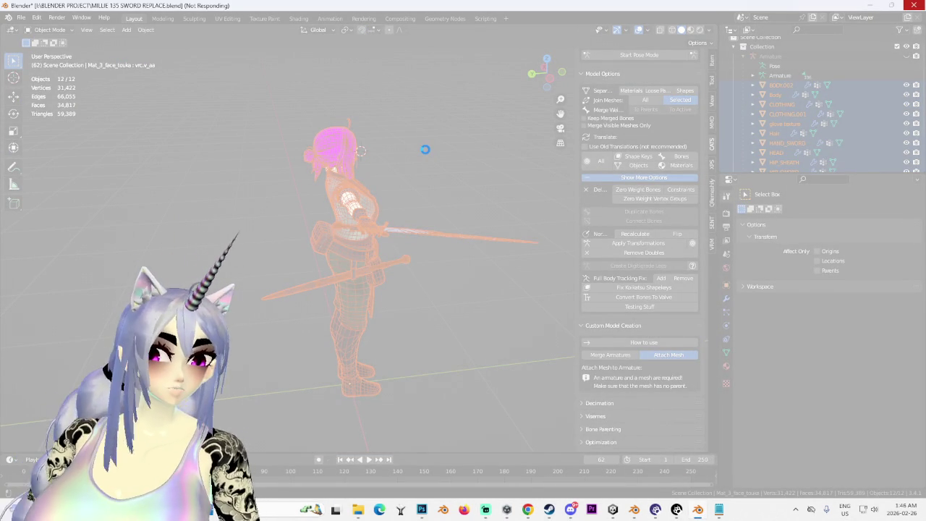
Return to the MILLIE 134 file and zoom into a head-on view of the face
key(alt+Tab)
scroll(377, 230, up, 3)
scroll(358, 213, up, 2)
scroll(340, 198, up, 2)
mouse_move(340, 197)
middle_down()
mouse_move(368, 186)
mouse_move(435, 222)
mouse_move(405, 239)
middle_up()
scroll(362, 184, up, 2)
scroll(424, 209, down, 2)
scroll(384, 212, down, 1)
scroll(403, 282, down, 2)
scroll(311, 210, up, 3)
Orbit to a side close-up of the cheek and eye, then switch to the sword-replace file
mouse_move(311, 209)
middle_down()
mouse_move(317, 222)
mouse_move(351, 222)
mouse_move(337, 230)
middle_up()
scroll(340, 222, down, 2)
scroll(350, 221, down, 2)
scroll(338, 230, down, 1)
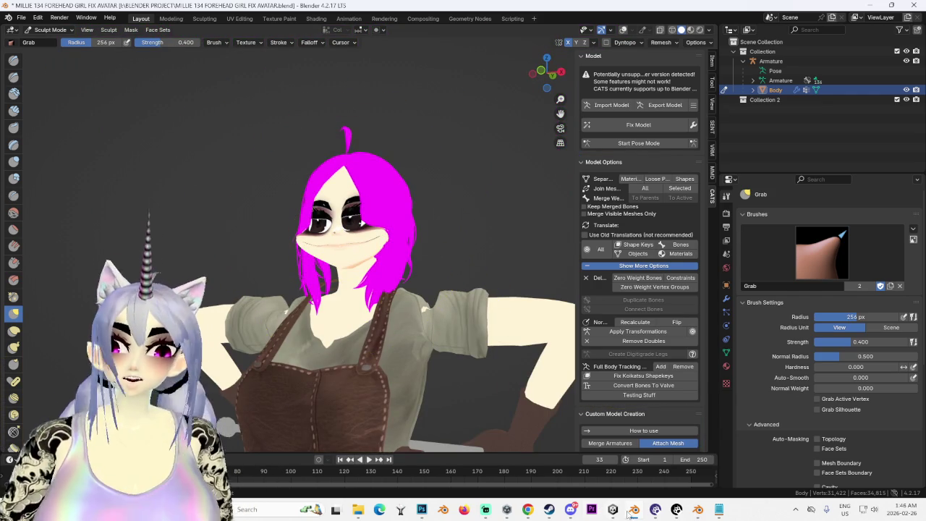
click(696, 510)
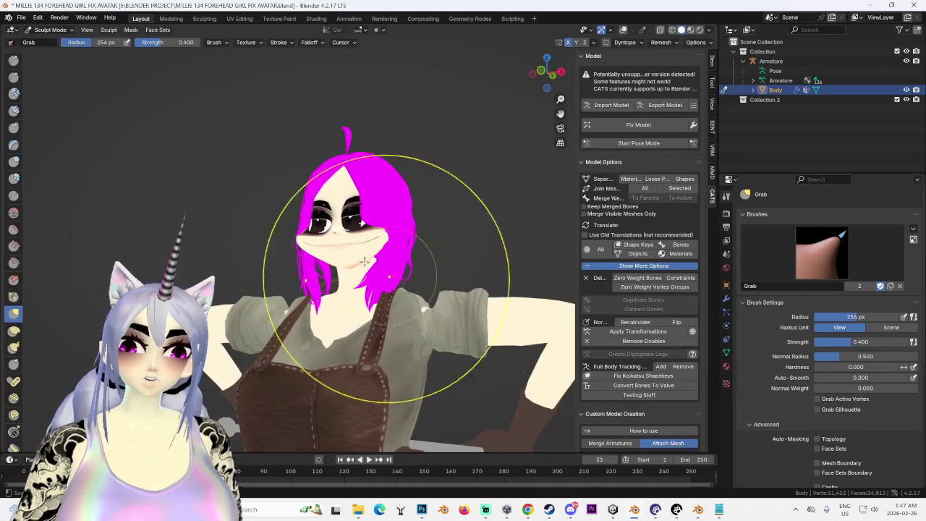
Zoom into the face, view it from below, then switch to the MILLIE 125 sword-replace file
scroll(407, 255, up, 2)
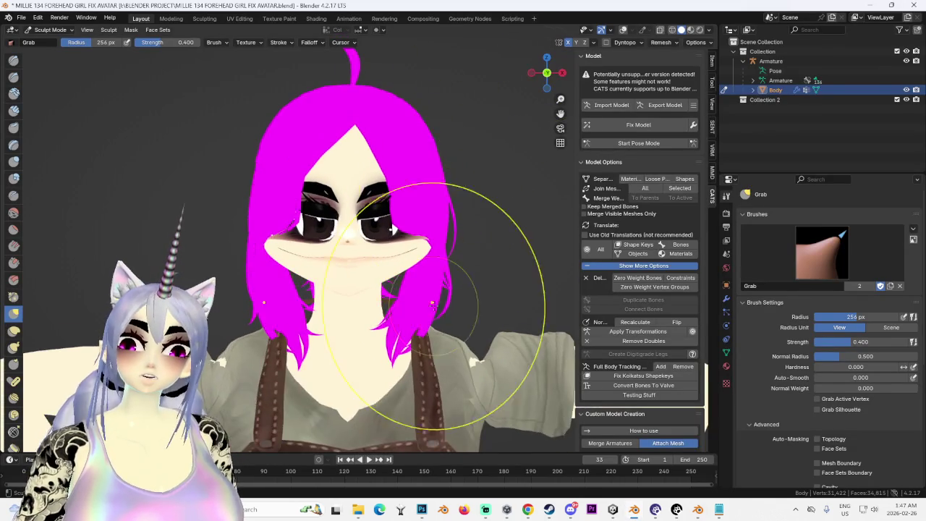
scroll(413, 268, up, 3)
scroll(253, 179, up, 2)
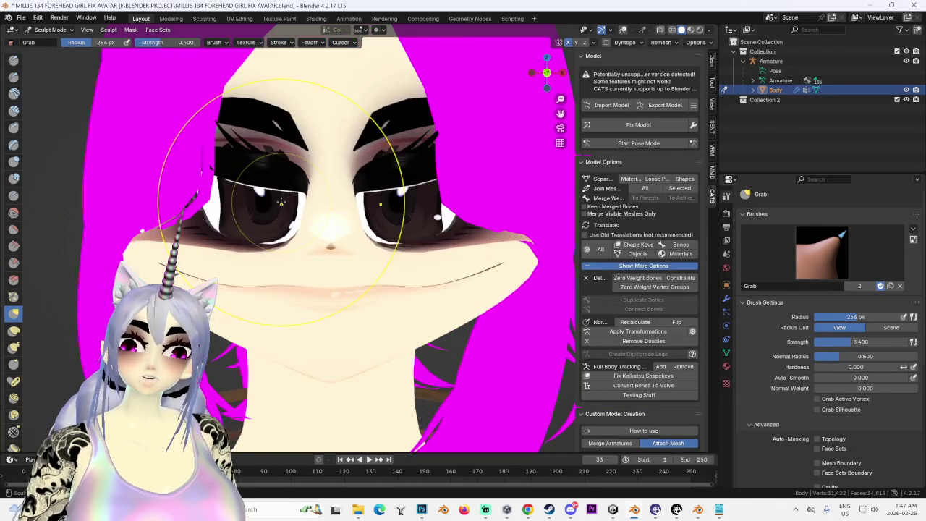
mouse_move(250, 176)
middle_down()
mouse_move(332, 188)
mouse_move(326, 217)
middle_up()
scroll(321, 238, down, 4)
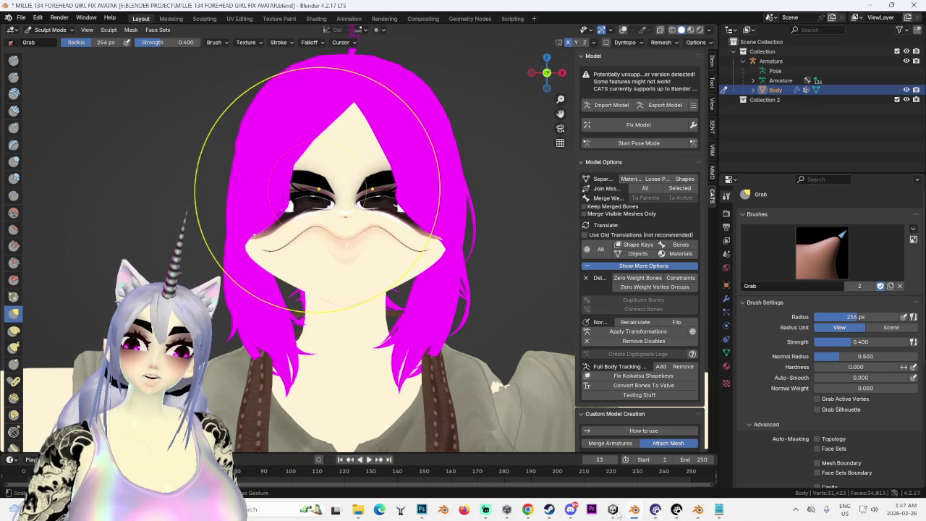
click(701, 511)
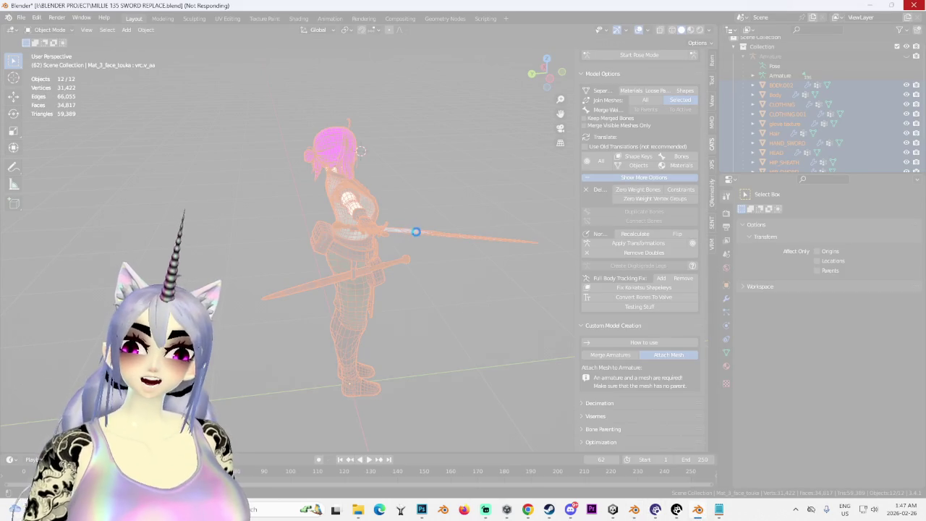
In Unity, orbit to the belt, select BODY_ALBEDO_2K GREASE 2, and open it in Photoshop
click(613, 509)
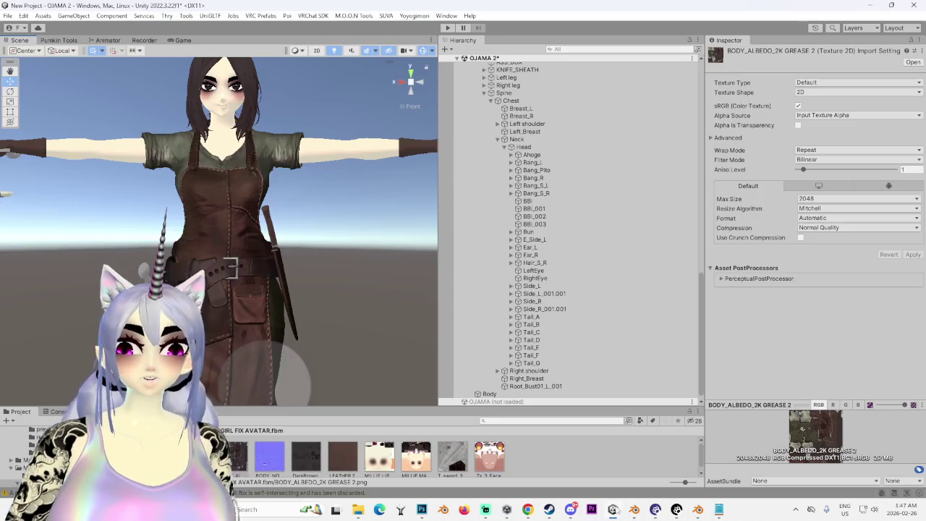
mouse_move(220, 186)
alt+mouse_down()
mouse_move(312, 267)
mouse_move(437, 445)
alt+mouse_up()
scroll(359, 279, up, 3)
click(242, 453)
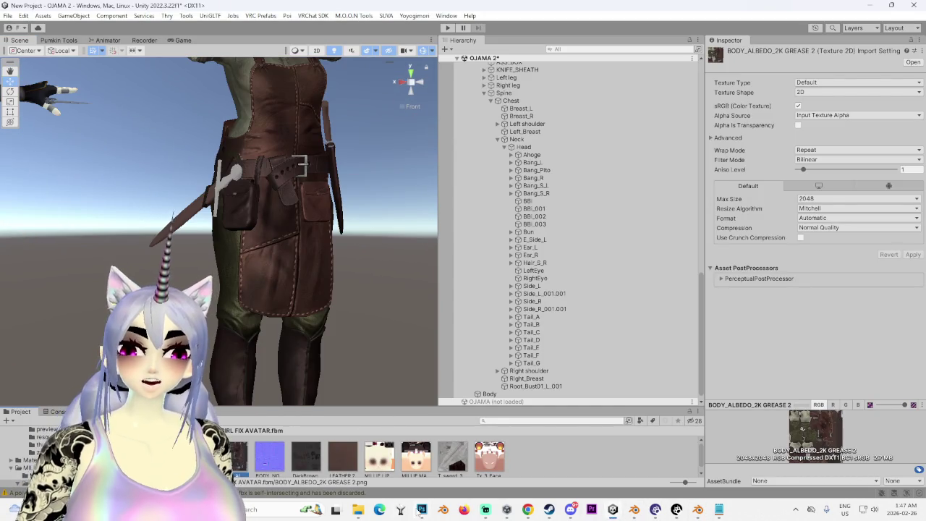
click(422, 509)
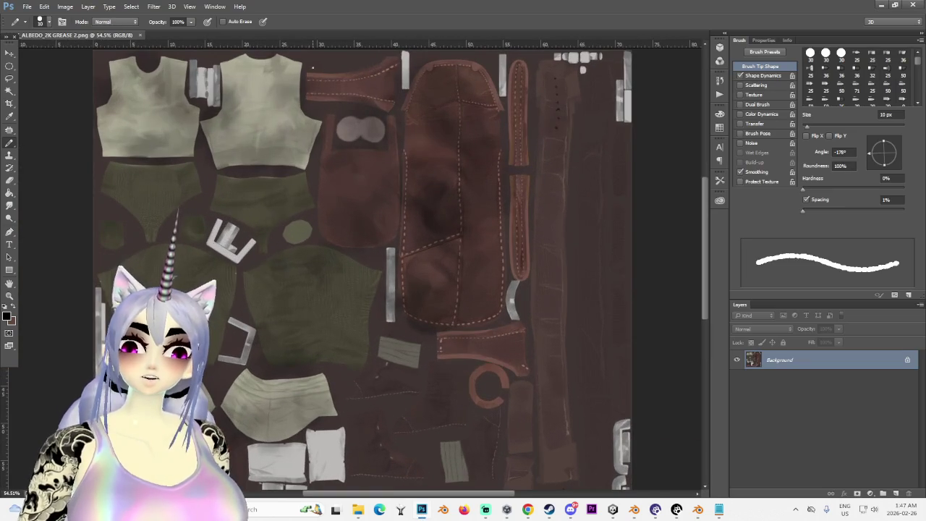
Start a polygonal lasso along the top and right edge of the leather pieces
drag(12, 80, 50, 88)
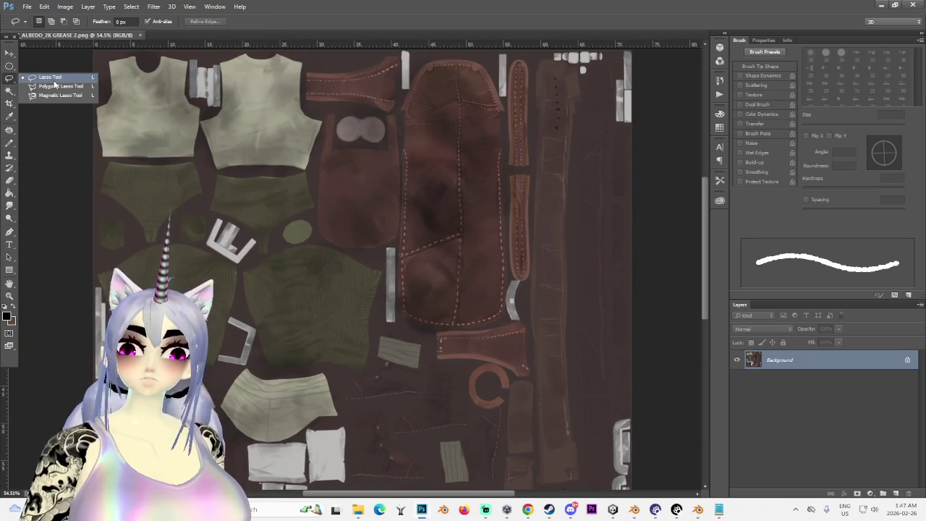
alt+scroll(319, 238, up, 2)
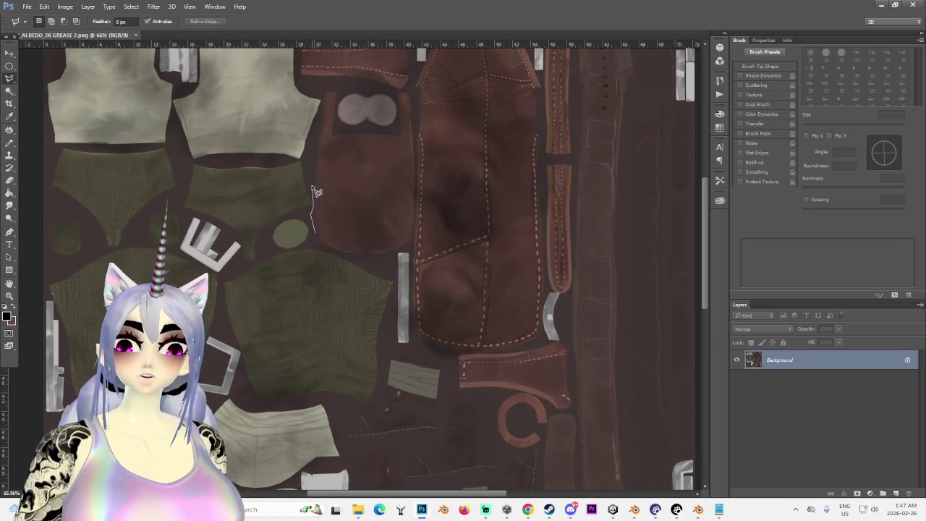
scroll(316, 191, up, 3)
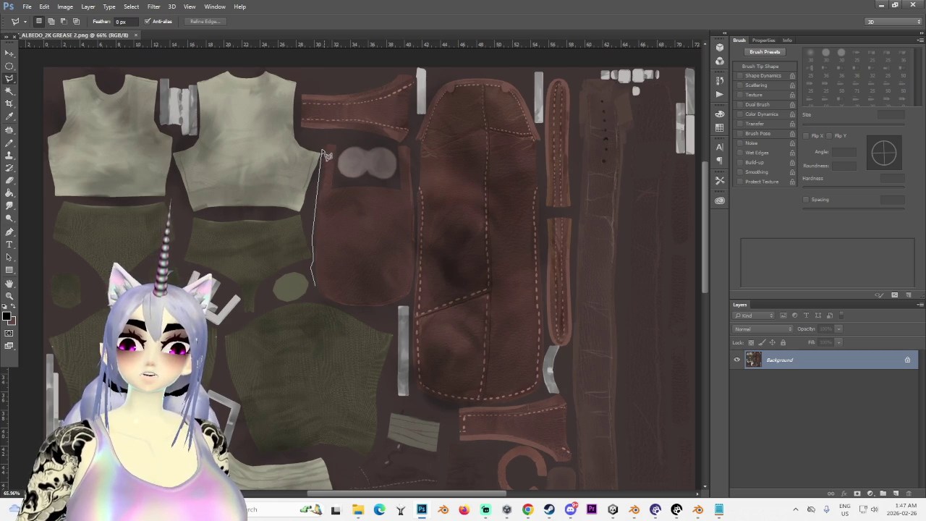
click(295, 126)
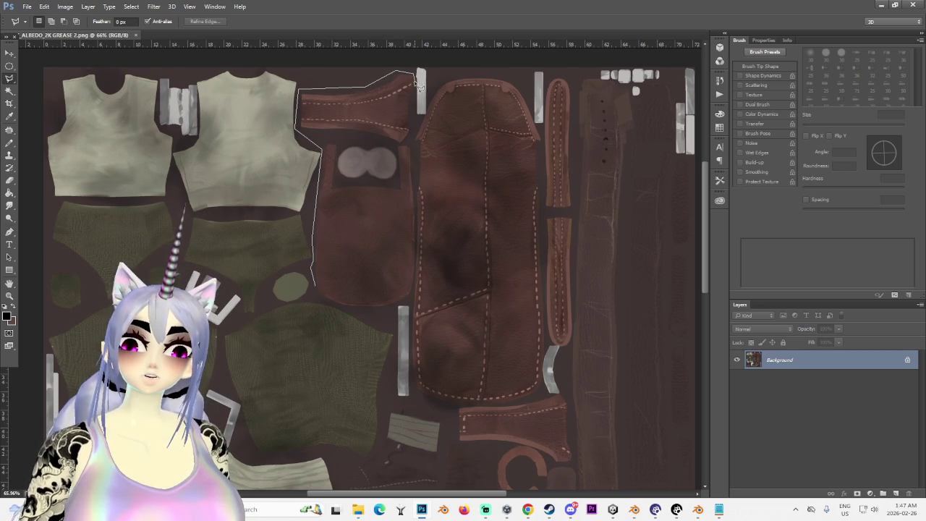
click(408, 140)
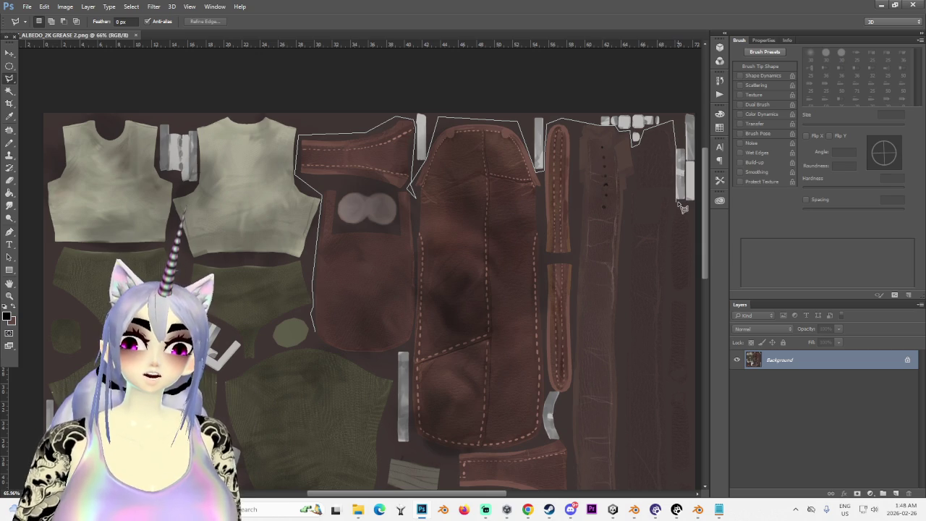
scroll(647, 207, right, 2)
scroll(624, 207, down, 2)
scroll(651, 325, down, 2)
scroll(658, 375, down, 1)
scroll(639, 331, down, 3)
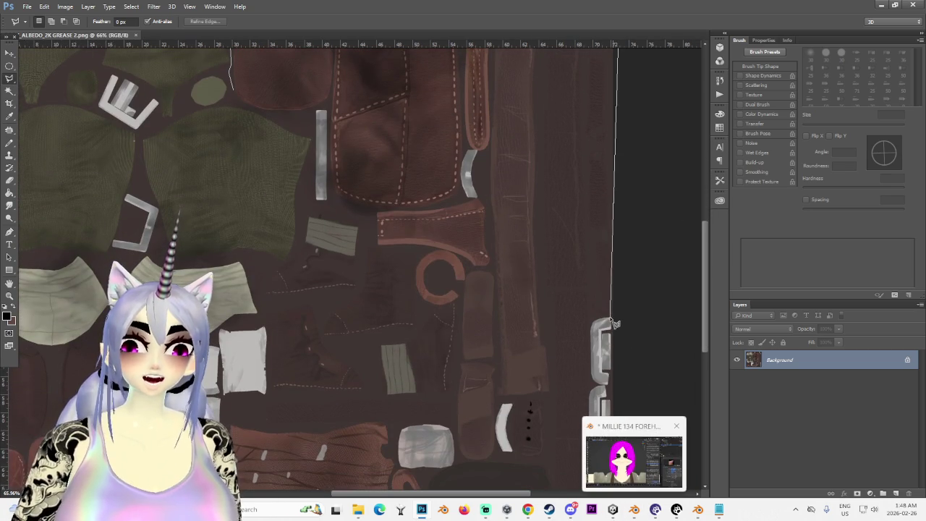
click(611, 317)
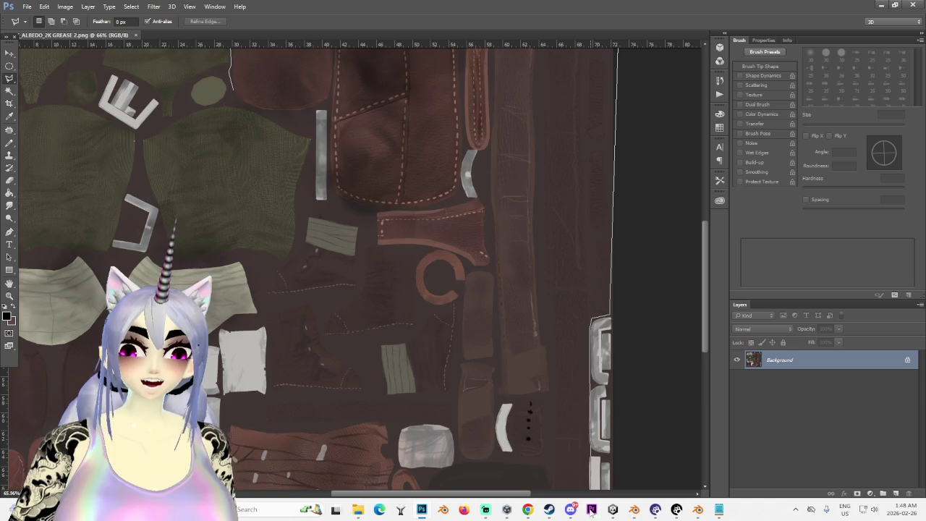
scroll(593, 479, down, 5)
click(596, 332)
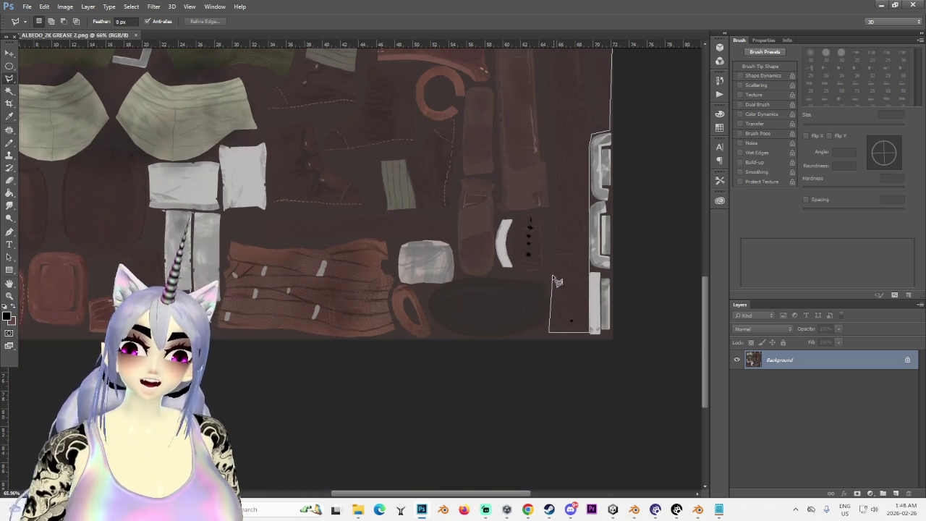
Trace the lasso around the small lower pieces and past the C-shaped curved piece
click(555, 305)
click(549, 272)
click(517, 272)
click(512, 258)
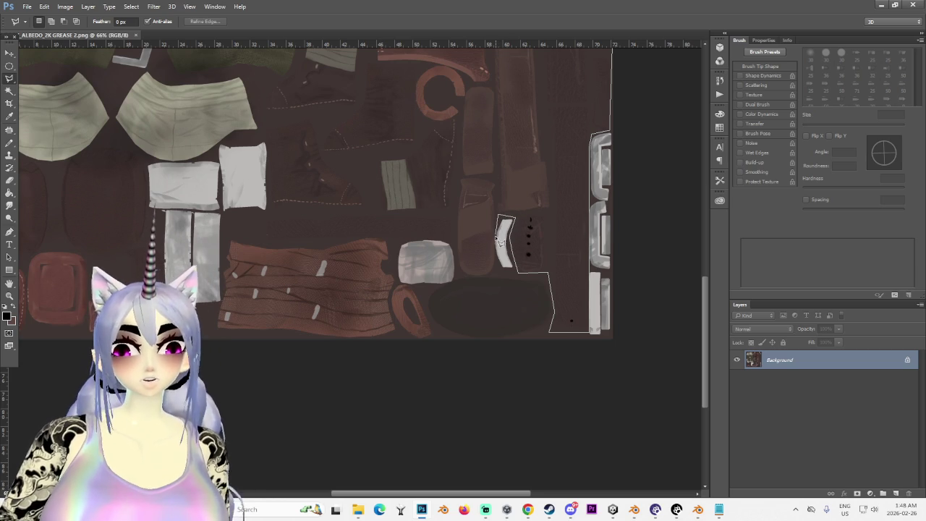
click(496, 275)
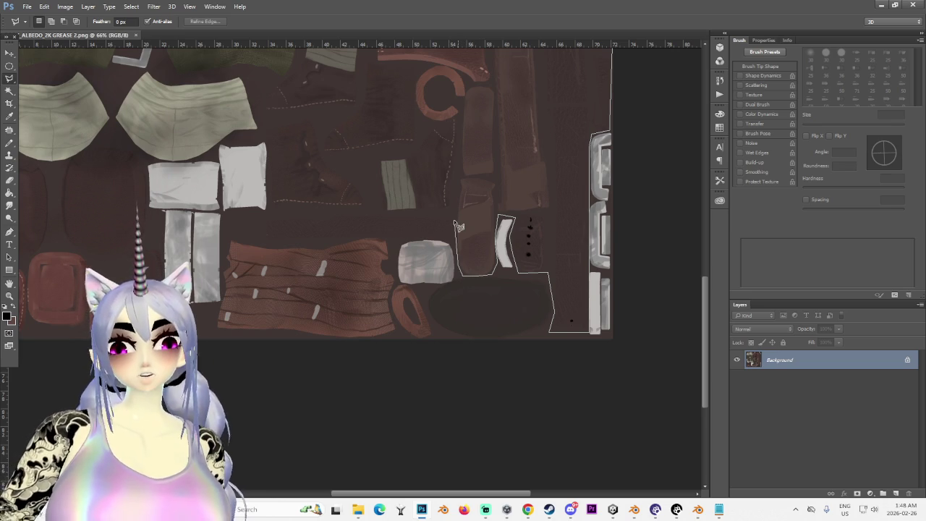
click(464, 276)
scroll(452, 145, up, 2)
scroll(443, 297, up, 2)
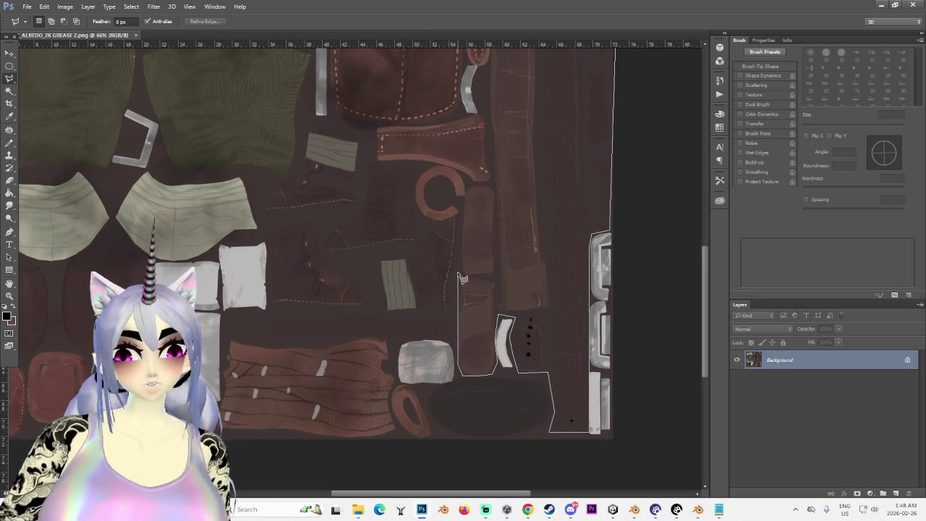
scroll(463, 264, up, 3)
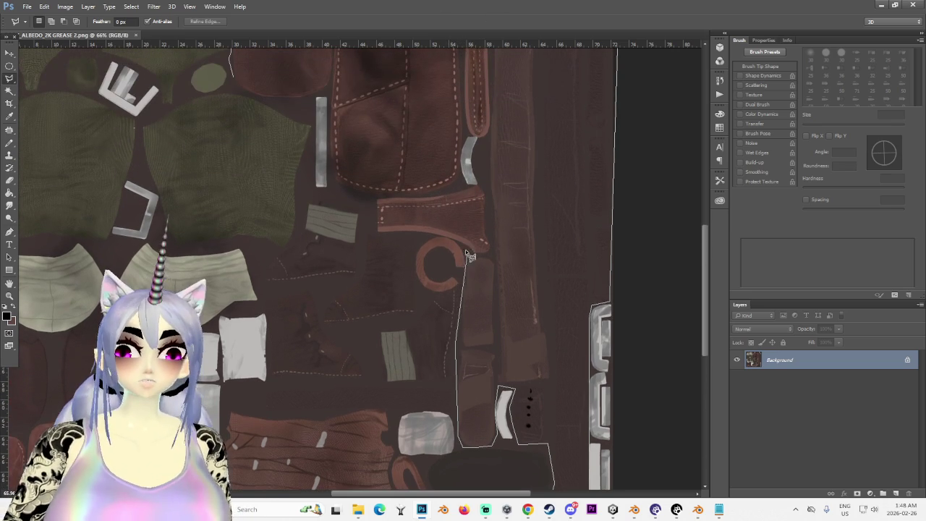
click(431, 297)
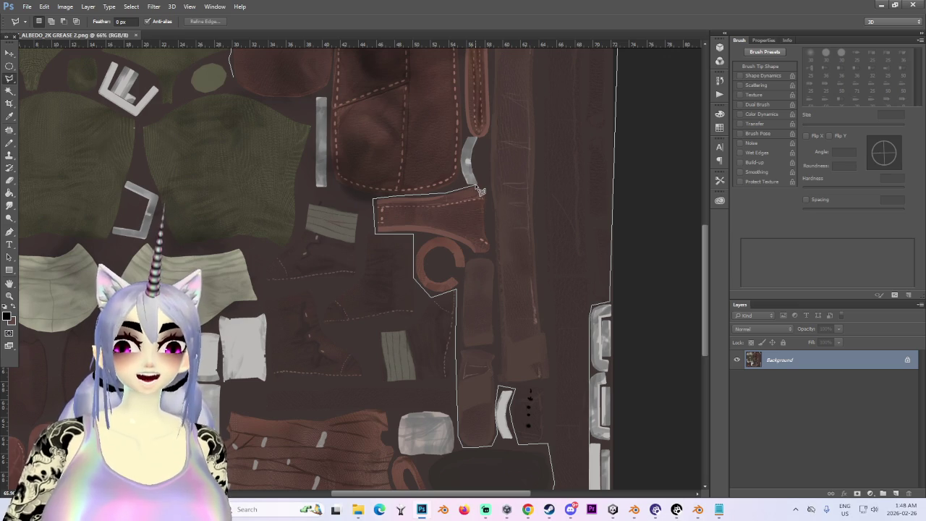
scroll(480, 191, up, 1)
scroll(480, 209, up, 1)
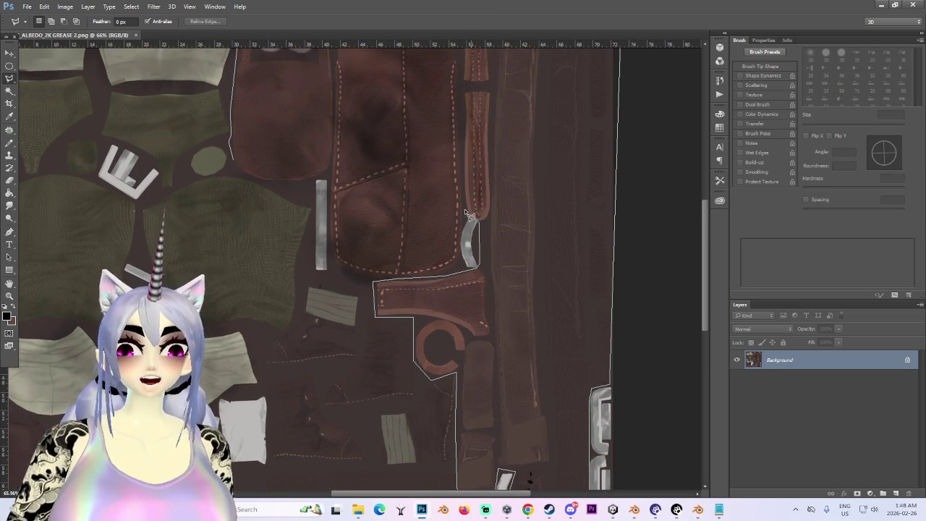
scroll(464, 209, up, 1)
scroll(466, 144, up, 1)
scroll(467, 139, up, 1)
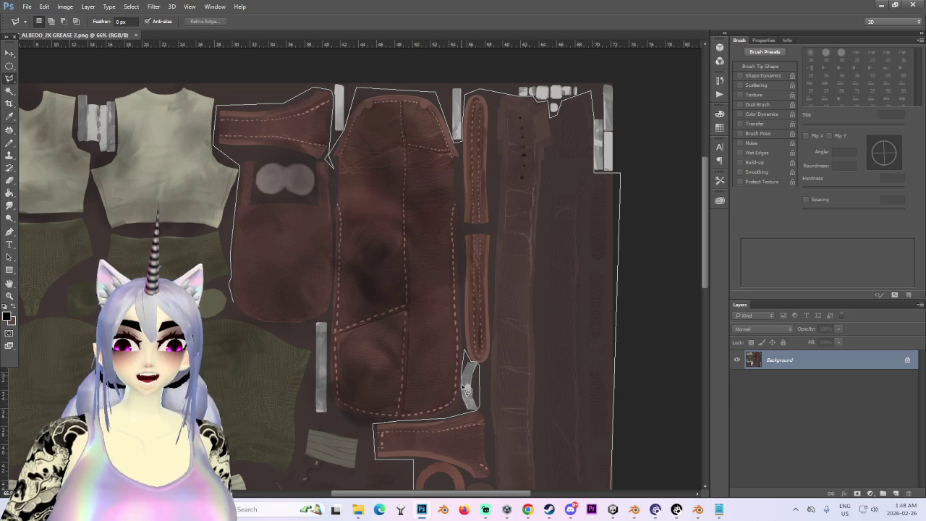
Close the lasso around the lower leather pieces, copy them to Layer 1, and return to Blender
click(472, 410)
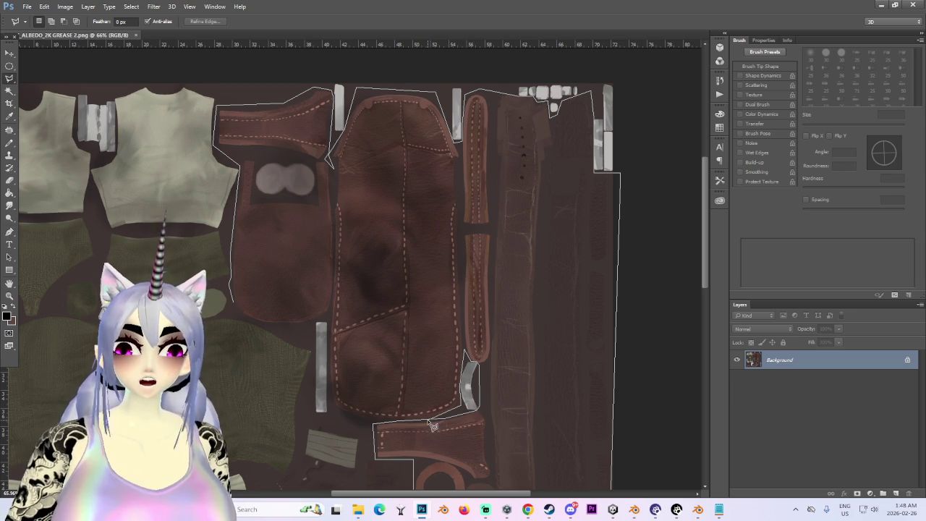
click(371, 427)
click(330, 402)
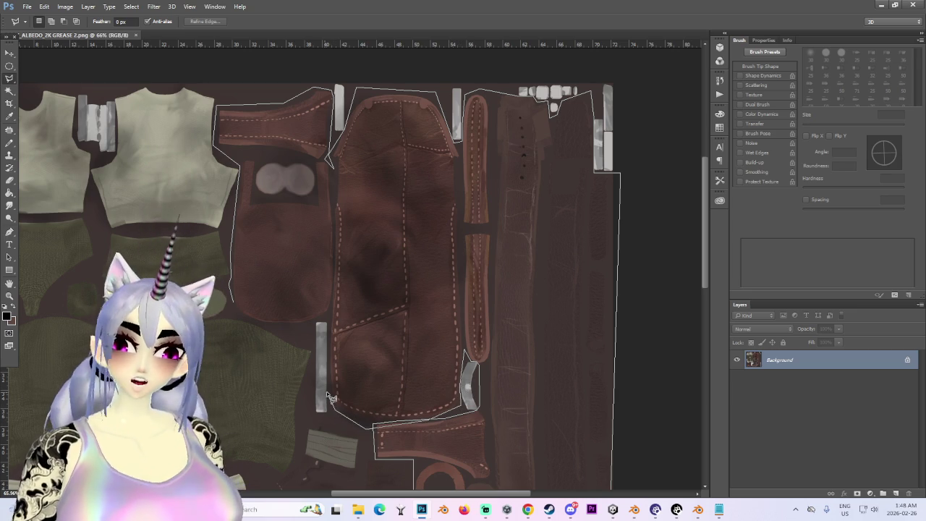
click(329, 316)
click(252, 324)
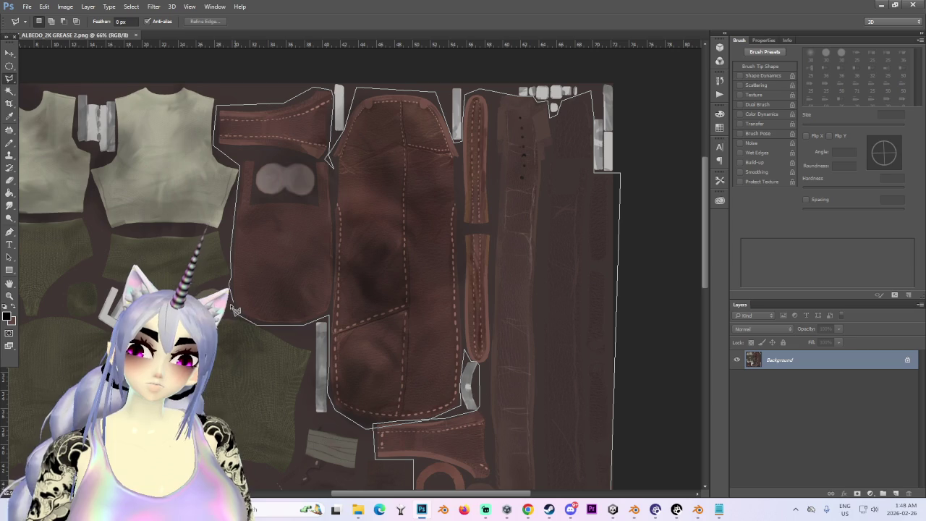
click(234, 298)
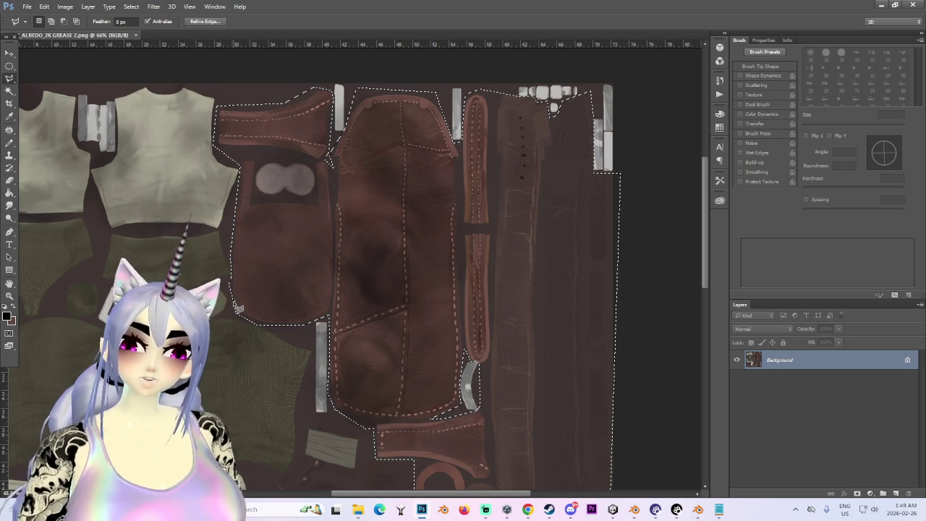
alt+scroll(352, 283, down, 1)
key(ctrl+j)
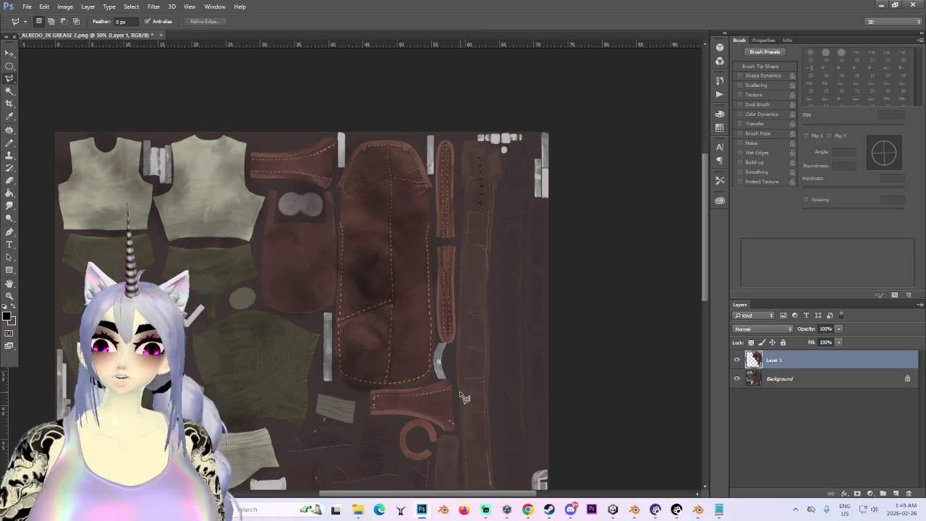
alt+scroll(460, 391, down, 2)
click(634, 511)
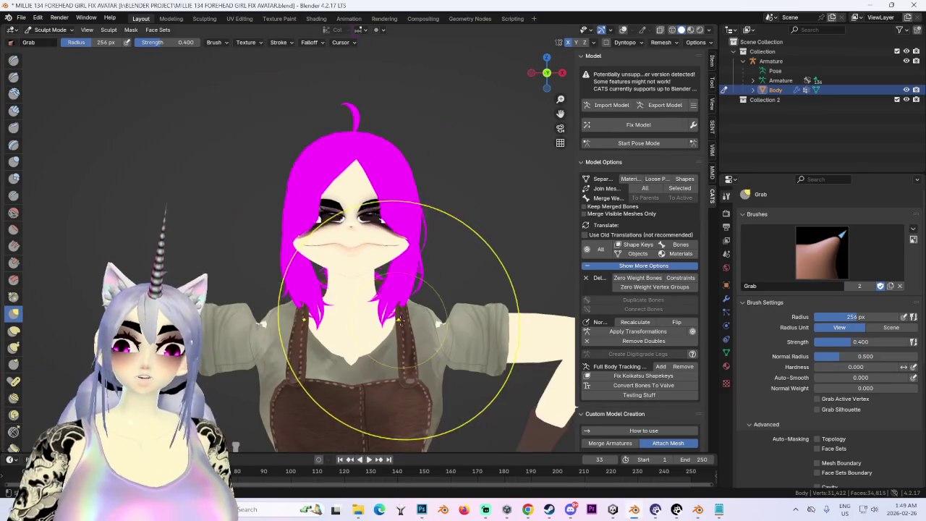
Set the sword replacement file to a solid front view and save it under a new version number
click(697, 511)
drag(535, 72, 544, 75)
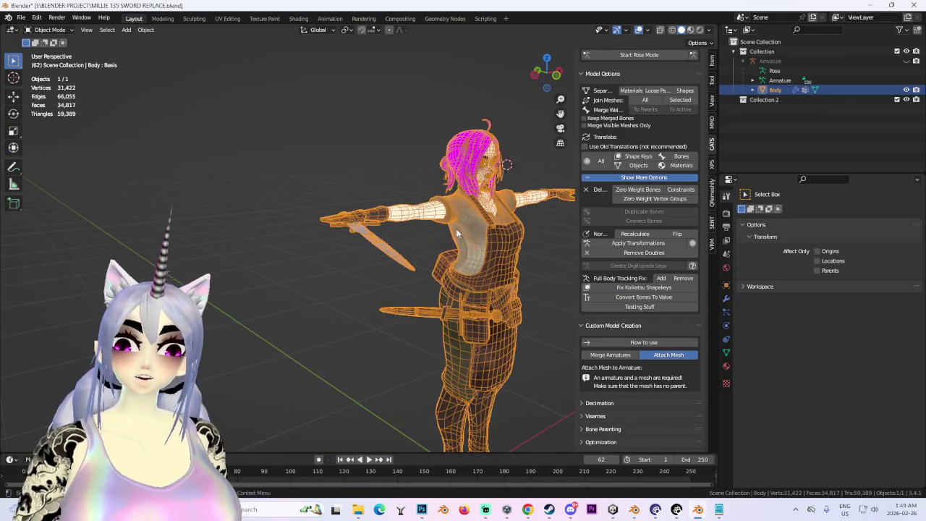
click(544, 76)
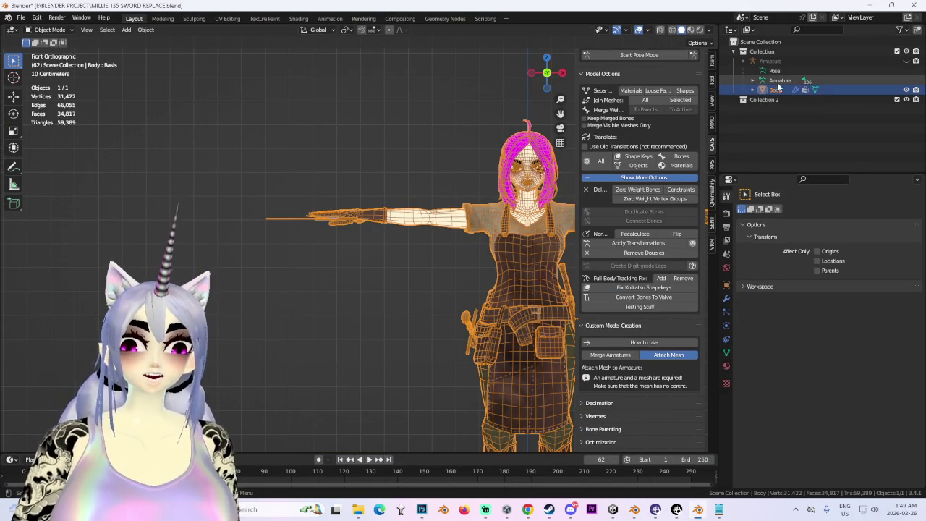
click(641, 31)
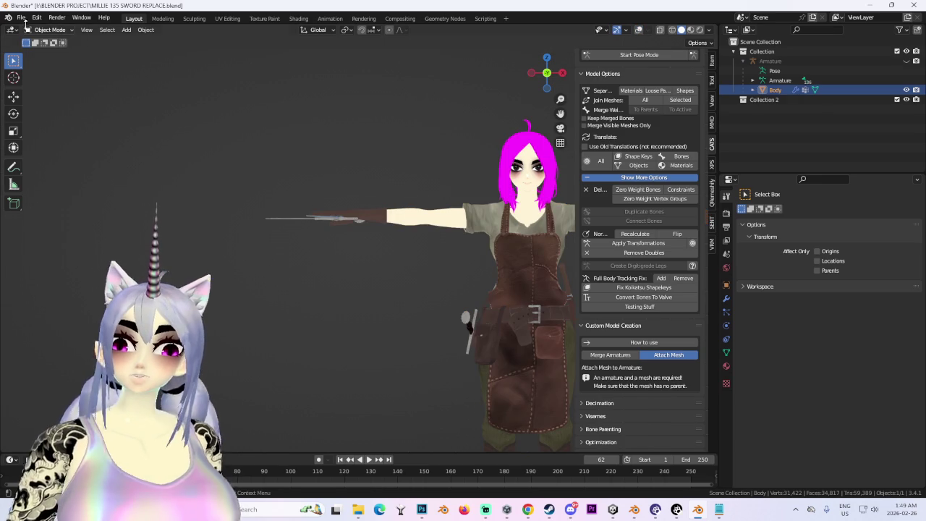
click(21, 17)
click(40, 93)
click(221, 420)
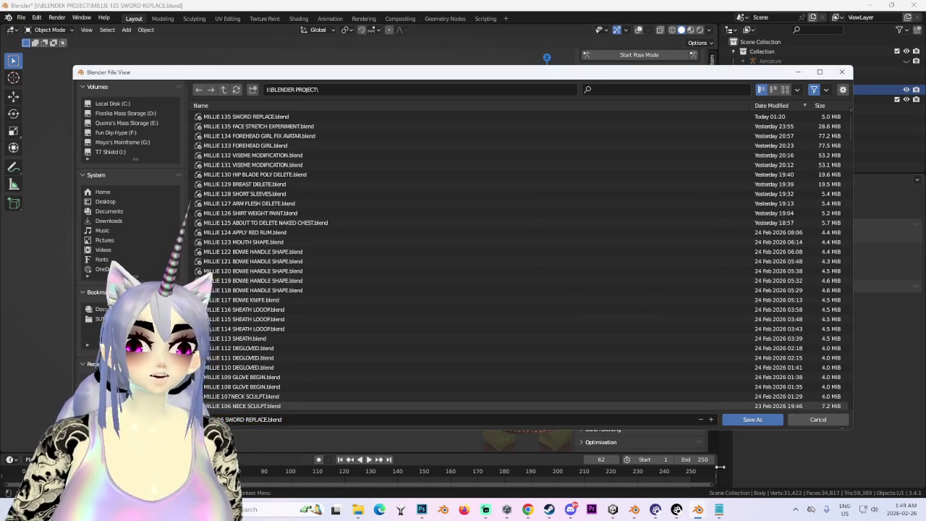
click(752, 419)
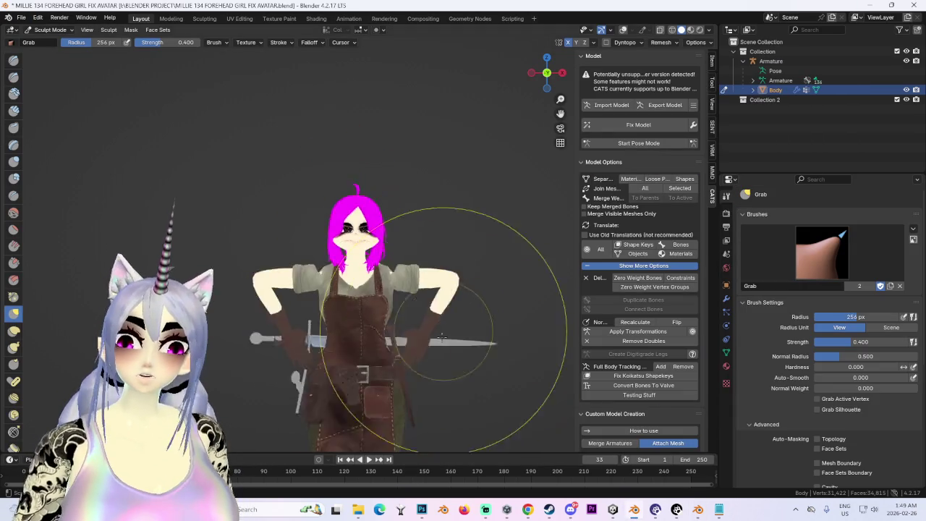
Put the avatar armature in pose mode, overlay the wireframe, grid and bones, then stop pose mode
scroll(343, 253, down, 2)
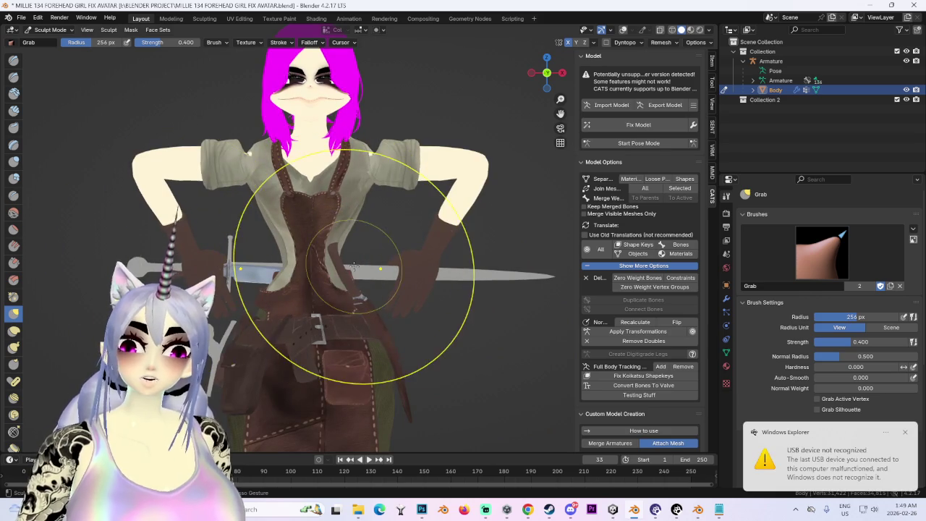
scroll(311, 391, down, 4)
middle_drag(311, 391, 416, 241)
click(639, 143)
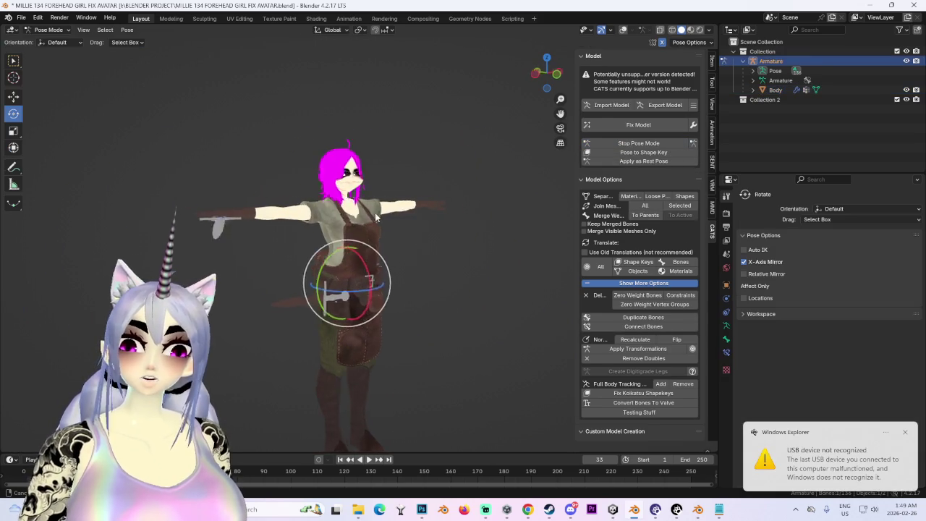
scroll(376, 262, up, 3)
middle_drag(377, 262, 432, 198)
click(431, 198)
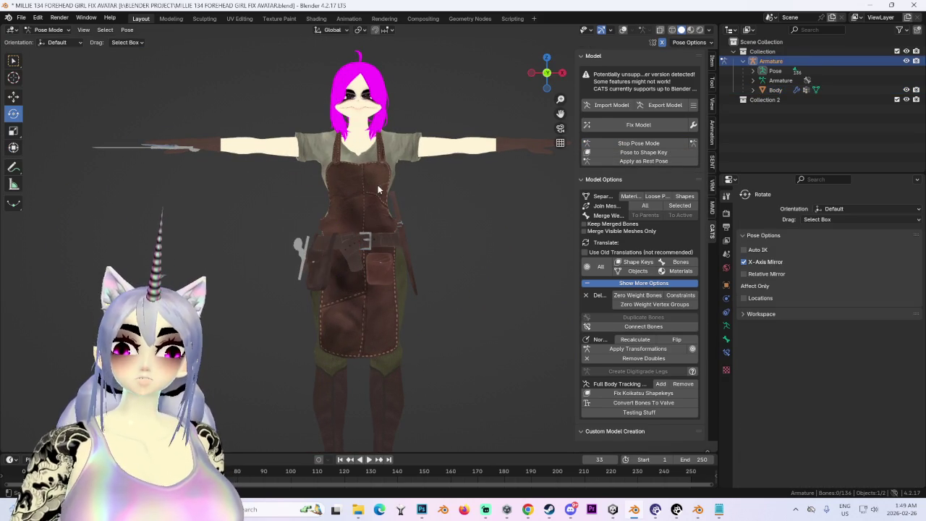
click(623, 29)
click(391, 178)
click(49, 30)
click(47, 43)
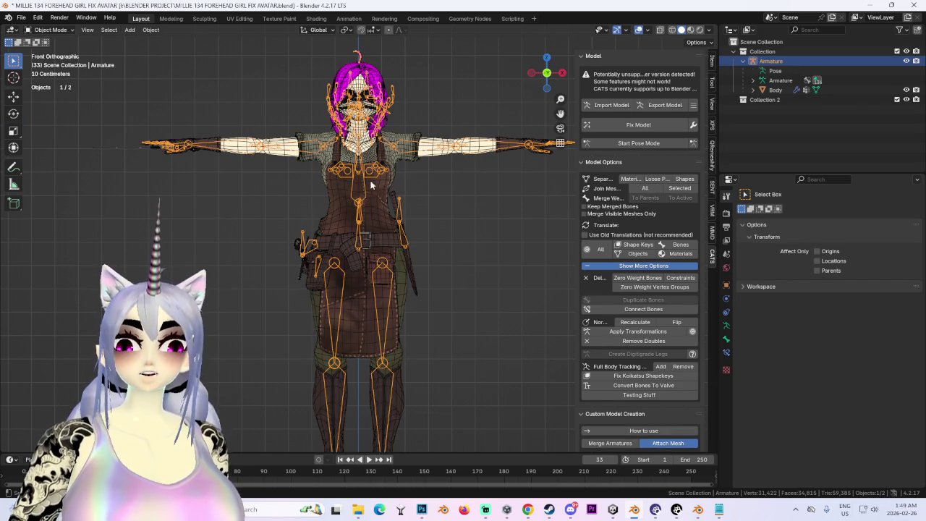
Switch the Body mesh into Sculpt Mode and inspect it from the side and back
click(366, 188)
click(53, 62)
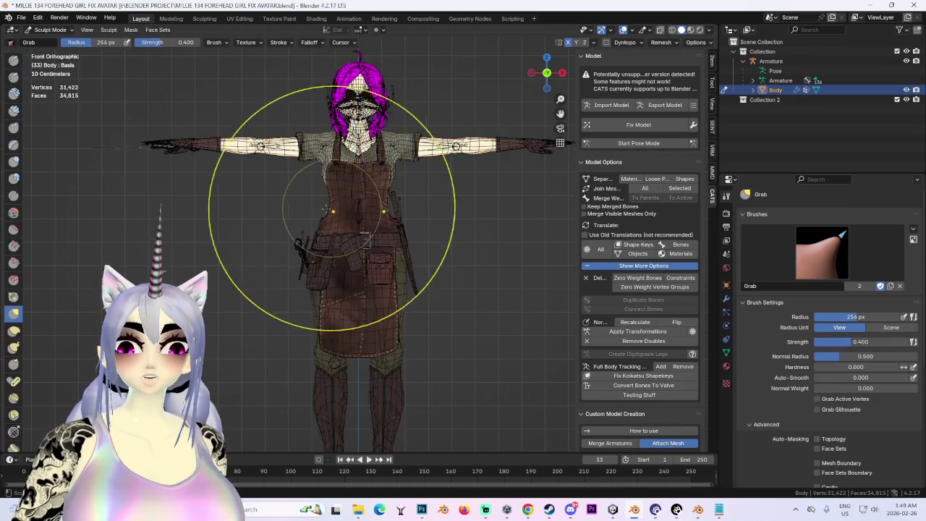
scroll(337, 207, up, 2)
middle_drag(338, 207, 439, 240)
key(ctrl+KP_1)
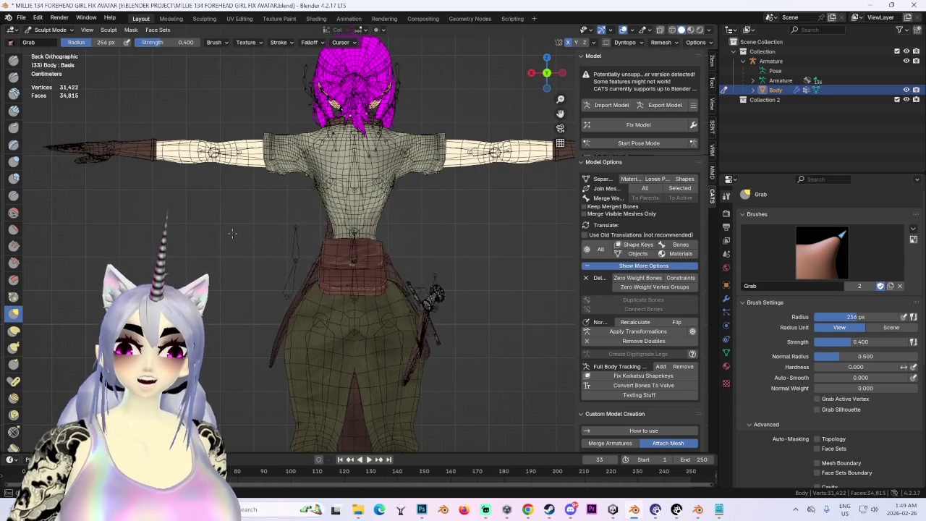
scroll(339, 245, down, 1)
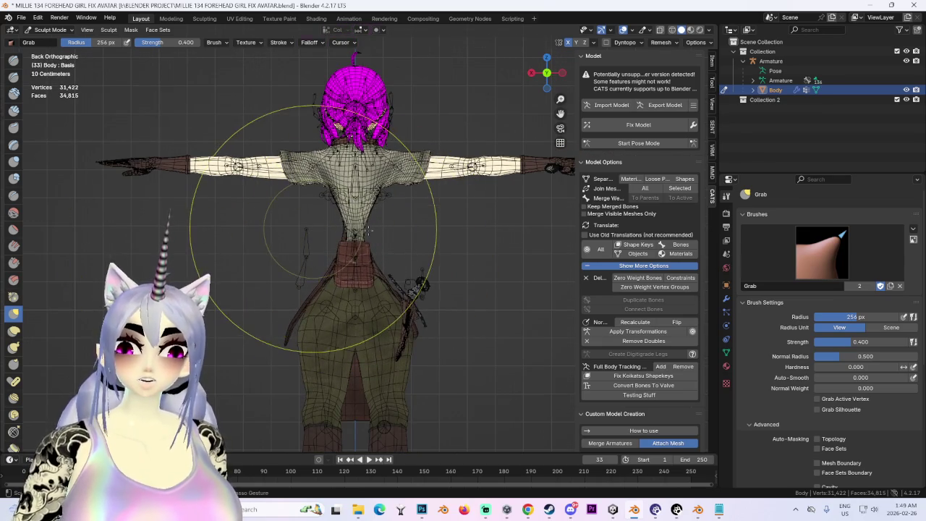
scroll(360, 232, up, 3)
Orbit around the torso, arms and lower body, then put the armature into Pose Mode
mouse_move(277, 229)
middle_down()
mouse_move(341, 247)
mouse_move(490, 239)
middle_up()
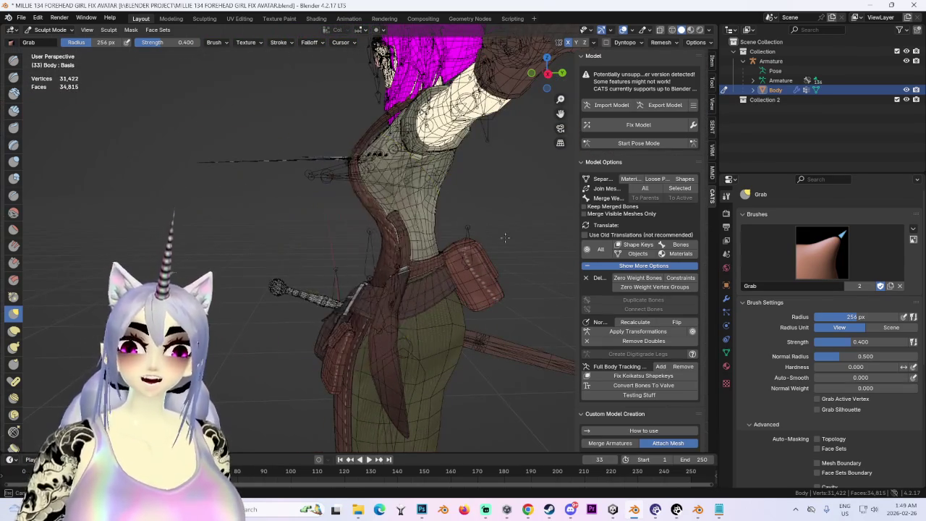
middle_drag(436, 230, 304, 253)
scroll(320, 235, up, 3)
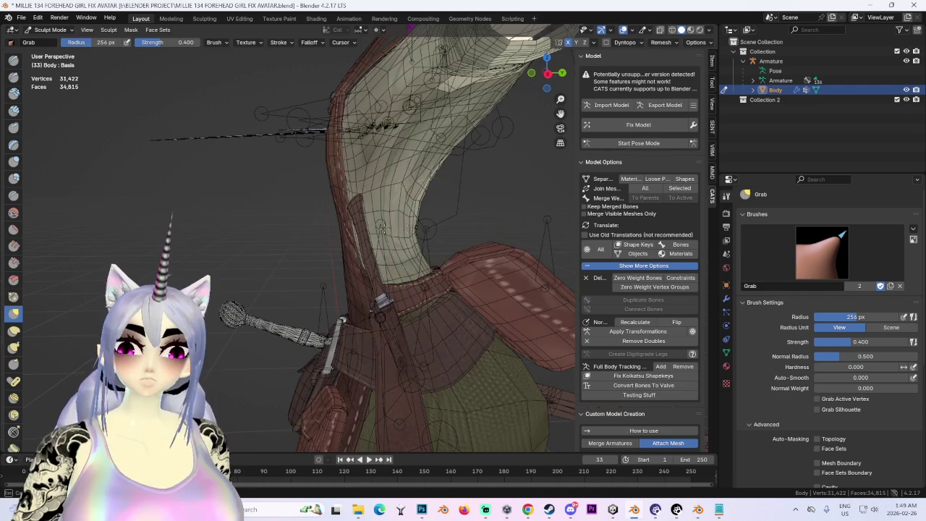
scroll(374, 226, down, 4)
mouse_move(449, 240)
middle_down()
mouse_move(375, 226)
mouse_move(377, 210)
middle_up()
scroll(375, 226, up, 3)
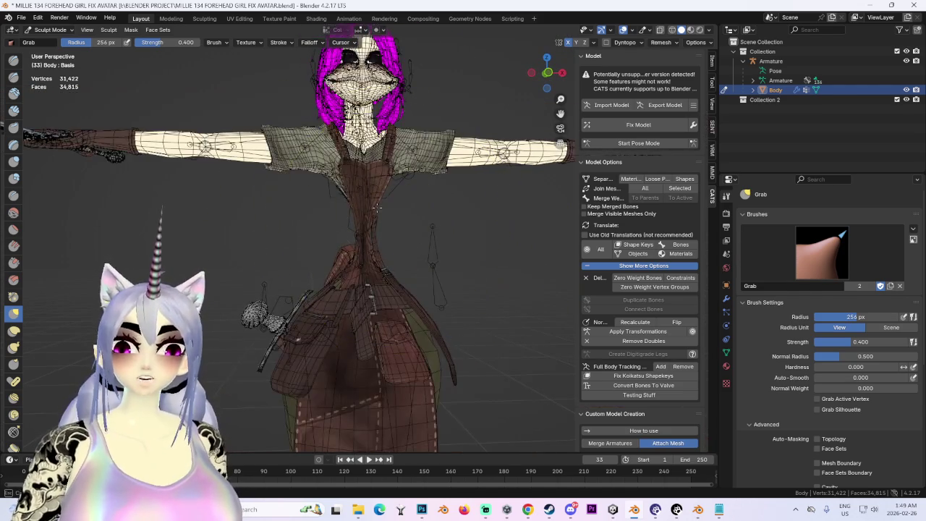
scroll(354, 307, down, 2)
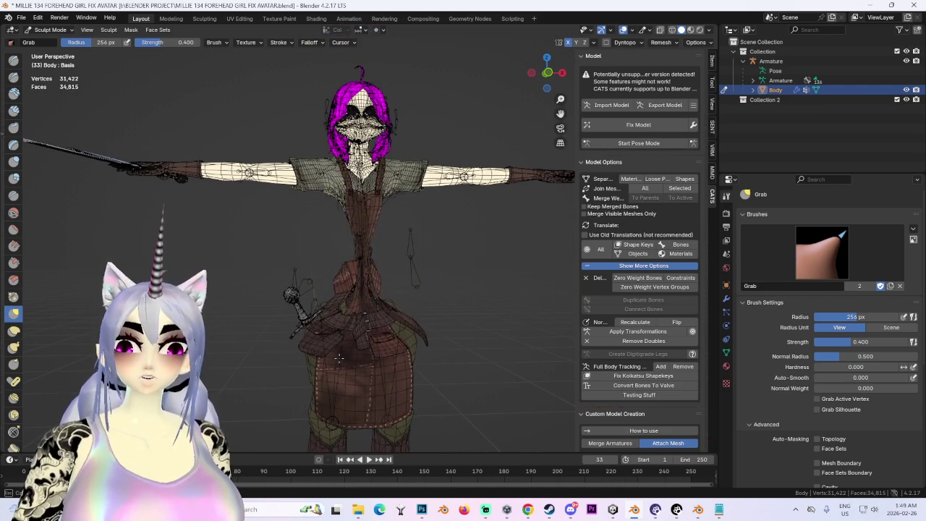
middle_drag(339, 367, 393, 372)
scroll(393, 372, down, 2)
shift+middle_drag(423, 324, 330, 258)
scroll(331, 289, up, 2)
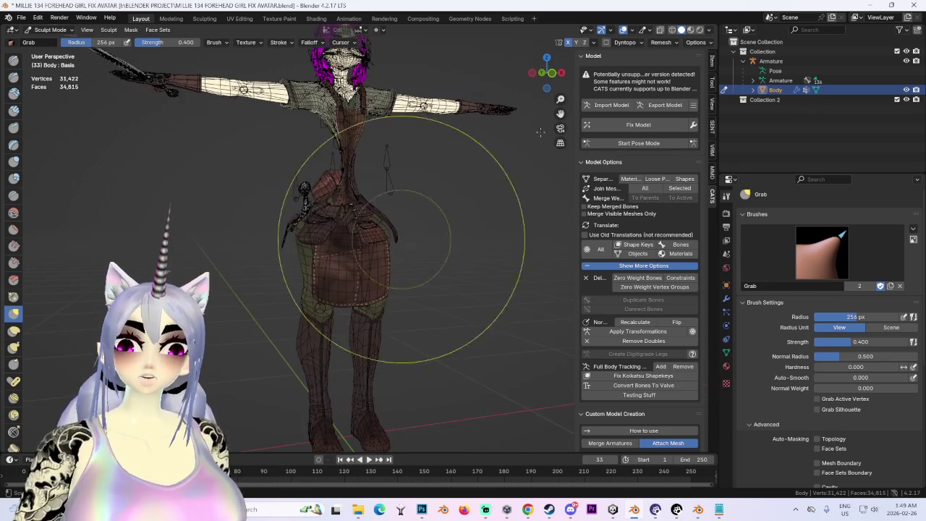
click(690, 143)
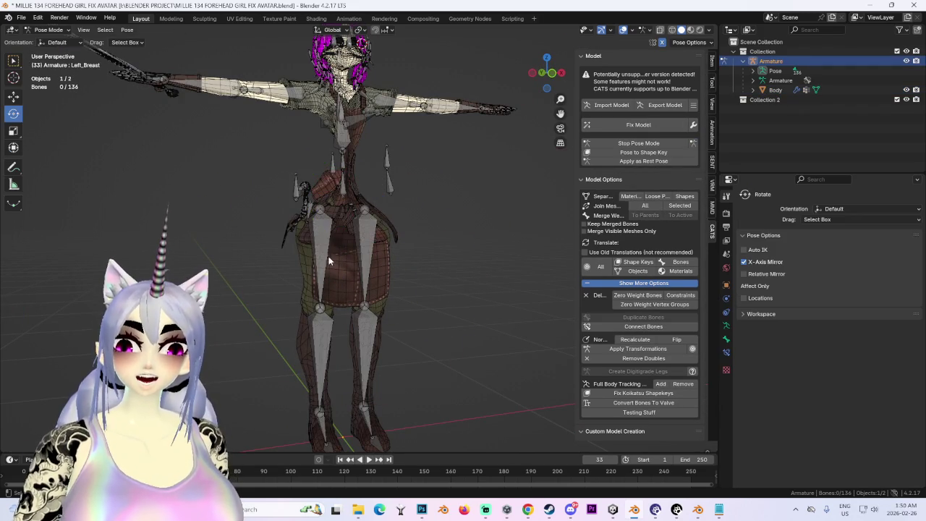
Lengthen the right leg bone by scaling it along the vertical Z axis
middle_drag(488, 245, 516, 242)
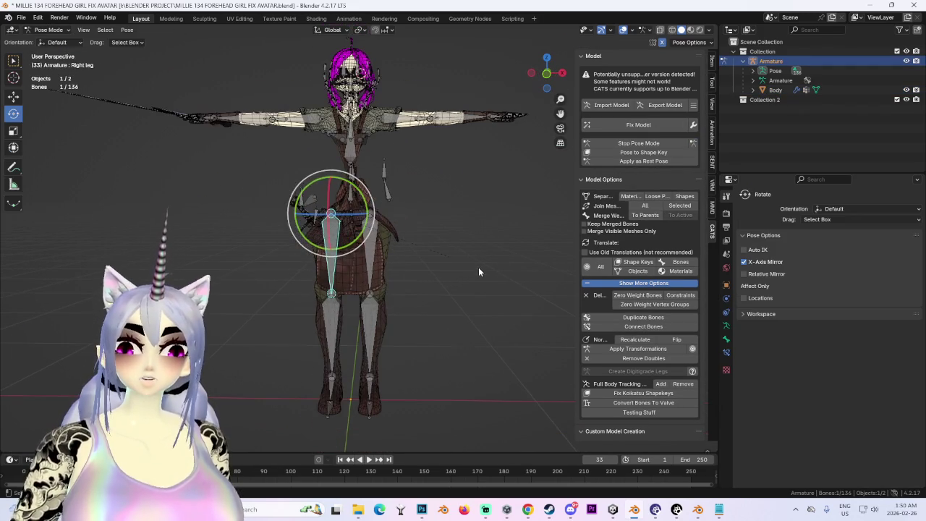
key(s)
key(x)
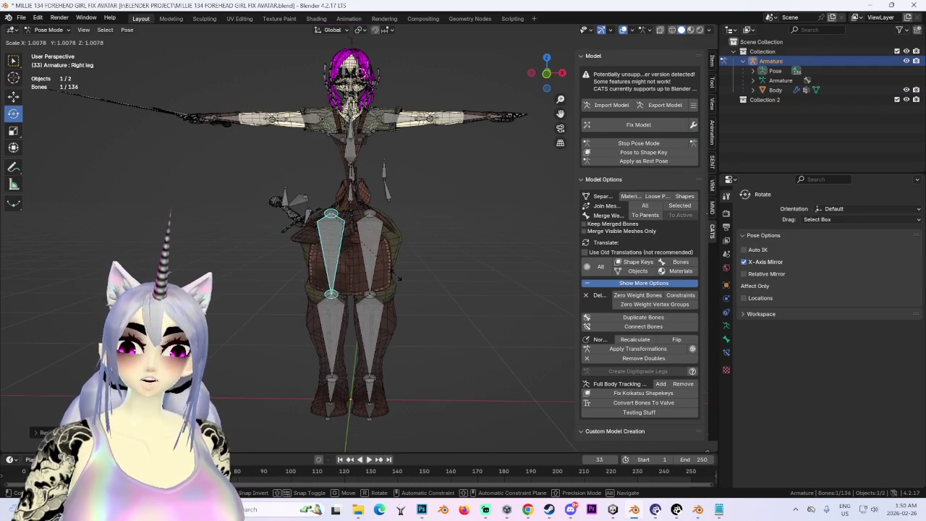
key(z)
click(427, 275)
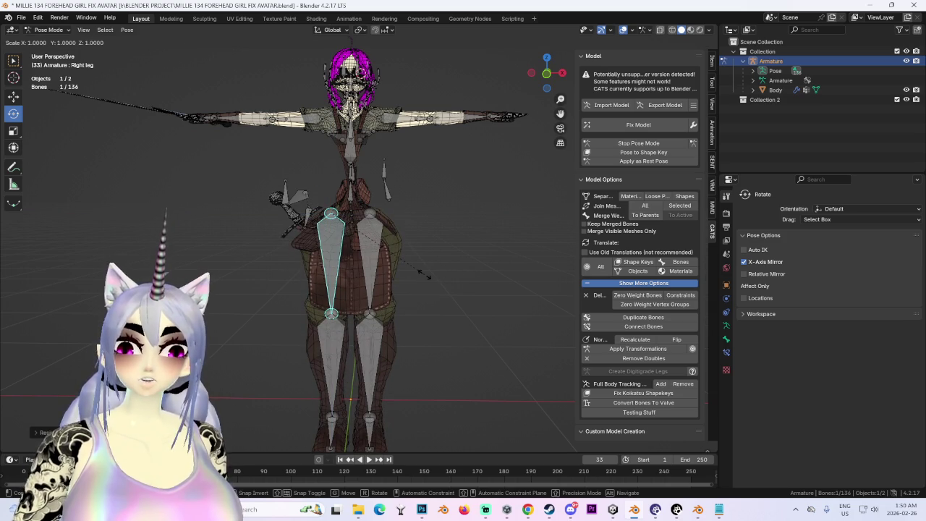
key(y)
click(435, 273)
mouse_move(442, 271)
middle_down()
mouse_move(513, 271)
mouse_move(386, 275)
mouse_move(339, 359)
mouse_move(404, 272)
mouse_move(324, 281)
mouse_move(483, 268)
mouse_move(418, 255)
middle_up()
Select the Hips bone and move it to test how the body deforms
click(431, 194)
mouse_move(431, 194)
middle_down()
mouse_move(224, 205)
mouse_move(388, 216)
mouse_move(303, 237)
mouse_move(250, 284)
middle_up()
middle_drag(286, 258, 387, 208)
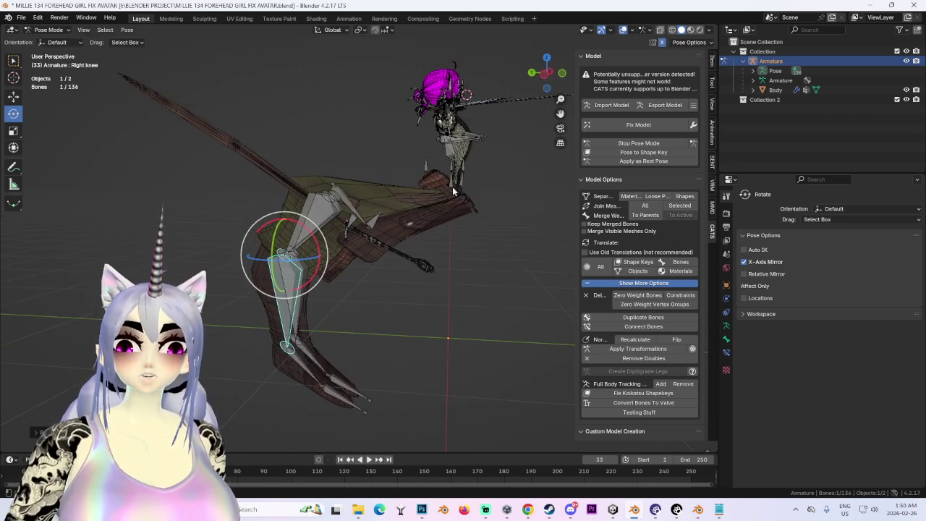
click(456, 186)
key(g)
click(446, 184)
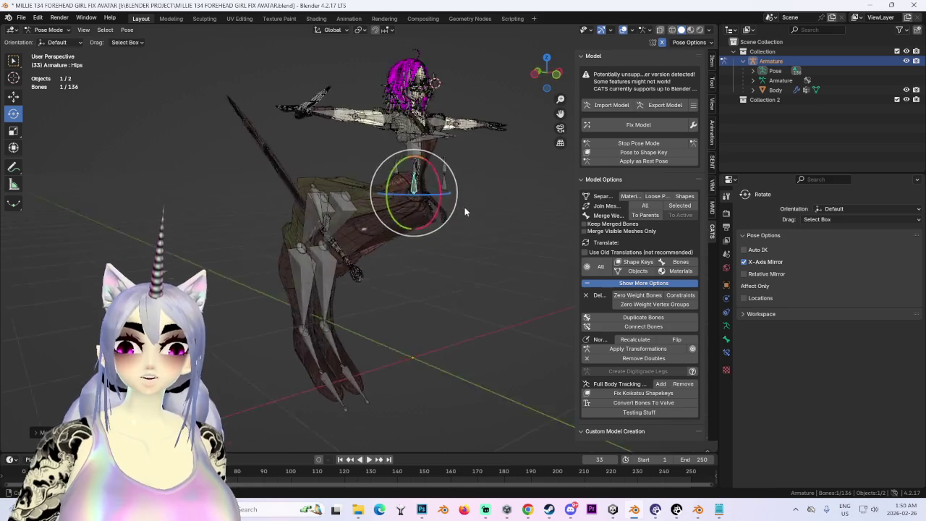